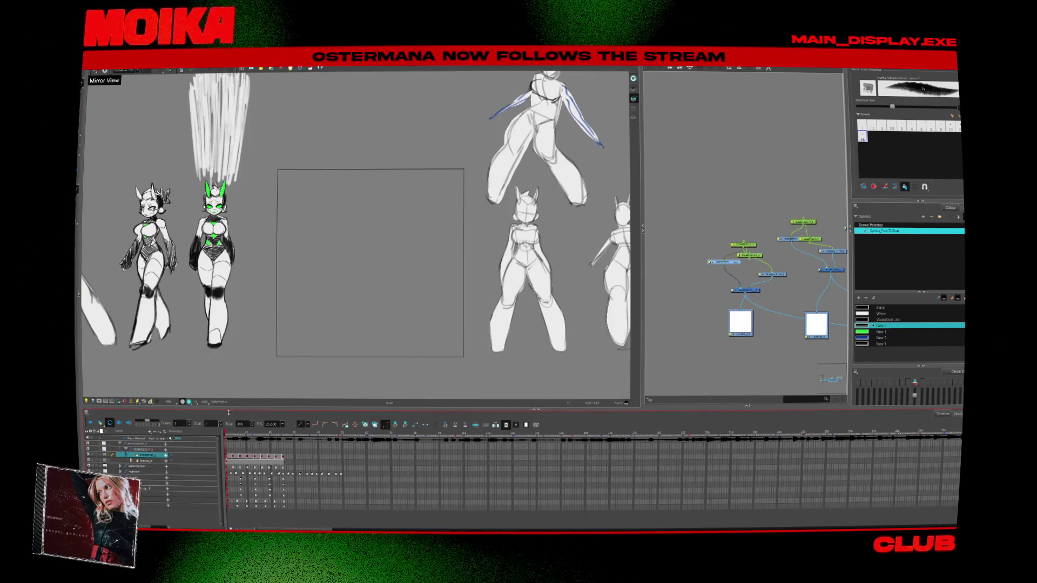
Step: Play back the sketch animation, then collapse the Node View so the Camera view spans the window
{"action": "key", "text": "Return"}
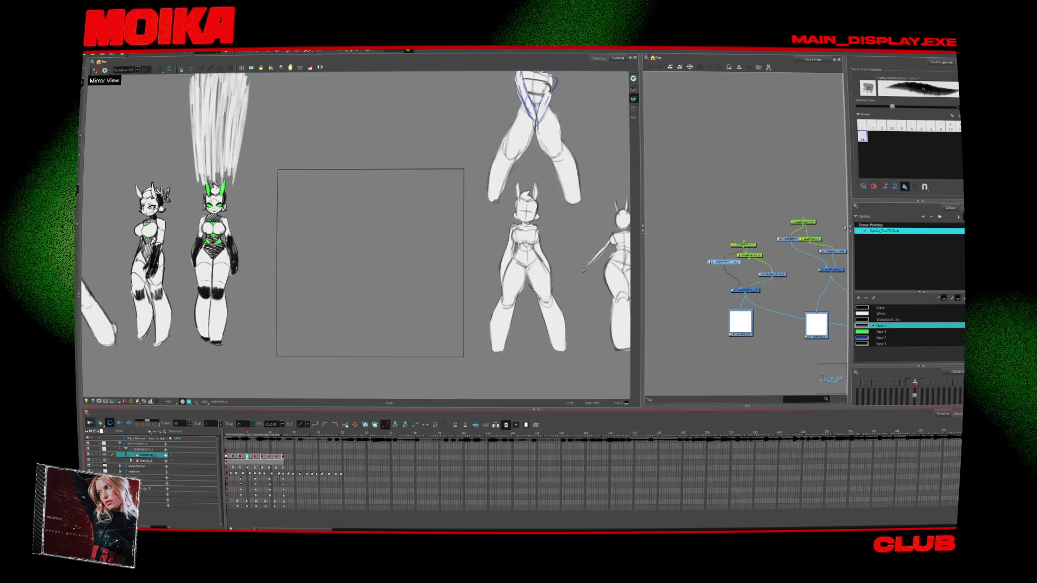
{"action": "scroll", "coordinate": [187, 289], "scroll_direction": "down", "scroll_amount": 5}
{"action": "scroll", "coordinate": [187, 288], "scroll_direction": "up", "scroll_amount": 3}
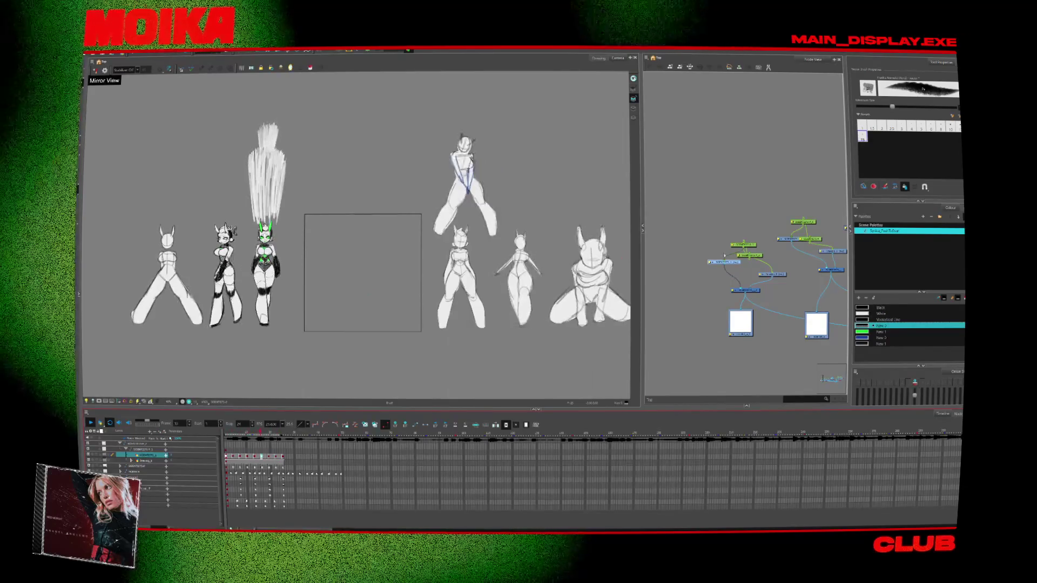
{"action": "left_click", "coordinate": [643, 228]}
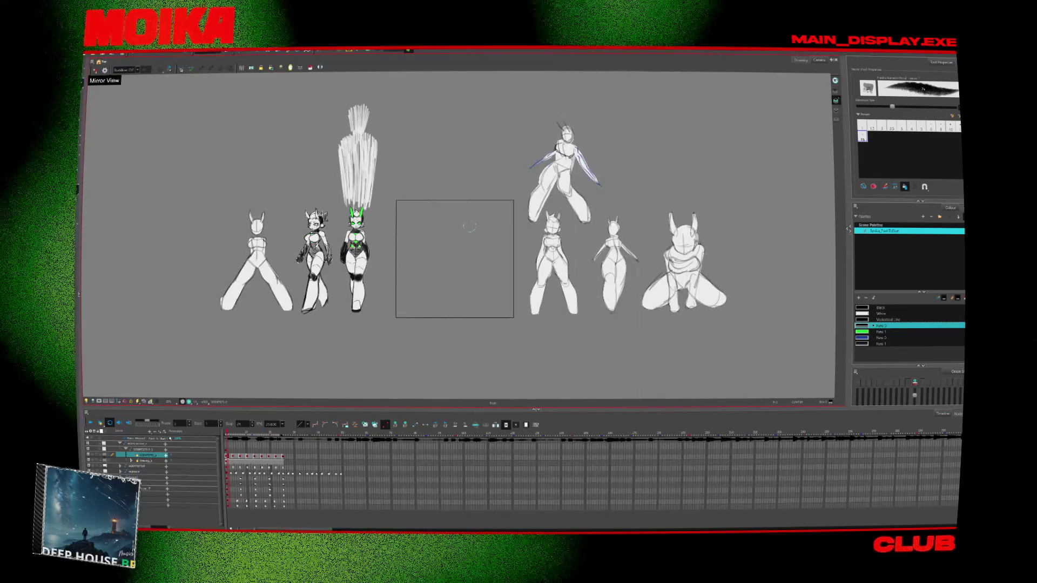
Step: Bring the empty drawing box into view and undo the stray strokes
{"action": "scroll", "coordinate": [474, 225], "scroll_direction": "up", "scroll_amount": 3}
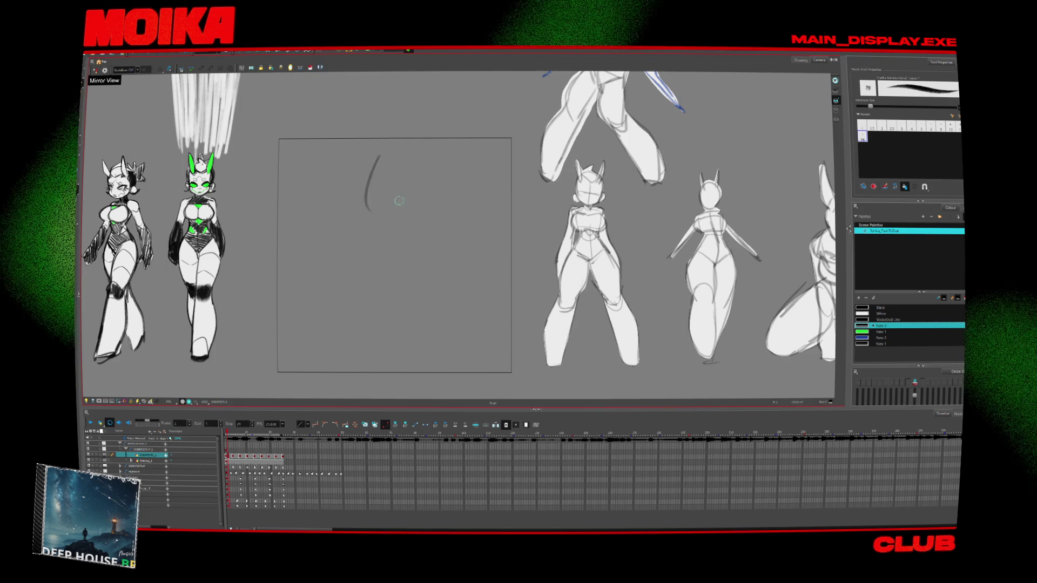
{"action": "scroll", "coordinate": [405, 189], "scroll_direction": "up", "scroll_amount": 1}
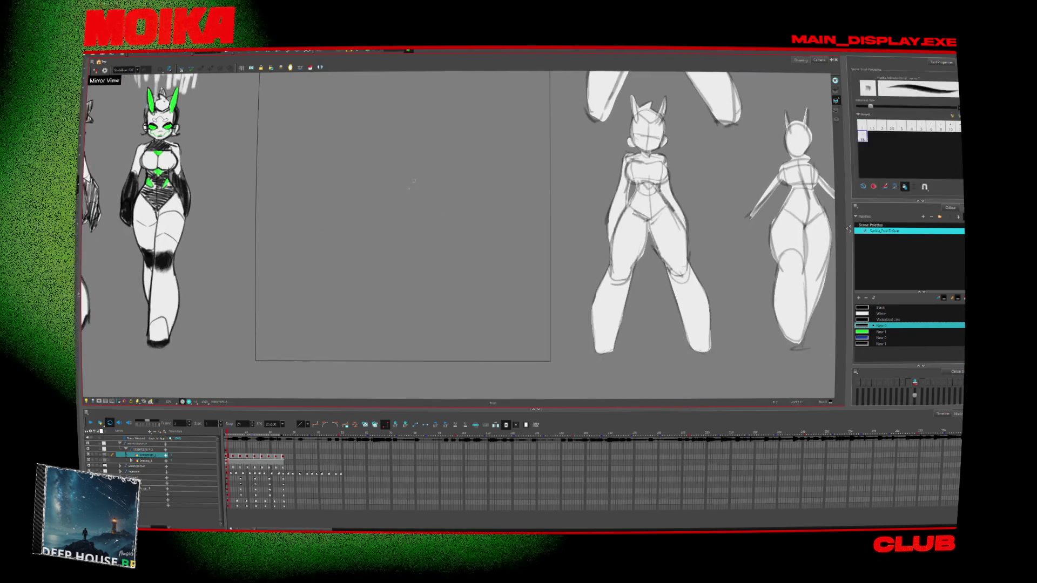
{"action": "left_click_drag", "start_coordinate": [418, 341], "coordinate": [417, 374]}
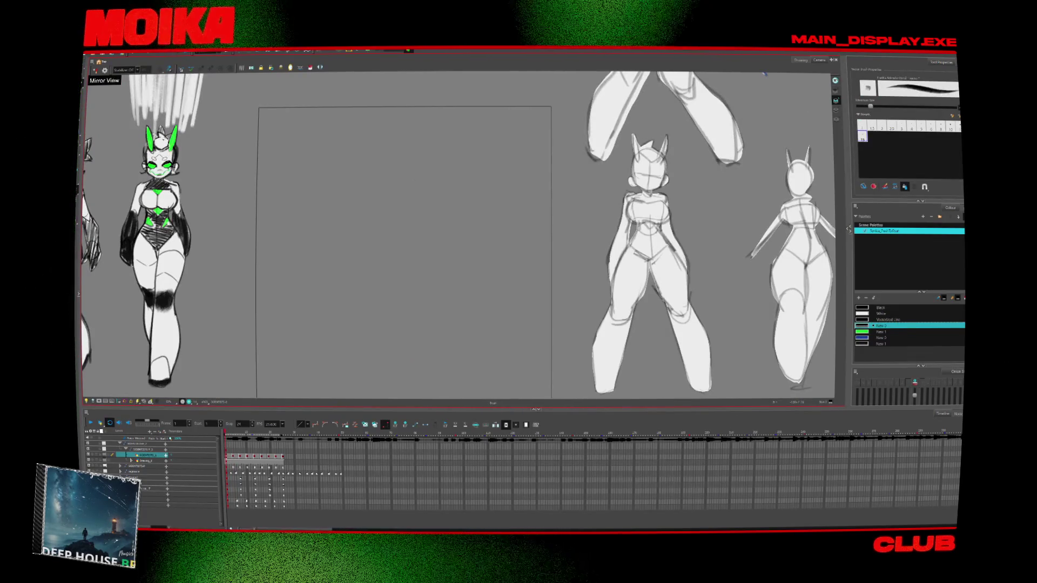
{"action": "key", "text": "ctrl+z"}
{"action": "left_click_drag", "start_coordinate": [504, 271], "coordinate": [533, 280]}
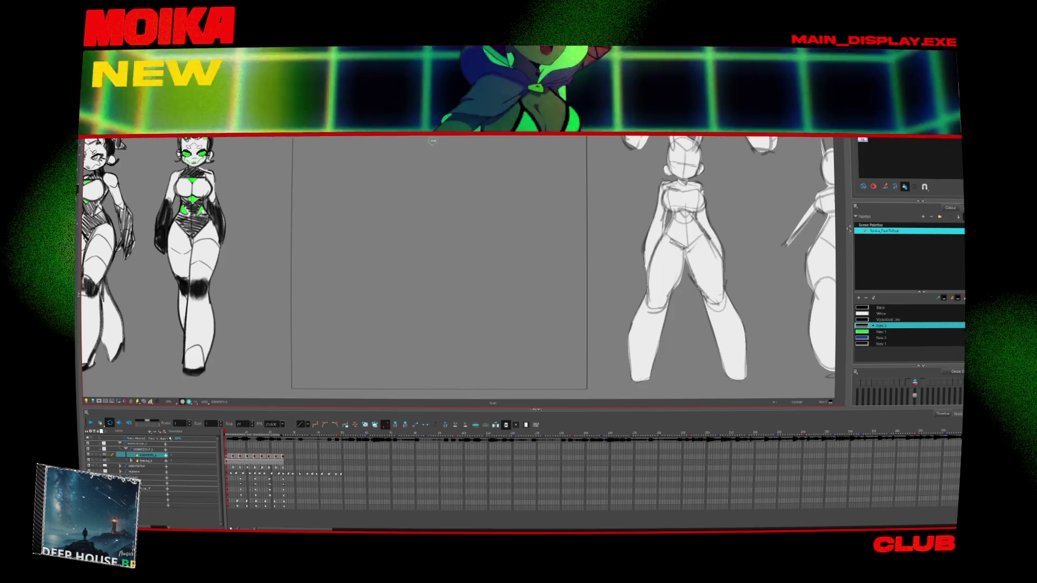
{"action": "key", "text": "ctrl+z"}
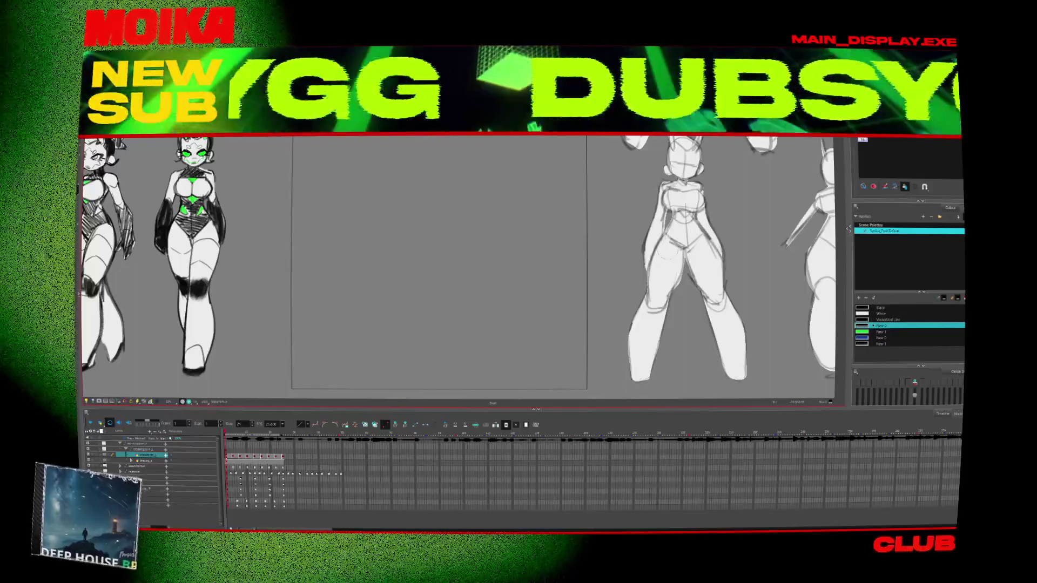
Step: Draw the round head circle after undoing failed attempts, and recentre on it
{"action": "left_click_drag", "start_coordinate": [415, 138], "coordinate": [466, 188]}
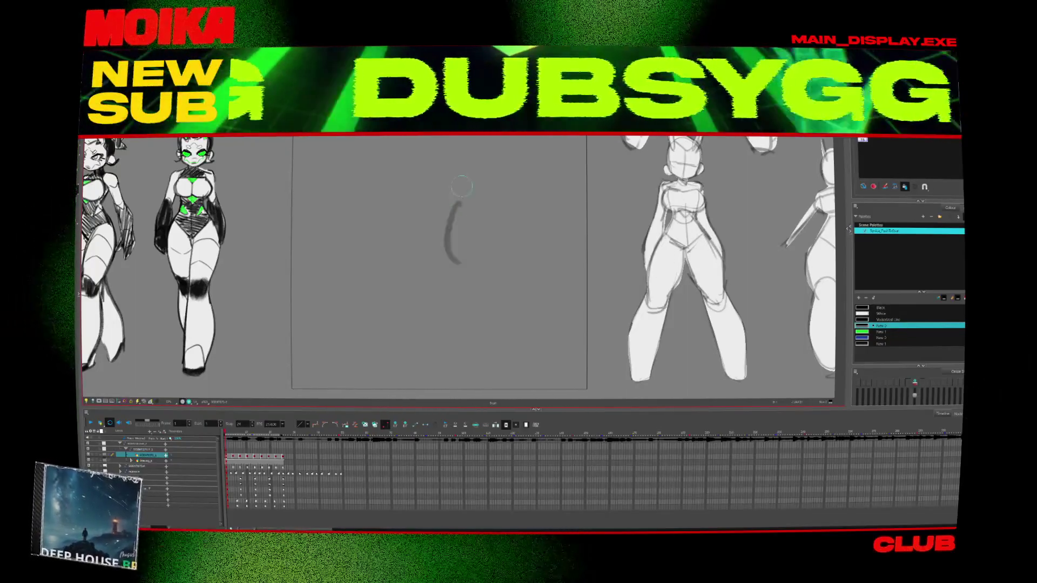
{"action": "key", "text": "ctrl+z"}
{"action": "left_click_drag", "start_coordinate": [428, 141], "coordinate": [438, 129]}
{"action": "key", "text": "ctrl+z"}
{"action": "key", "text": "ctrl+z"}
{"action": "mouse_move", "coordinate": [405, 162]}
{"action": "left_mouse_down"}
{"action": "mouse_move", "coordinate": [411, 191]}
{"action": "mouse_move", "coordinate": [442, 206]}
{"action": "mouse_move", "coordinate": [470, 158]}
{"action": "left_mouse_up"}
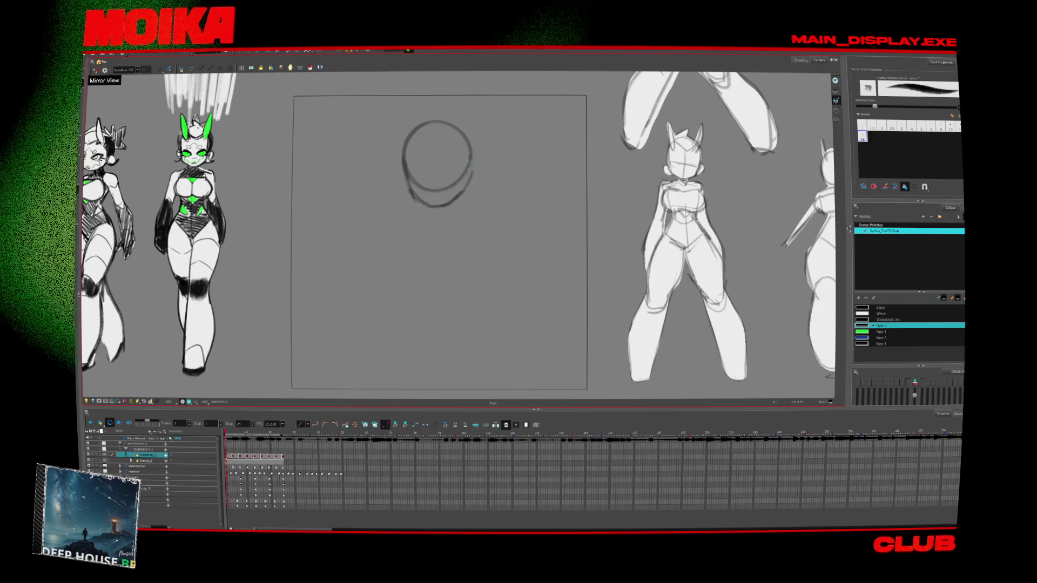
{"action": "left_click_drag", "start_coordinate": [469, 195], "coordinate": [444, 180]}
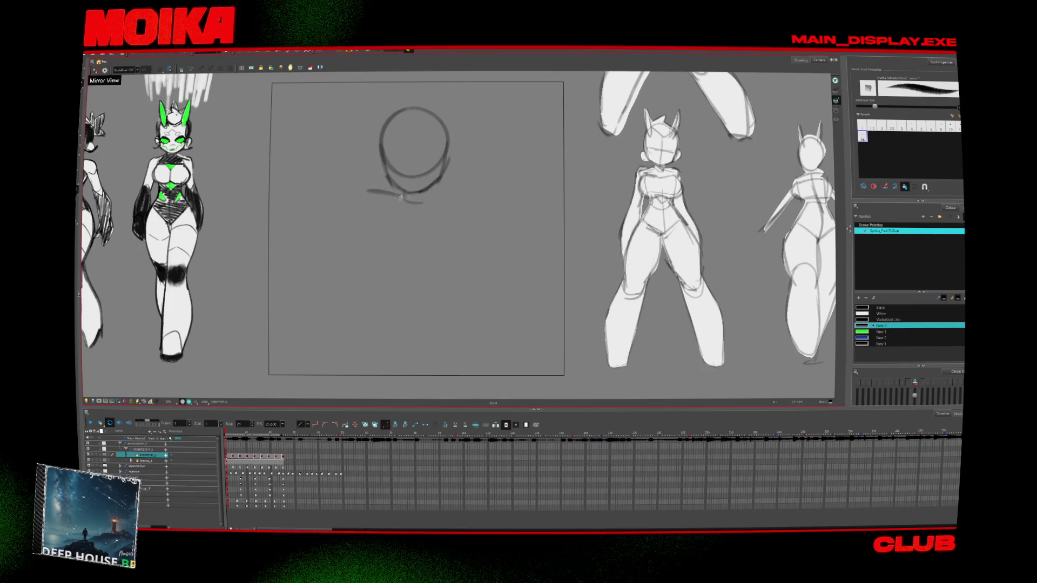
Step: Draw the neck-to-shoulder line and the tall horns rising from the head
{"action": "mouse_move", "coordinate": [377, 204]}
{"action": "left_mouse_down"}
{"action": "mouse_move", "coordinate": [372, 244]}
{"action": "mouse_move", "coordinate": [384, 271]}
{"action": "mouse_move", "coordinate": [441, 266]}
{"action": "mouse_move", "coordinate": [448, 205]}
{"action": "mouse_move", "coordinate": [369, 207]}
{"action": "left_mouse_up"}
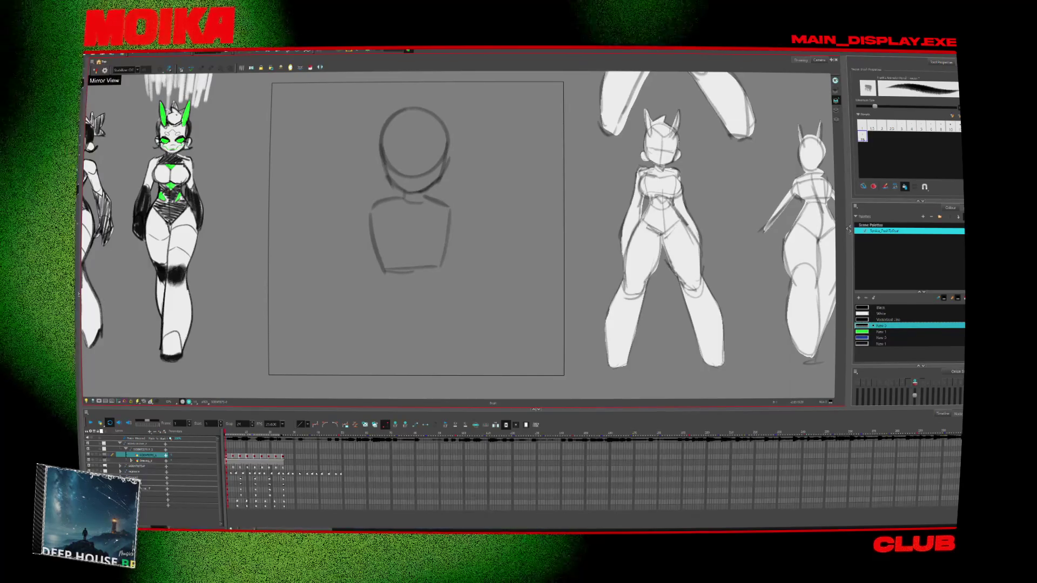
{"action": "left_click_drag", "start_coordinate": [378, 208], "coordinate": [374, 198]}
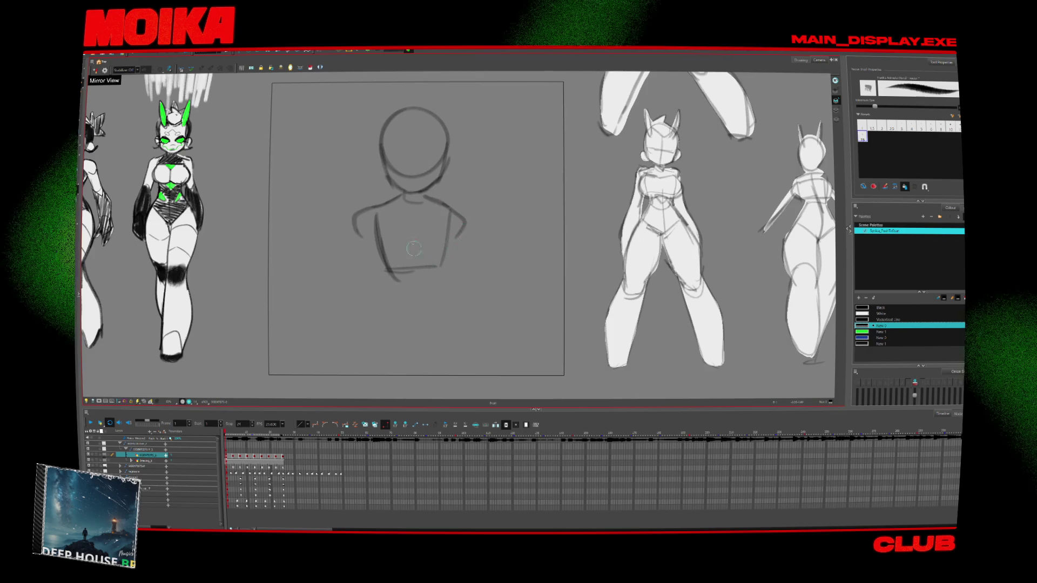
{"action": "scroll", "coordinate": [377, 215], "scroll_direction": "up", "scroll_amount": 2}
{"action": "mouse_move", "coordinate": [384, 173]}
{"action": "left_mouse_down"}
{"action": "mouse_move", "coordinate": [375, 108]}
{"action": "mouse_move", "coordinate": [396, 162]}
{"action": "mouse_move", "coordinate": [461, 108]}
{"action": "mouse_move", "coordinate": [449, 173]}
{"action": "left_mouse_up"}
{"action": "mouse_move", "coordinate": [378, 97]}
{"action": "left_mouse_down"}
{"action": "mouse_move", "coordinate": [355, 98]}
{"action": "mouse_move", "coordinate": [384, 107]}
{"action": "left_mouse_up"}
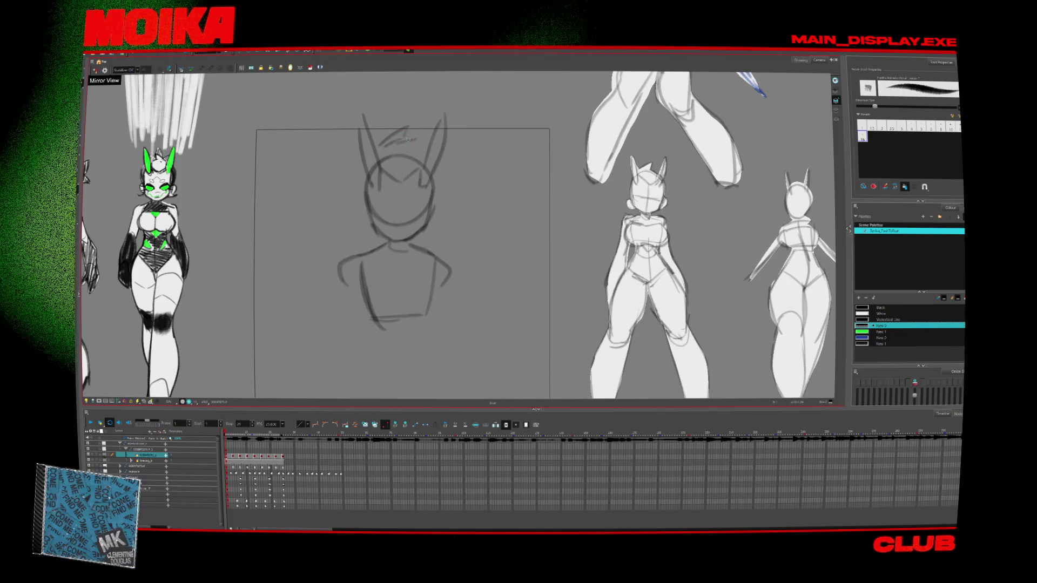
{"action": "mouse_move", "coordinate": [400, 142]}
{"action": "left_mouse_down"}
{"action": "mouse_move", "coordinate": [394, 127]}
{"action": "mouse_move", "coordinate": [416, 129]}
{"action": "left_mouse_up"}
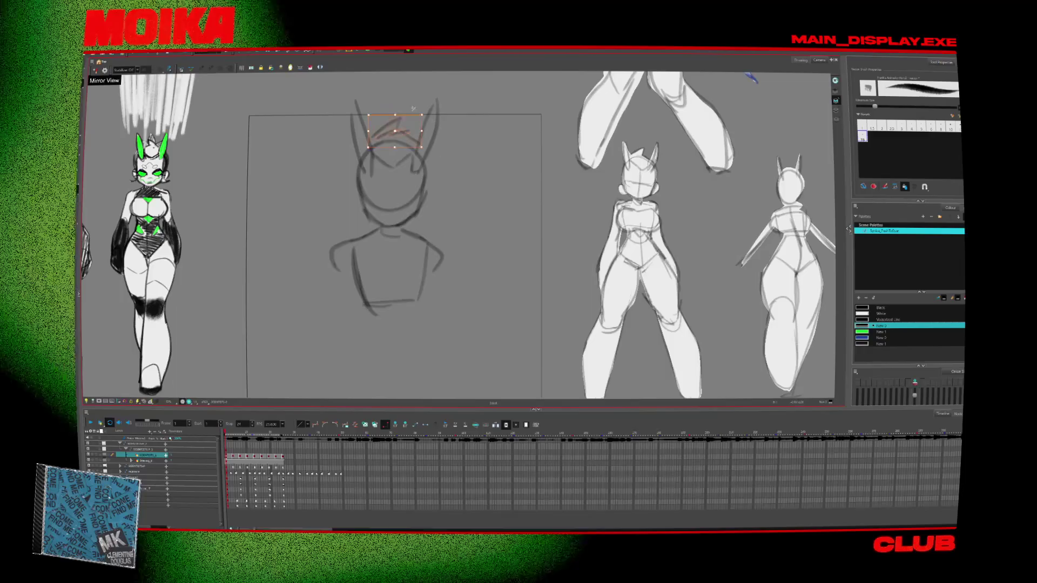
Step: Add hair tufts and short side-ear strokes to the head, then lasso-select the hair
{"action": "left_click_drag", "start_coordinate": [351, 186], "coordinate": [354, 208]}
{"action": "left_click_drag", "start_coordinate": [424, 186], "coordinate": [434, 208]}
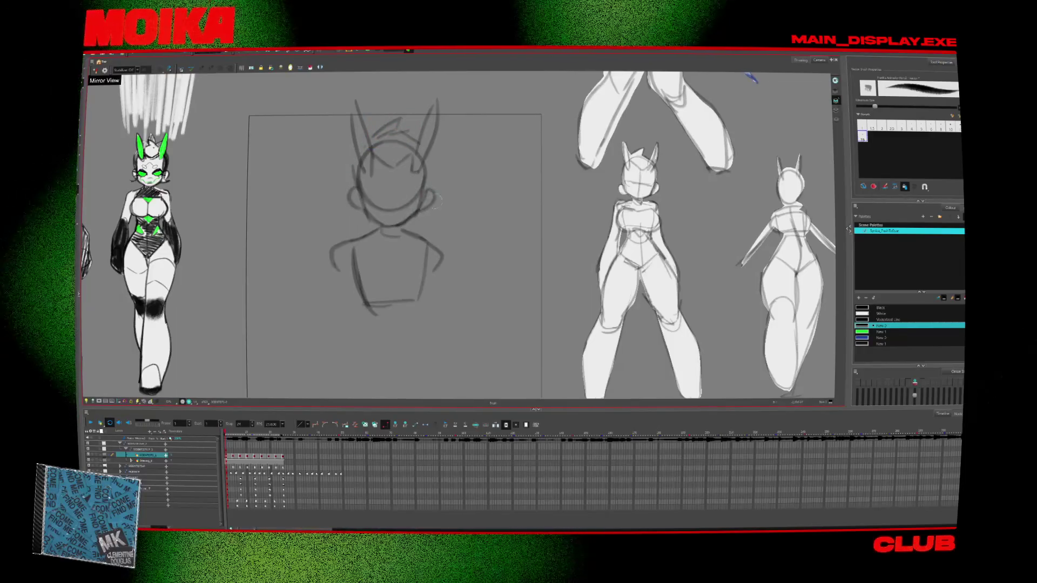
{"action": "left_click_drag", "start_coordinate": [468, 133], "coordinate": [464, 162]}
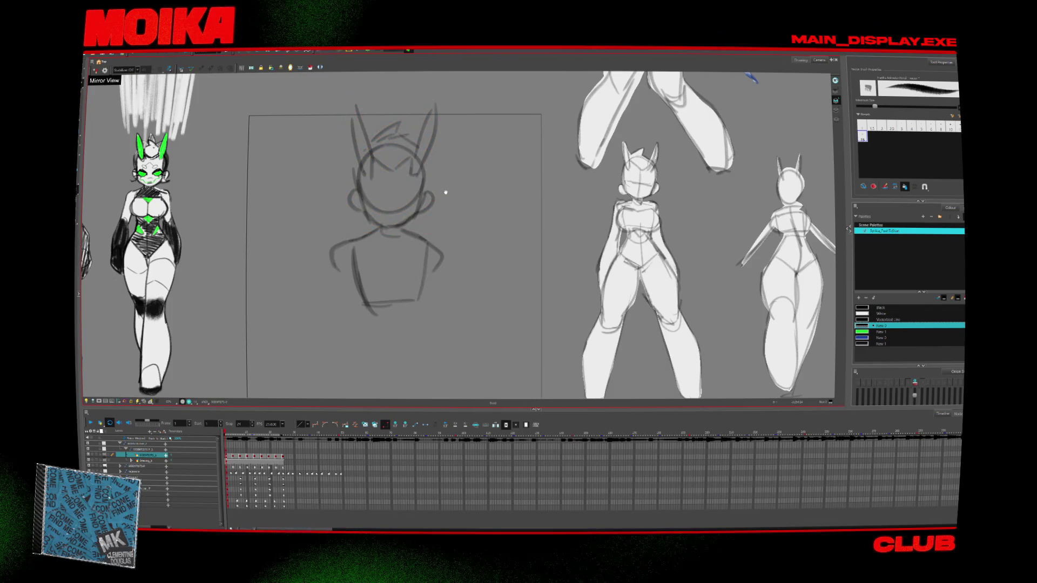
{"action": "left_click_drag", "start_coordinate": [446, 192], "coordinate": [459, 167]}
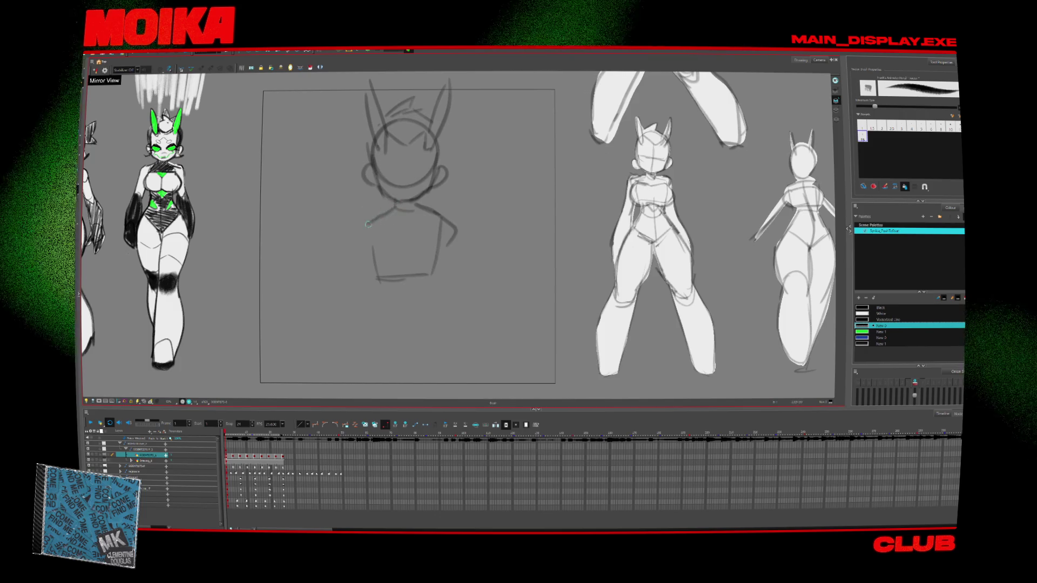
Step: Sketch the left shoulder line and open the current swatch's colour settings
{"action": "mouse_move", "coordinate": [361, 222]}
{"action": "left_mouse_down"}
{"action": "mouse_move", "coordinate": [354, 247]}
{"action": "mouse_move", "coordinate": [391, 290]}
{"action": "left_mouse_up"}
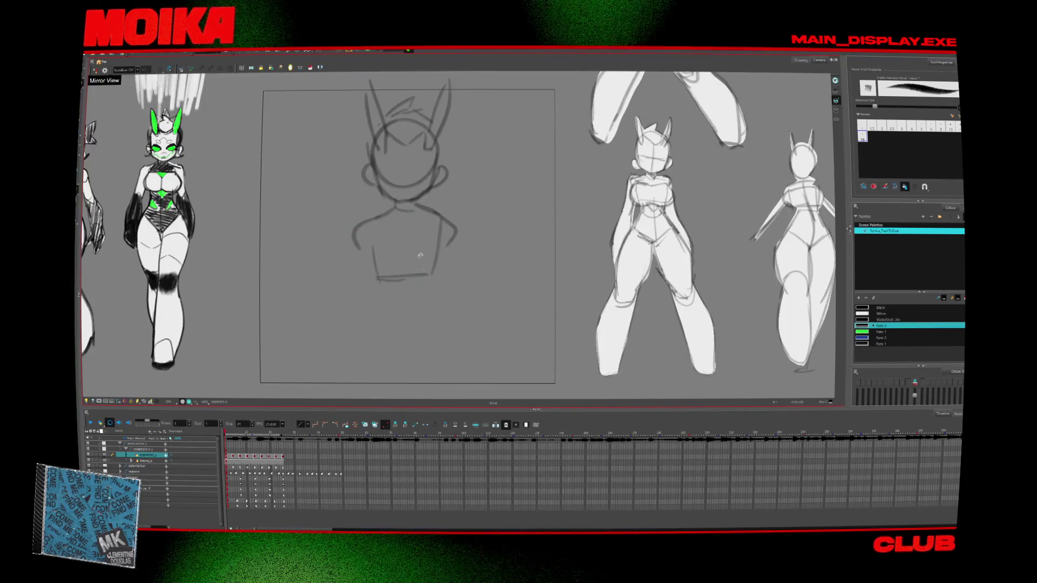
{"action": "scroll", "coordinate": [411, 205], "scroll_direction": "down", "scroll_amount": 2}
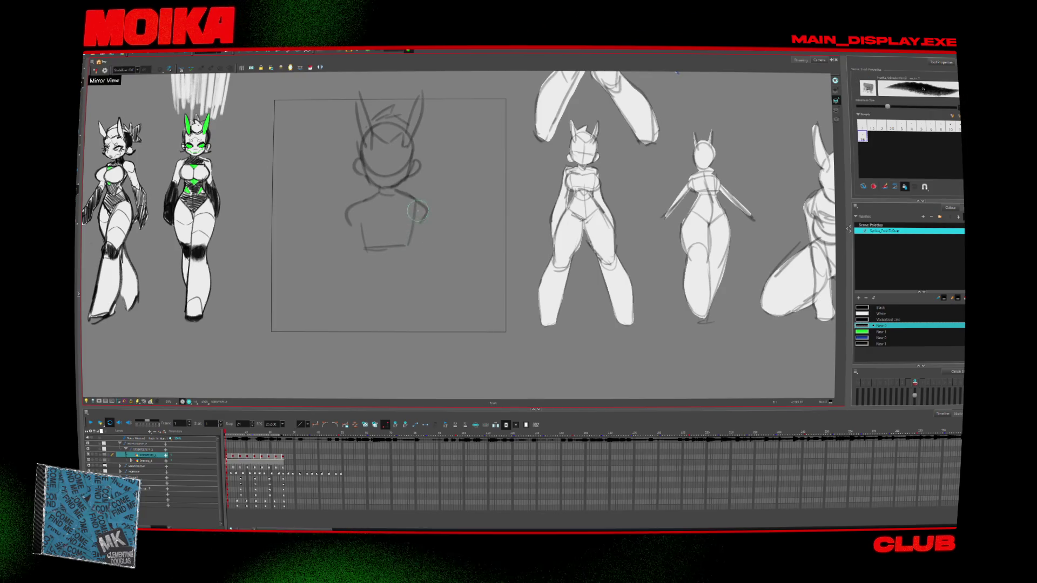
{"action": "double_click", "coordinate": [862, 326]}
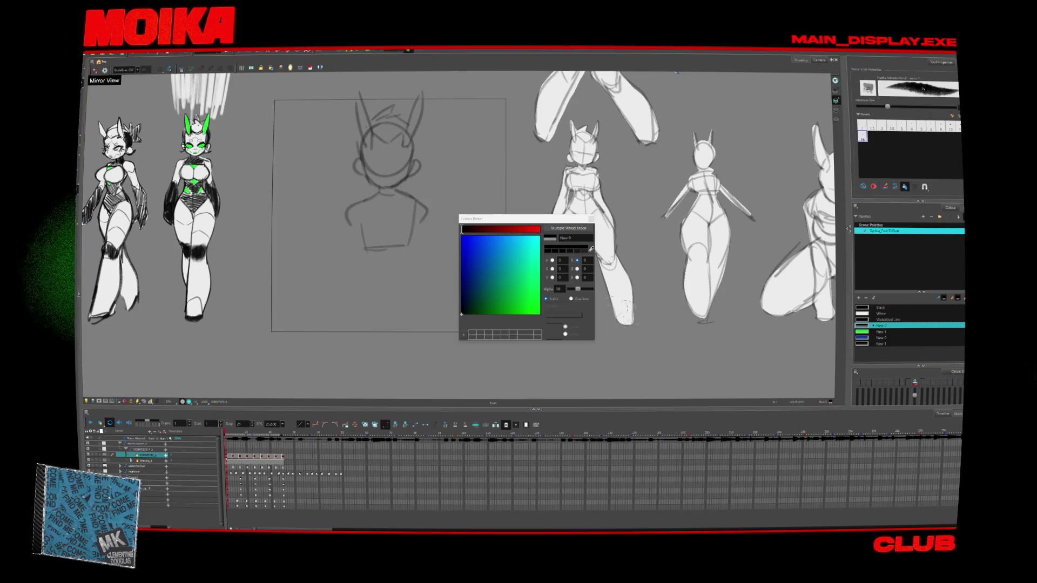
Step: Close the colour picker, undo the last stroke, then draw the torso centre line, right leg and ground line
{"action": "left_click", "coordinate": [592, 219]}
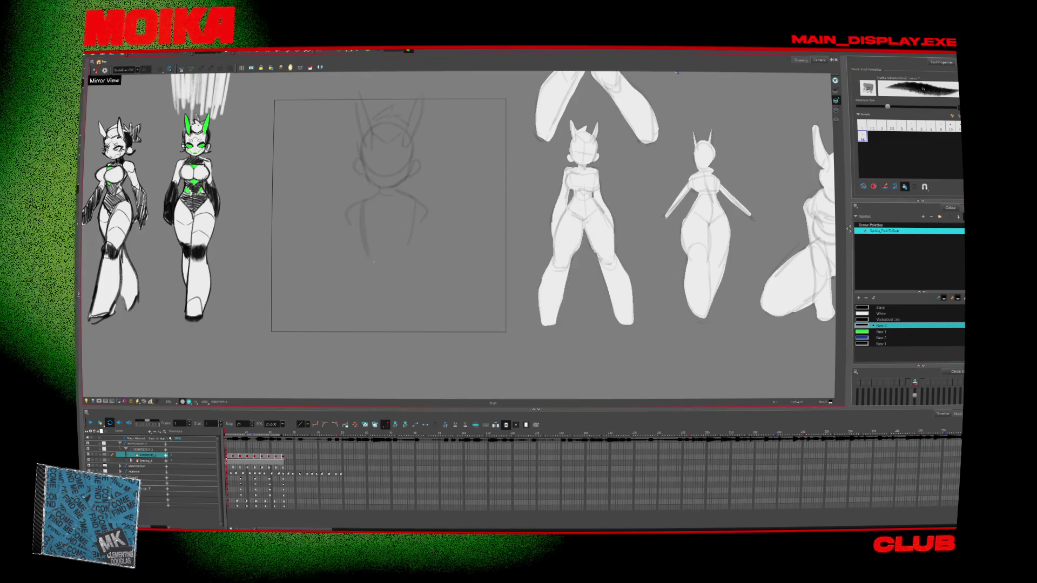
{"action": "key", "text": "ctrl+z"}
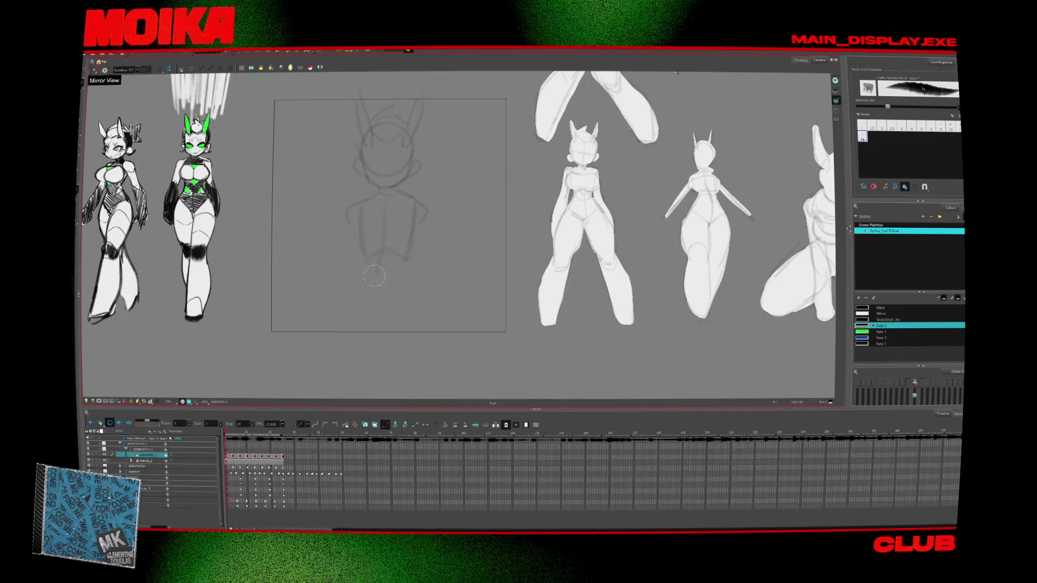
{"action": "left_click_drag", "start_coordinate": [380, 281], "coordinate": [378, 250]}
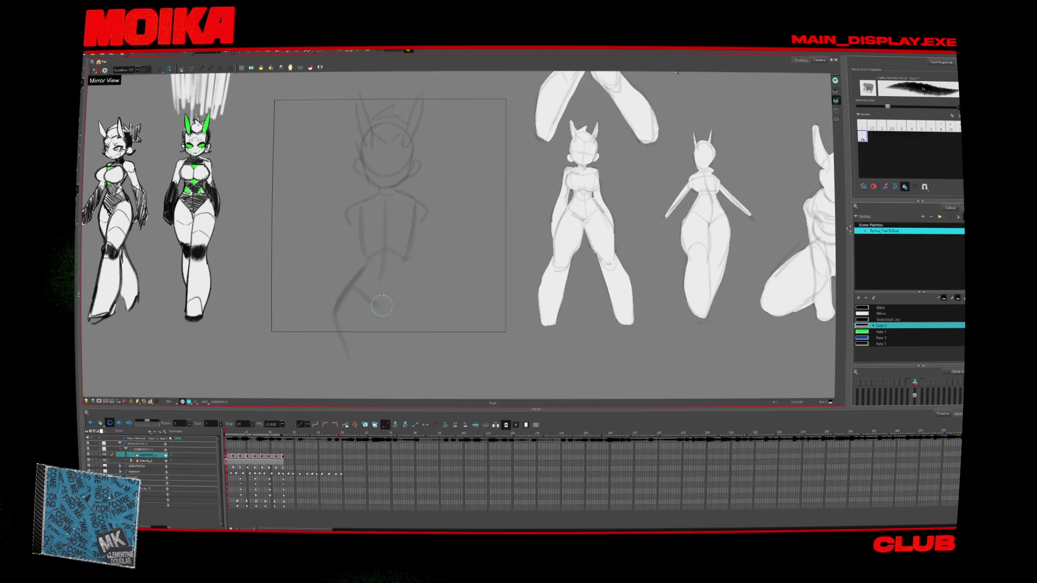
{"action": "left_click_drag", "start_coordinate": [443, 348], "coordinate": [447, 360]}
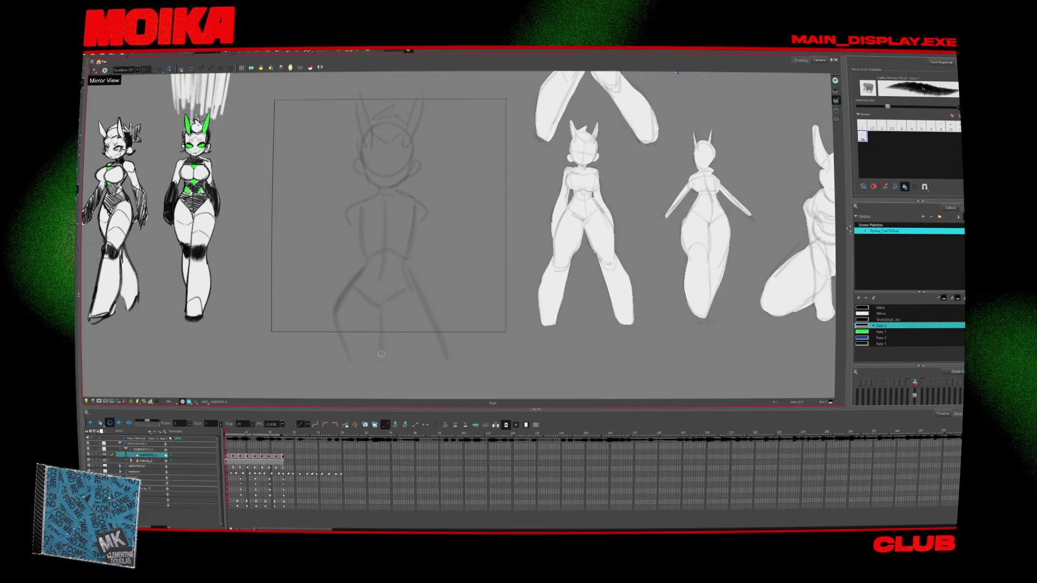
{"action": "left_click_drag", "start_coordinate": [331, 351], "coordinate": [463, 360]}
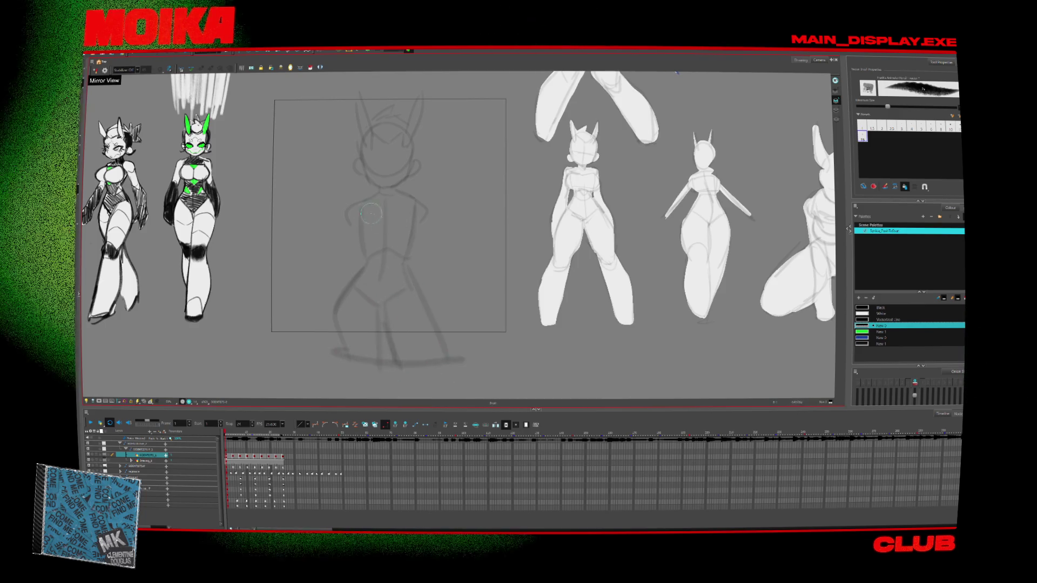
{"action": "scroll", "coordinate": [386, 169], "scroll_direction": "up", "scroll_amount": 2}
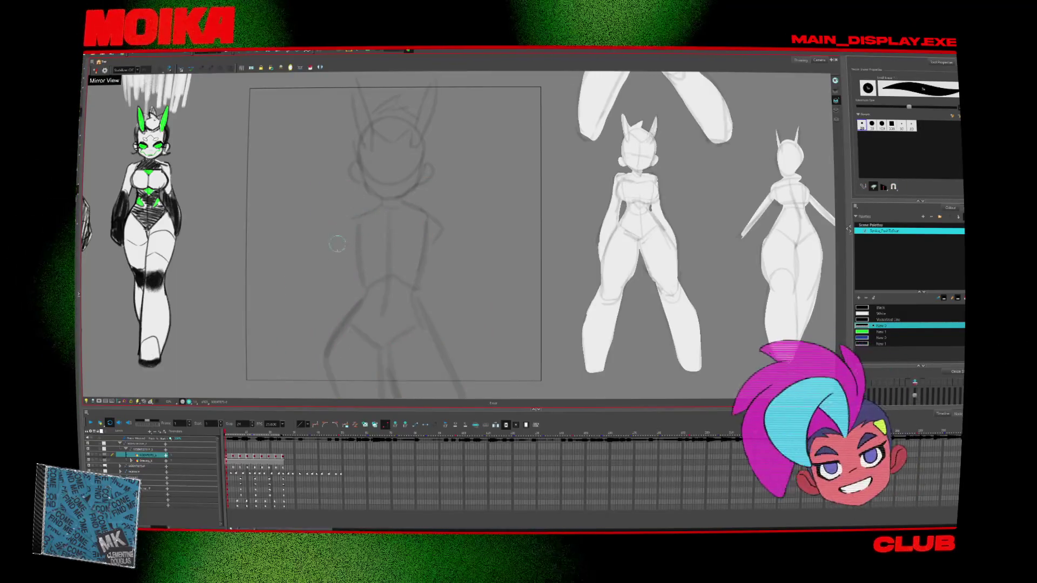
{"action": "key", "text": "bracketleft"}
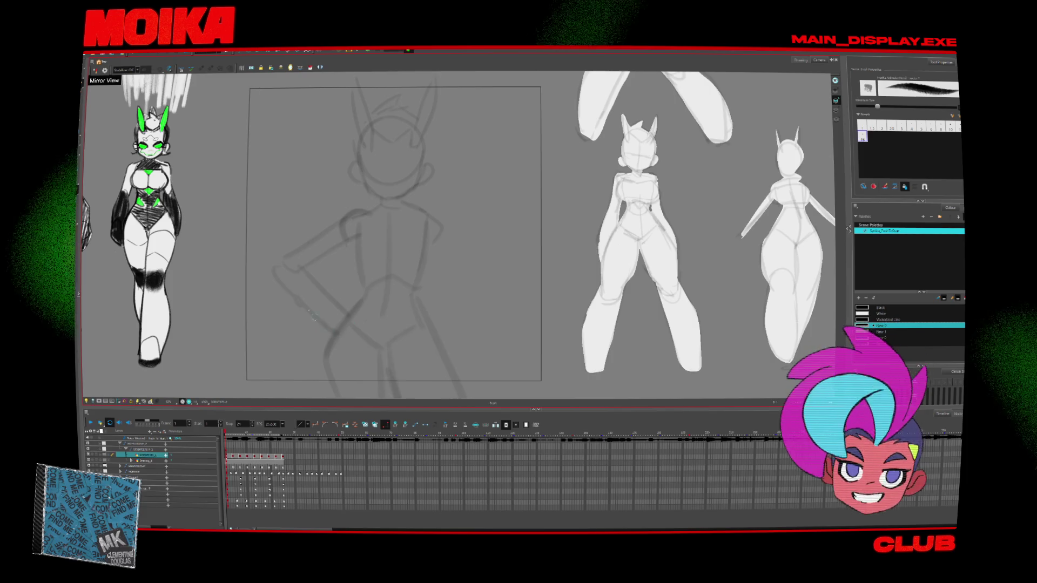
Step: Redraw the arms resting on the hips, removing the stray chest stroke
{"action": "left_click_drag", "start_coordinate": [463, 251], "coordinate": [456, 292]}
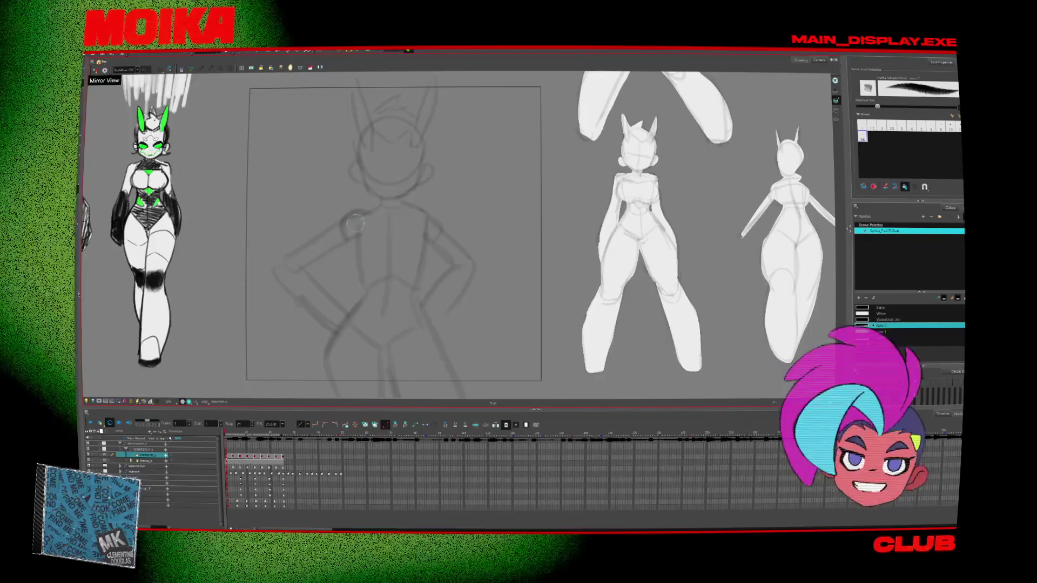
{"action": "left_click_drag", "start_coordinate": [351, 224], "coordinate": [359, 274]}
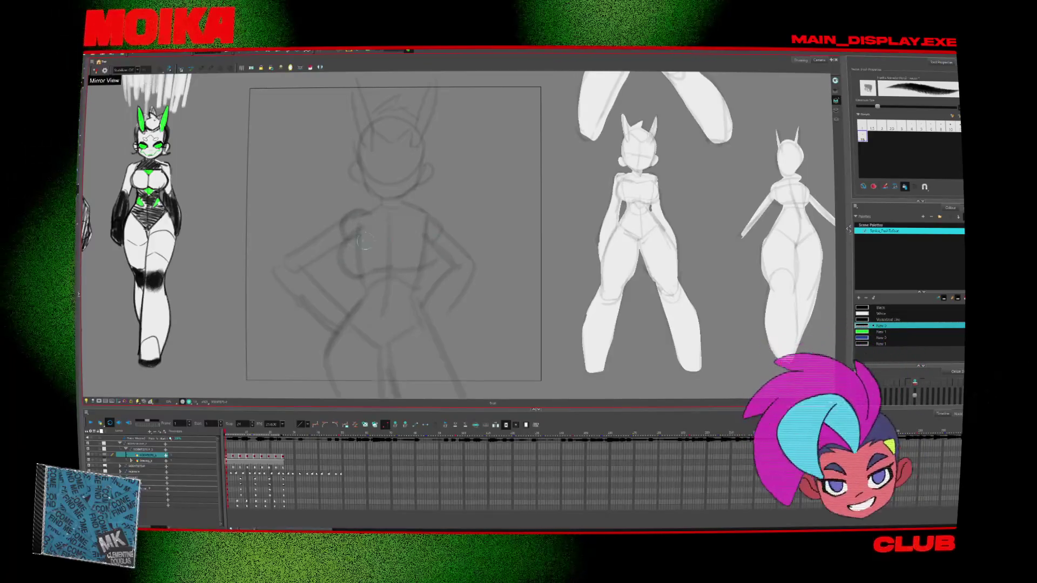
{"action": "key", "text": "ctrl+z"}
{"action": "left_click_drag", "start_coordinate": [411, 224], "coordinate": [424, 238]}
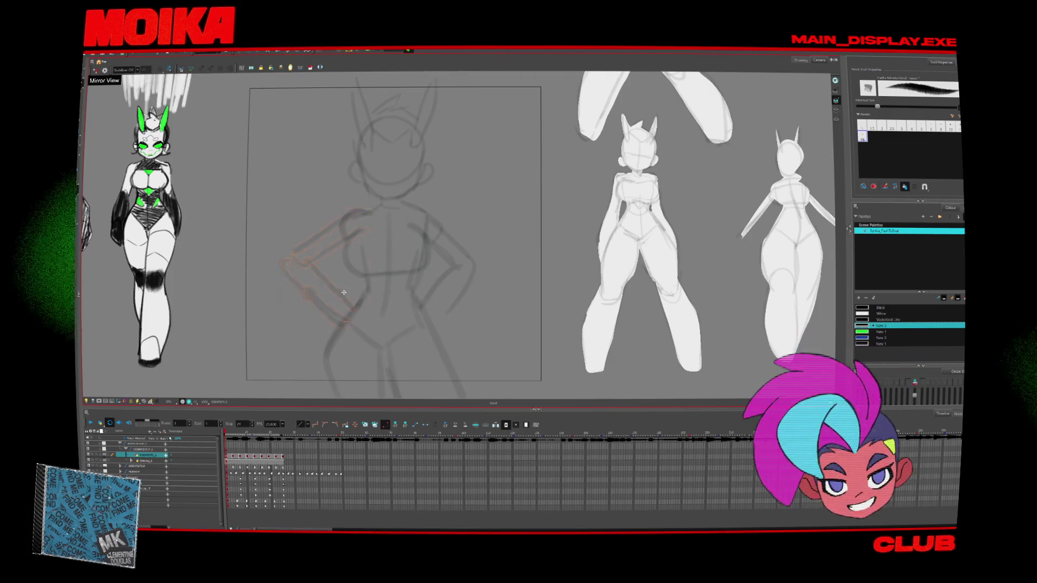
{"action": "key", "text": "alt+b"}
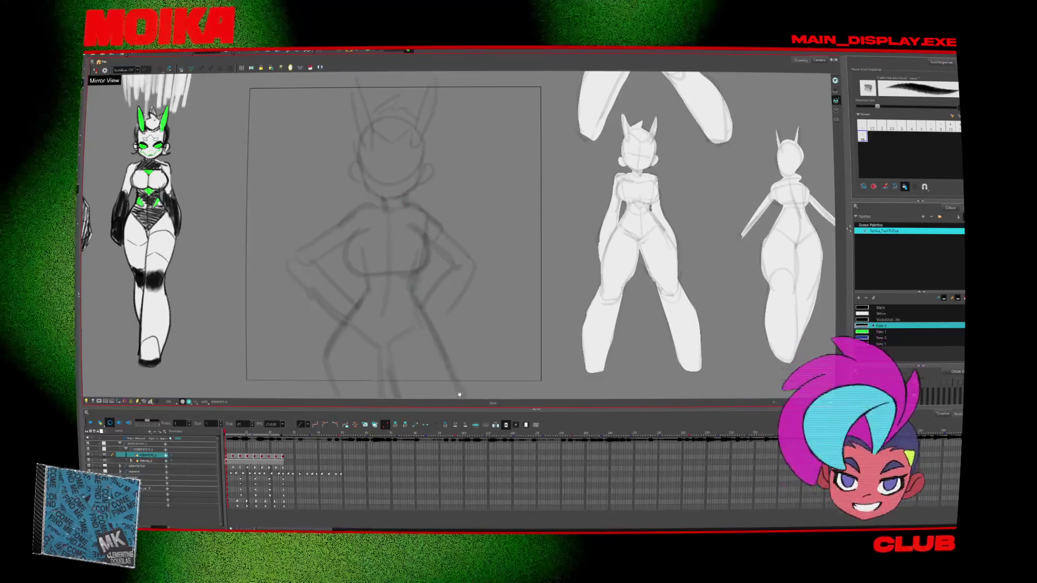
Step: Recentre the canvas on the sketch and hide the rough sketch layer
{"action": "scroll", "coordinate": [413, 284], "scroll_direction": "down", "scroll_amount": 3}
{"action": "scroll", "coordinate": [441, 276], "scroll_direction": "up", "scroll_amount": 3}
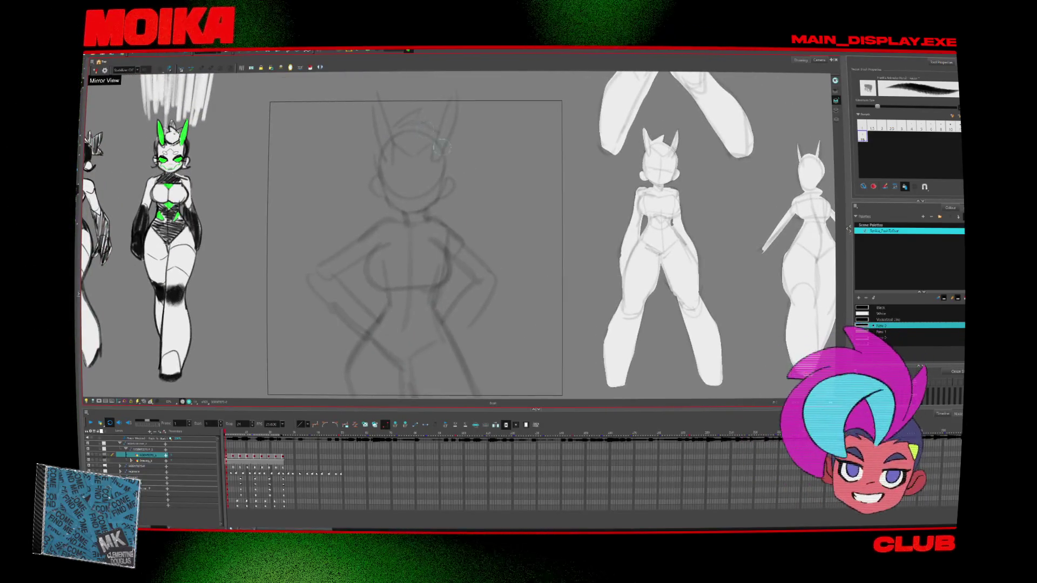
{"action": "left_click_drag", "start_coordinate": [376, 93], "coordinate": [480, 146]}
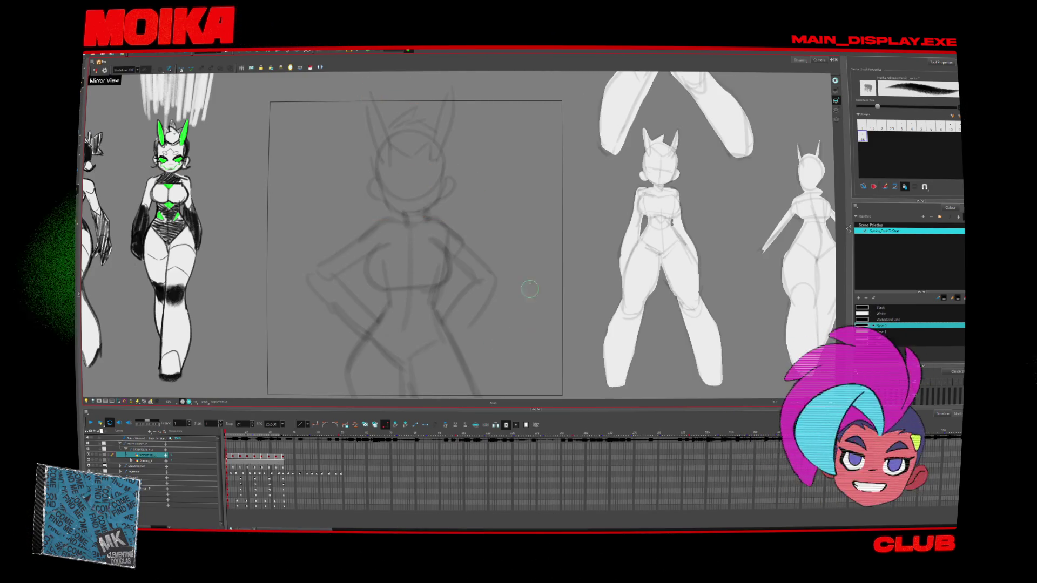
{"action": "key", "text": "Delete"}
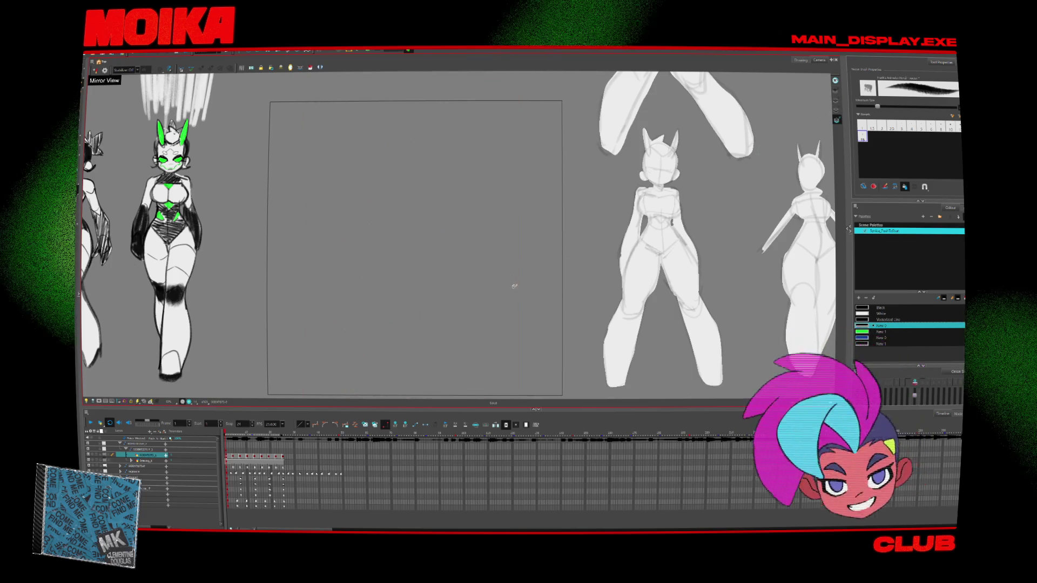
Step: Show the rough sketch again and lower its line colour's Alpha to fade it
{"action": "key", "text": "ctrl+z"}
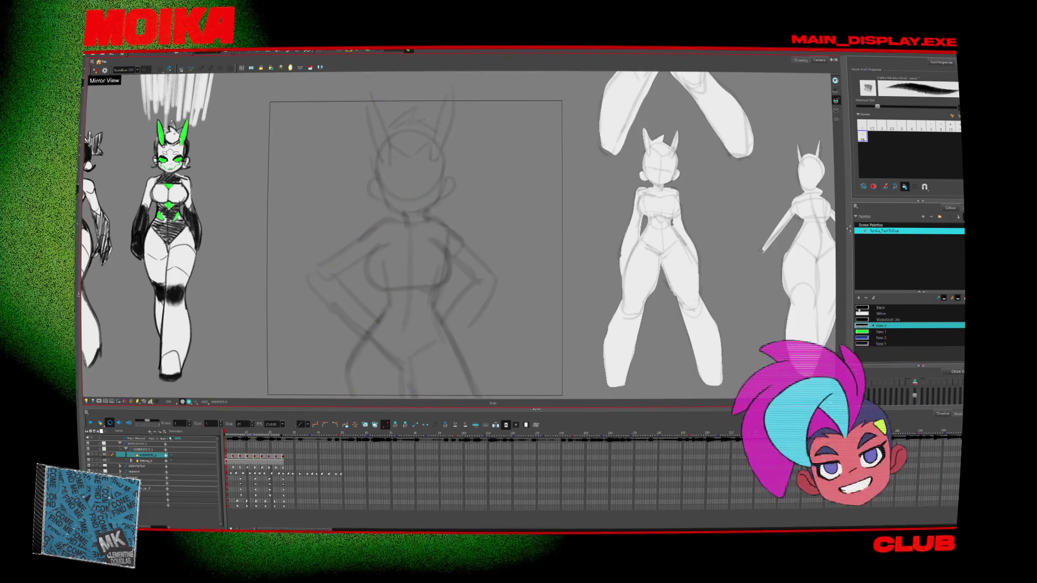
{"action": "left_click", "coordinate": [863, 326]}
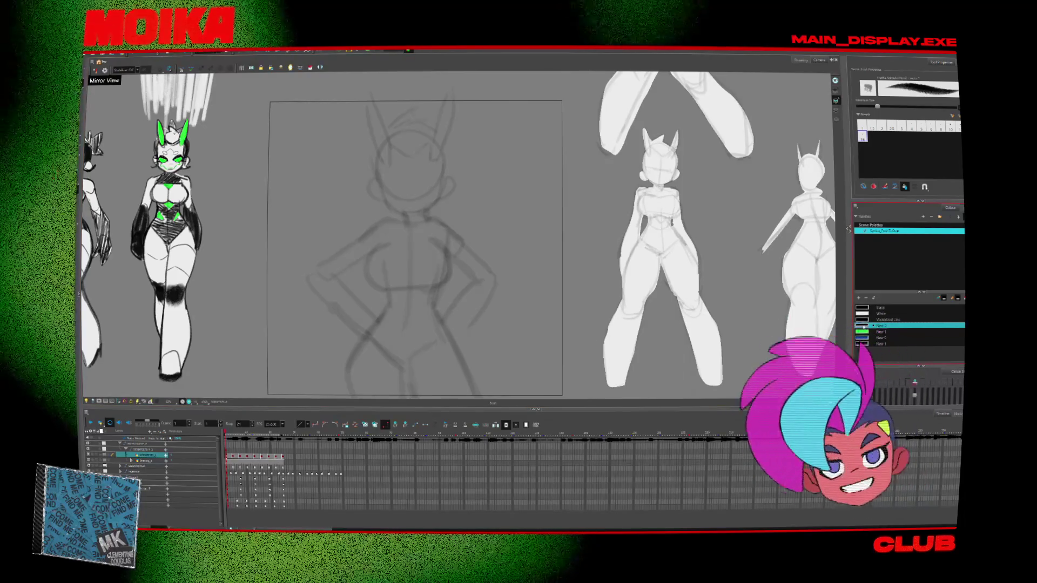
{"action": "double_click", "coordinate": [863, 326]}
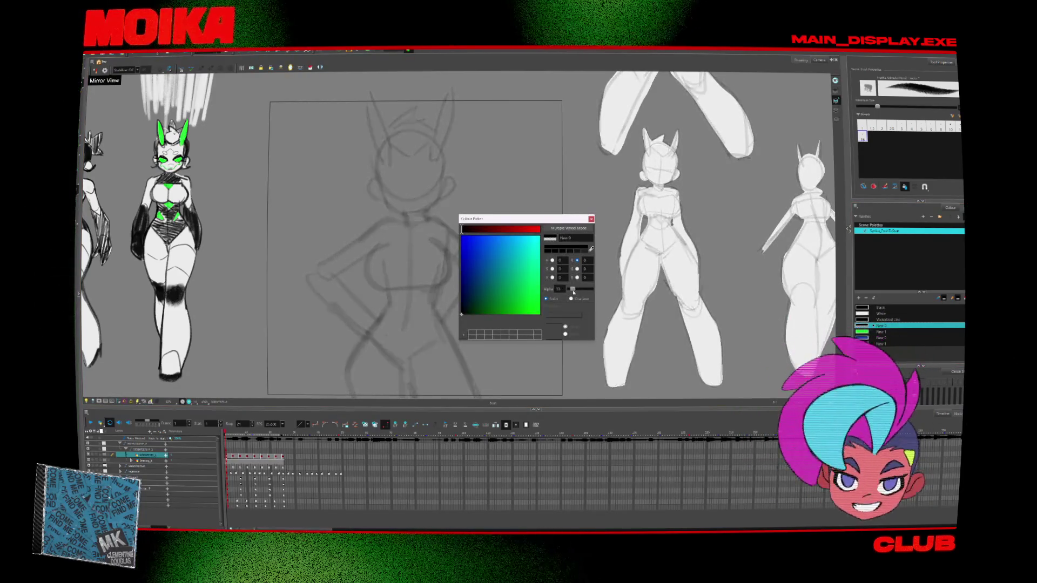
{"action": "left_click_drag", "start_coordinate": [570, 294], "coordinate": [570, 295]}
{"action": "key", "text": "Escape"}
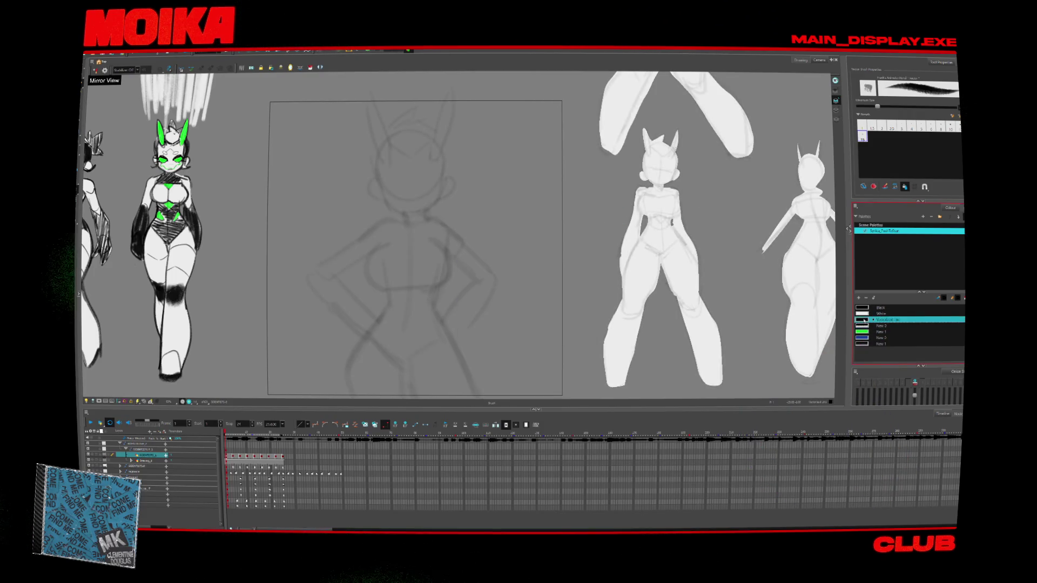
Step: Pick a brush size preset and draw a chin curve under the head
{"action": "left_click", "coordinate": [892, 126]}
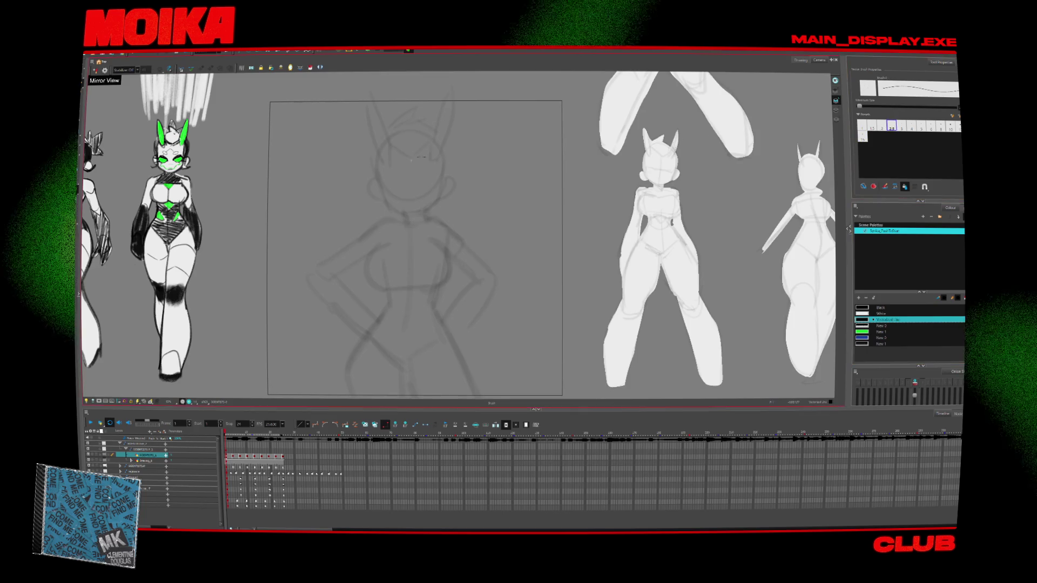
{"action": "left_click", "coordinate": [863, 136]}
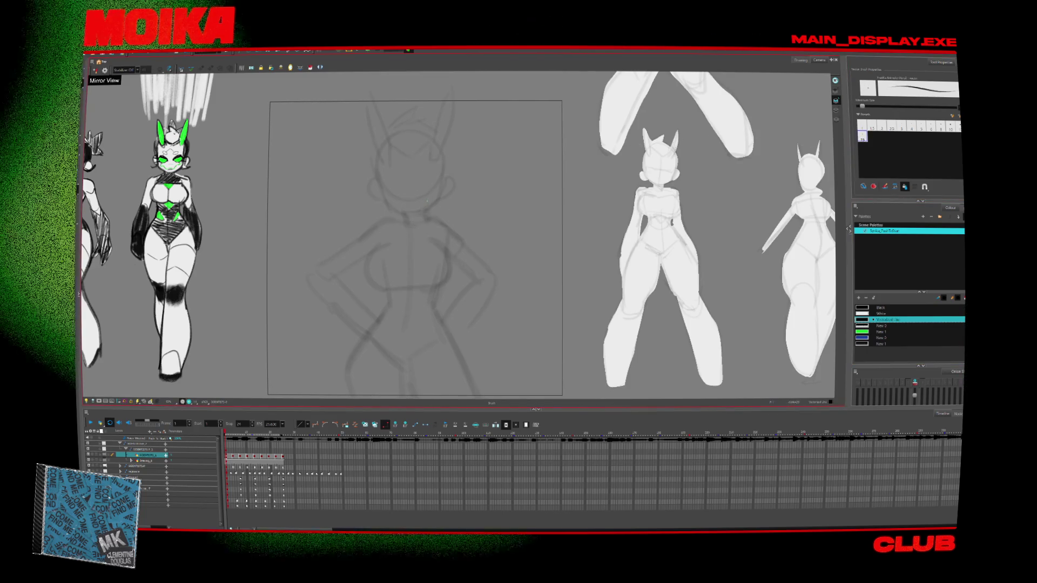
{"action": "mouse_move", "coordinate": [366, 195]}
{"action": "left_mouse_down"}
{"action": "mouse_move", "coordinate": [382, 192]}
{"action": "mouse_move", "coordinate": [392, 211]}
{"action": "left_mouse_up"}
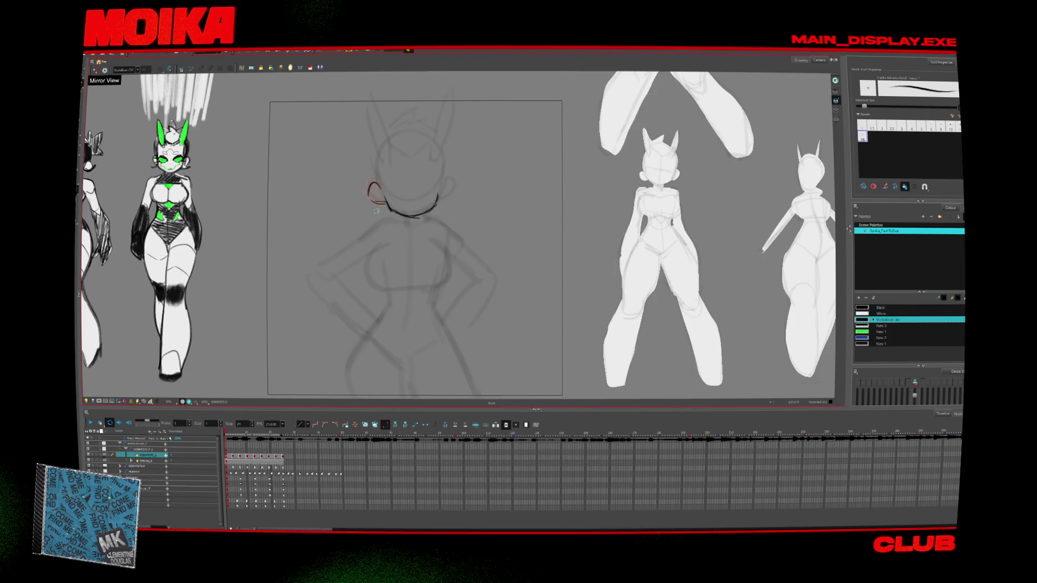
{"action": "key", "text": "alt+t"}
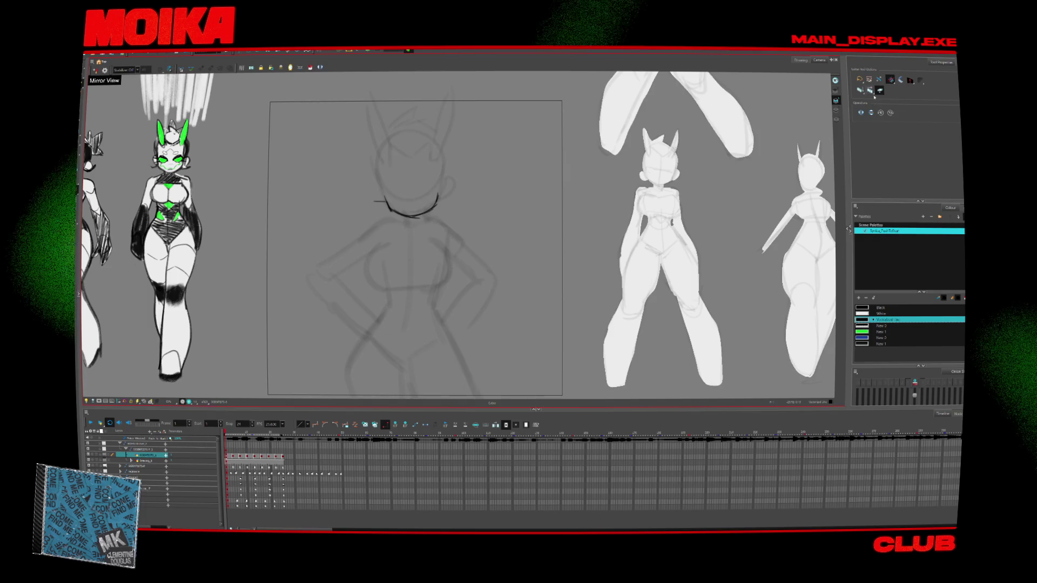
{"action": "key", "text": "alt+b"}
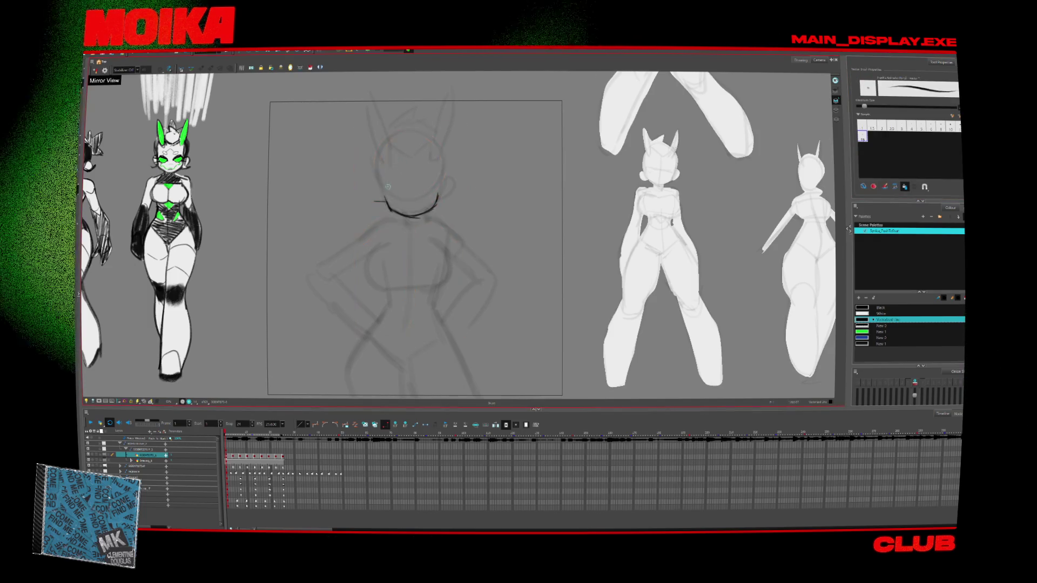
Step: Choose Black for the line-art and, with the Pencil, extend the head's left-side outline
{"action": "left_click", "coordinate": [881, 326]}
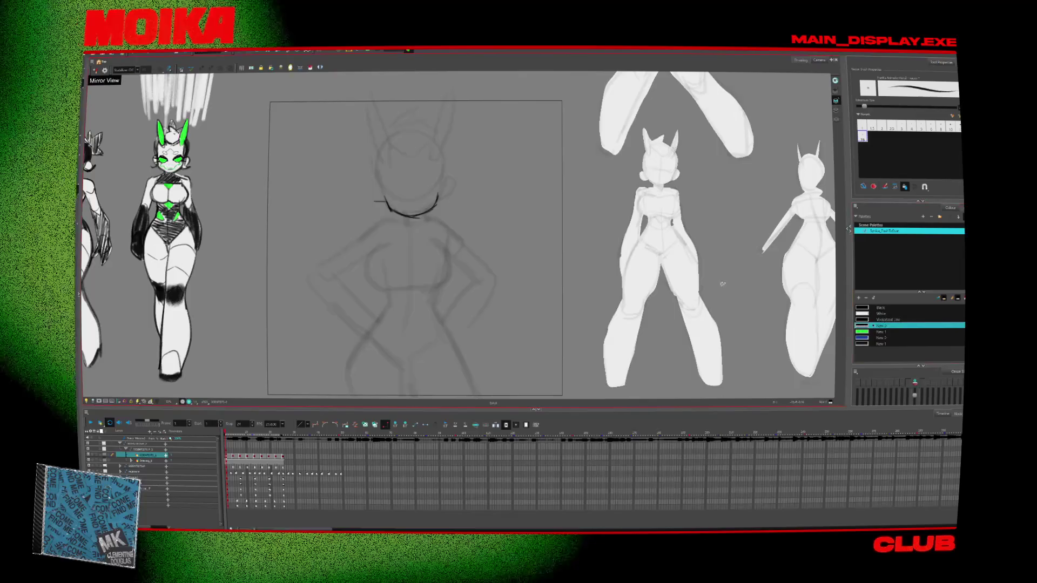
{"action": "key", "text": "shift+l"}
{"action": "key", "text": "alt+e"}
{"action": "key", "text": "alt+slash"}
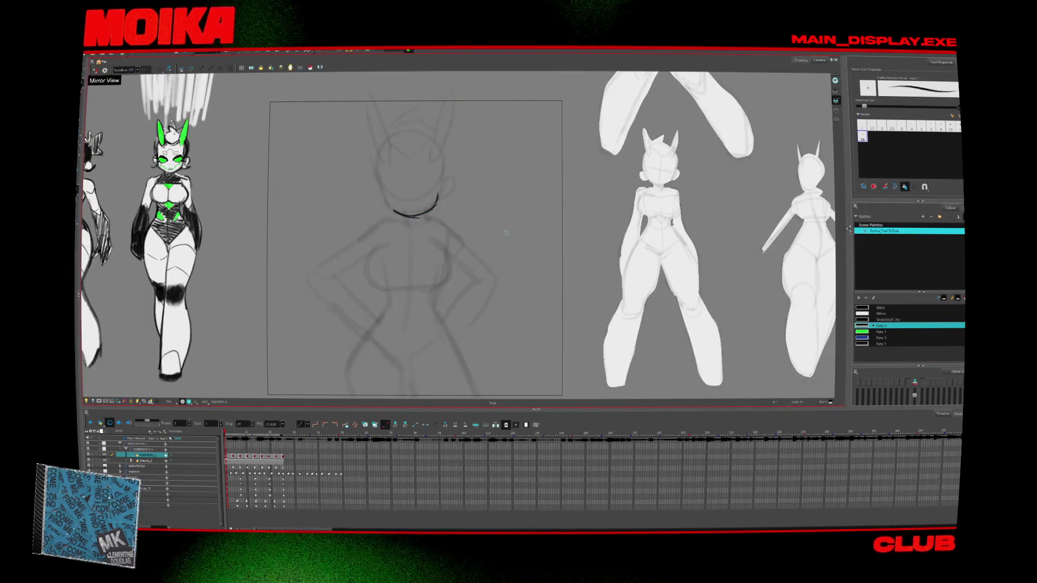
{"action": "key", "text": "alt+t"}
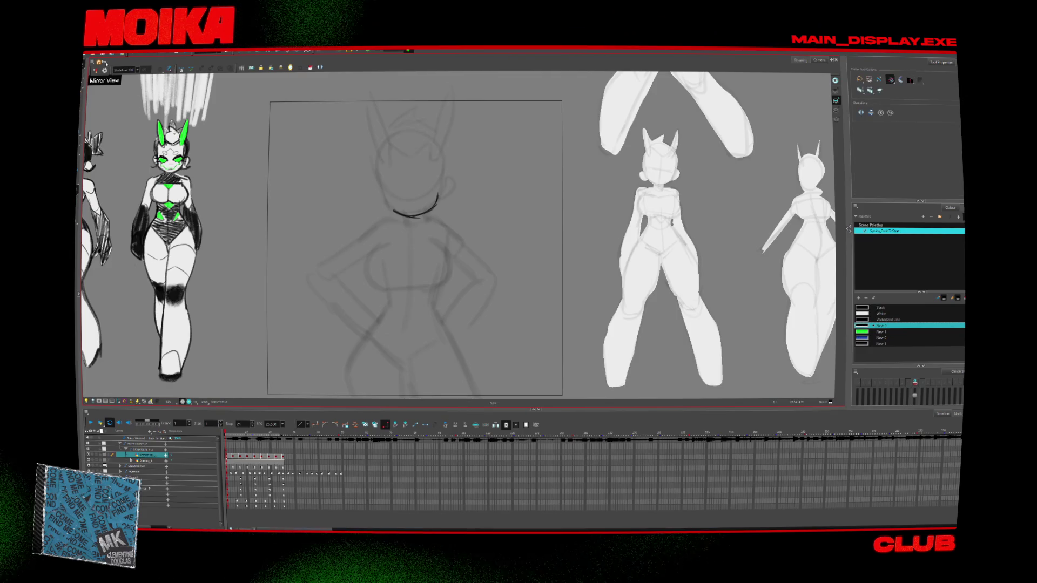
{"action": "left_click", "coordinate": [881, 307]}
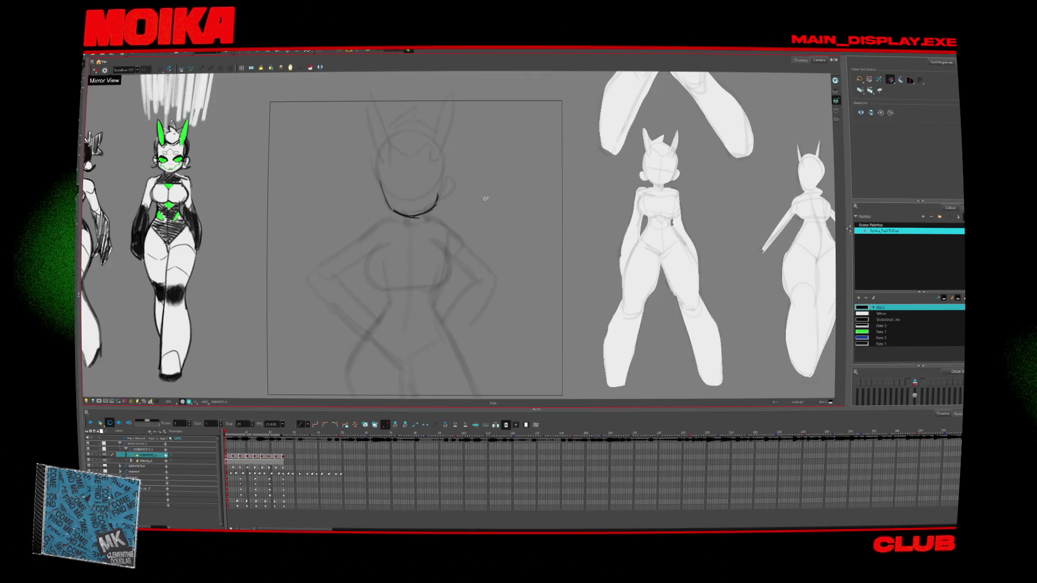
{"action": "key", "text": "alt+slash"}
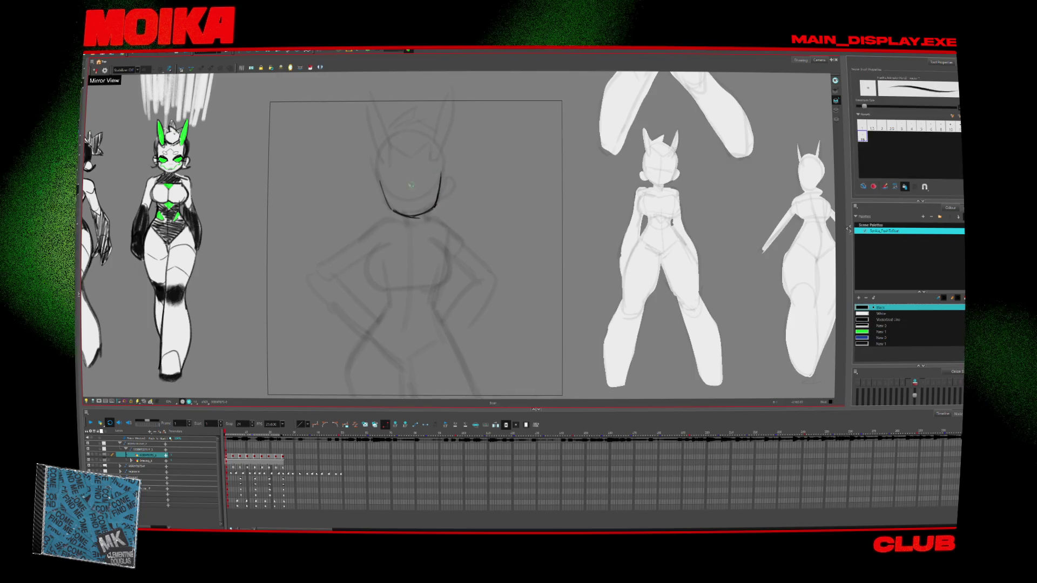
{"action": "left_click_drag", "start_coordinate": [378, 162], "coordinate": [393, 213]}
Step: Ink both horns, the head top and the face contour in black, then select all the strokes
{"action": "left_click_drag", "start_coordinate": [368, 98], "coordinate": [367, 116]}
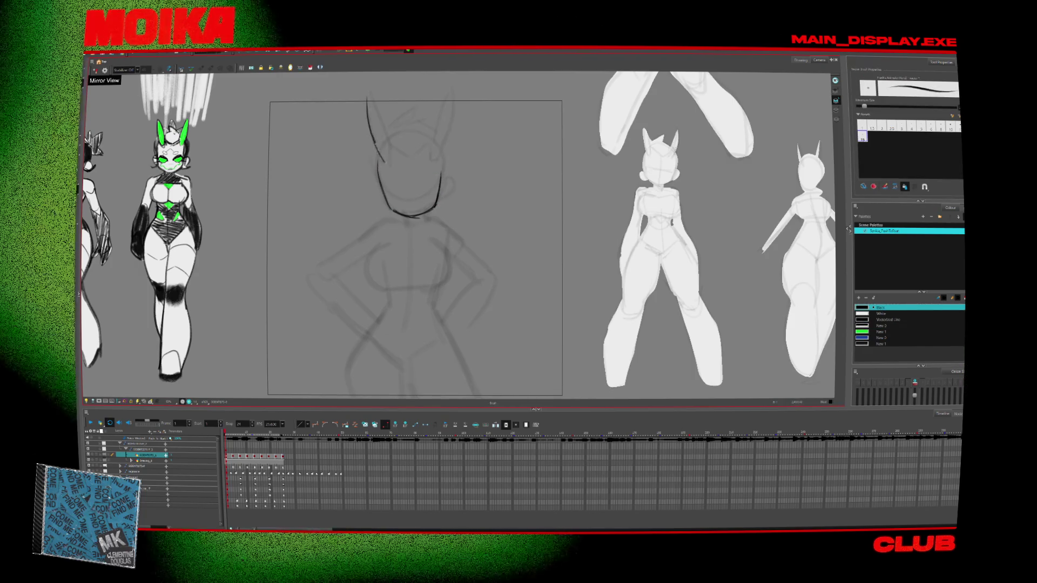
{"action": "left_click_drag", "start_coordinate": [393, 154], "coordinate": [387, 129]}
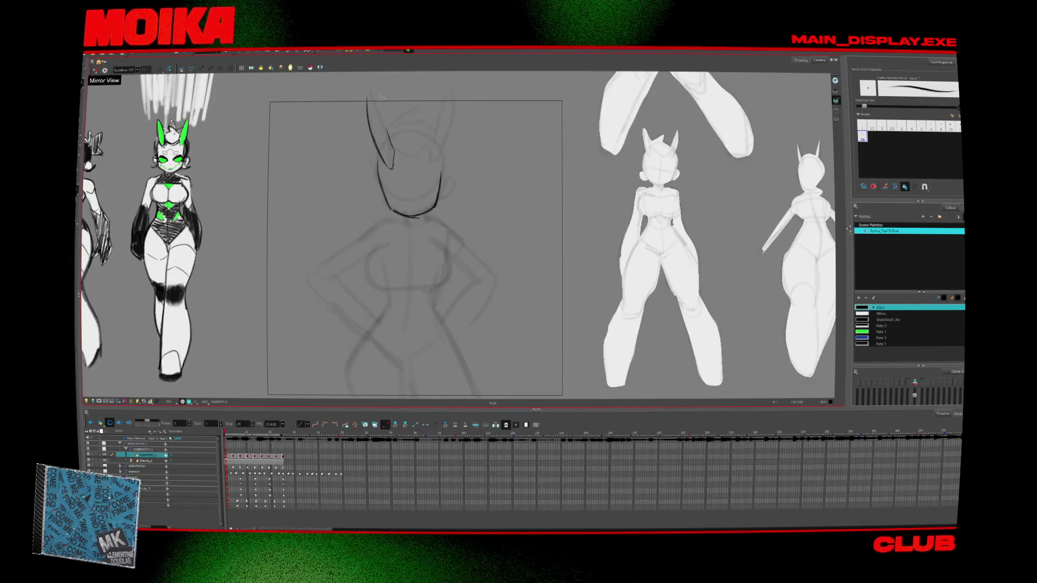
{"action": "key", "text": "alt+e"}
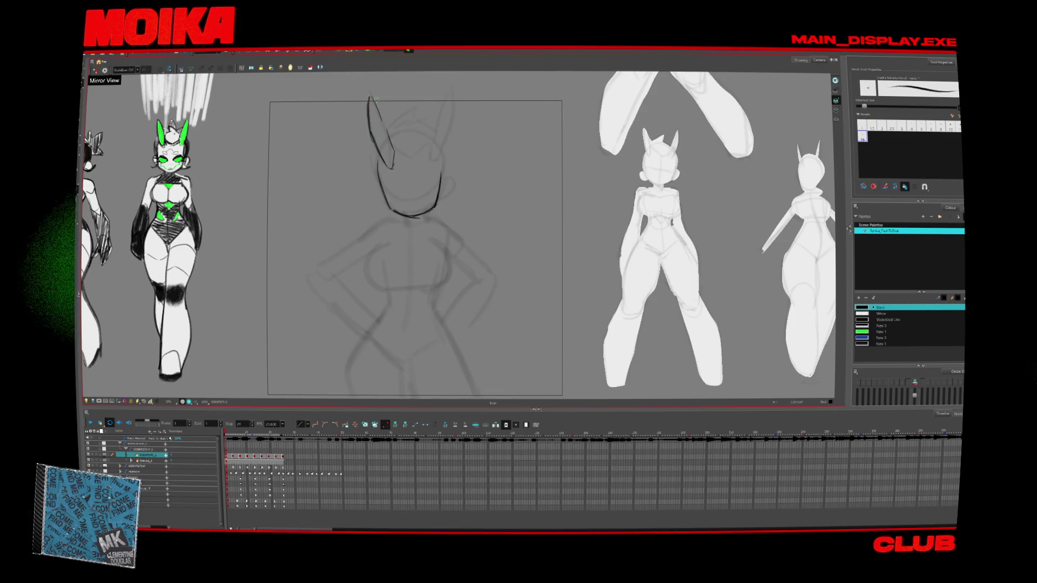
{"action": "mouse_move", "coordinate": [430, 166]}
{"action": "left_mouse_down"}
{"action": "mouse_move", "coordinate": [448, 93]}
{"action": "mouse_move", "coordinate": [451, 135]}
{"action": "left_mouse_up"}
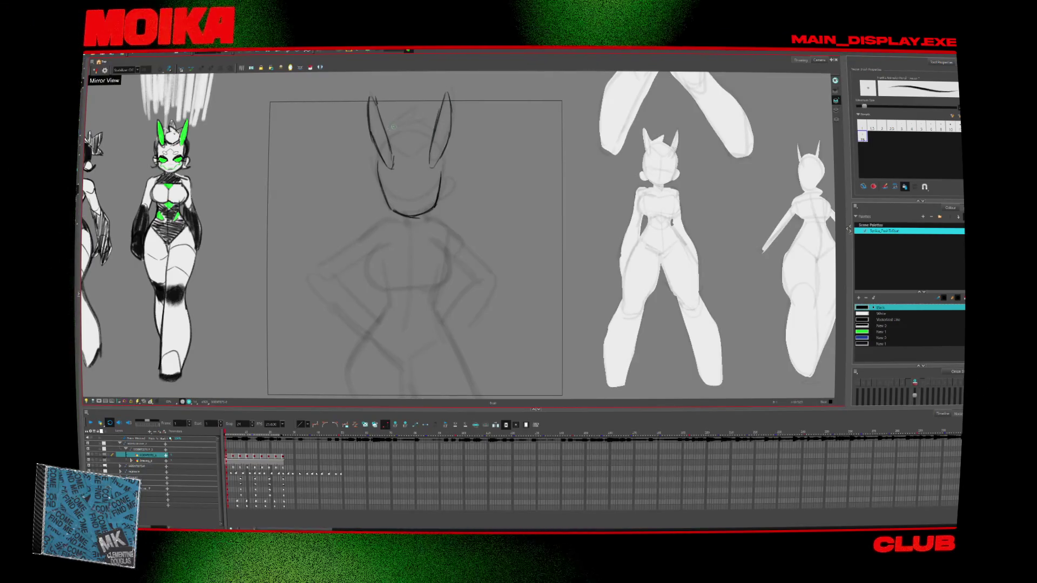
{"action": "left_click_drag", "start_coordinate": [389, 132], "coordinate": [409, 113]}
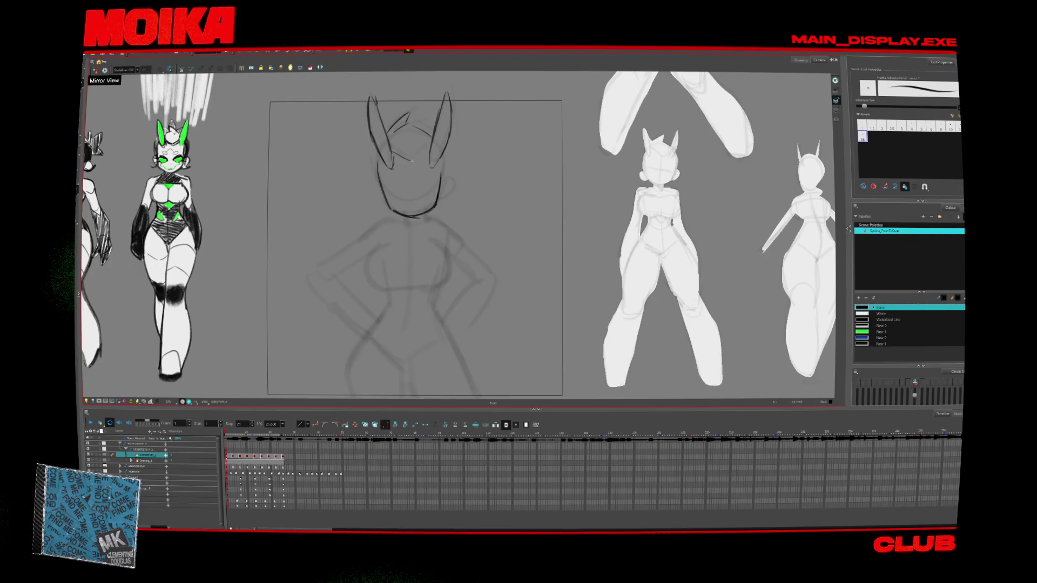
{"action": "mouse_move", "coordinate": [392, 161]}
{"action": "left_mouse_down"}
{"action": "mouse_move", "coordinate": [431, 156]}
{"action": "mouse_move", "coordinate": [376, 192]}
{"action": "left_mouse_up"}
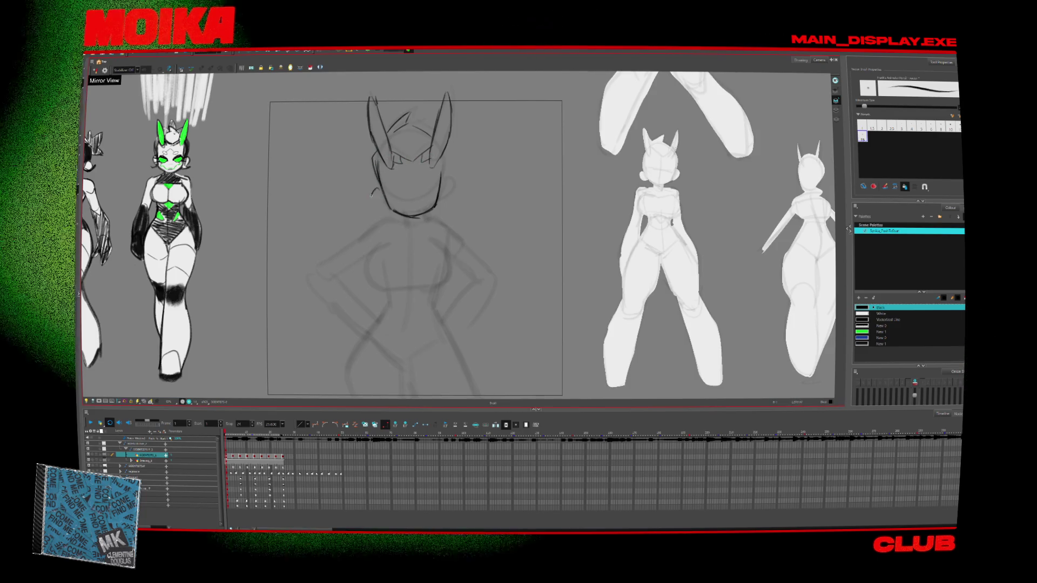
{"action": "left_click_drag", "start_coordinate": [444, 176], "coordinate": [441, 199]}
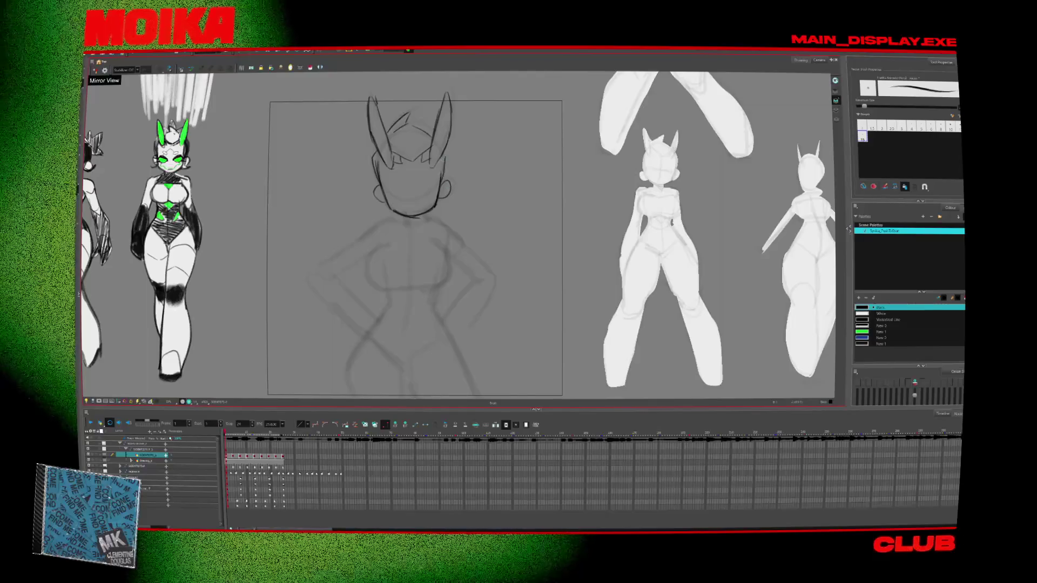
{"action": "key", "text": "alt+s"}
{"action": "key", "text": "ctrl+a"}
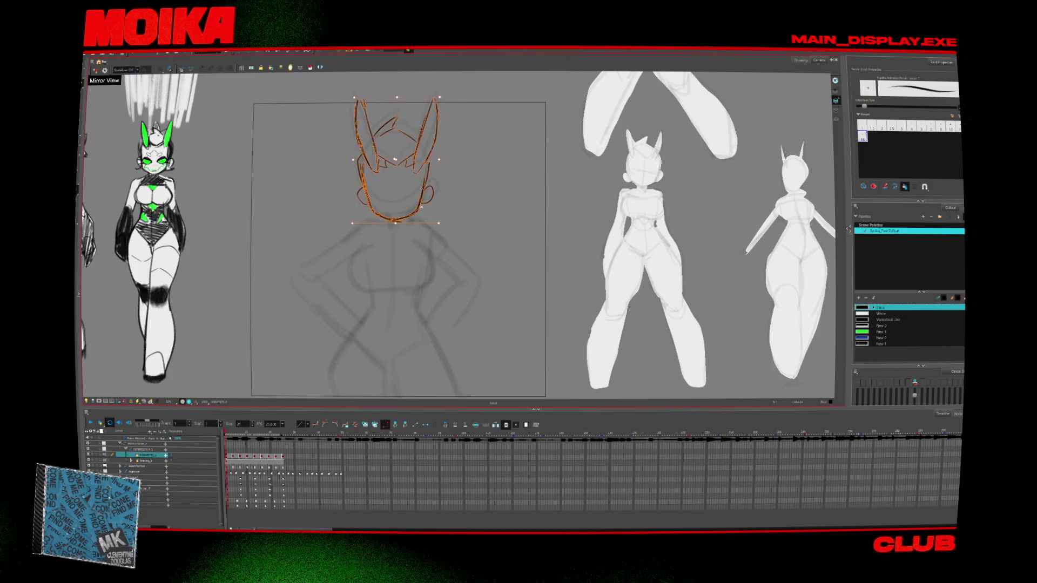
Step: Ink both sides of the chest and the right waist line
{"action": "scroll", "coordinate": [344, 324], "scroll_direction": "down", "scroll_amount": 2}
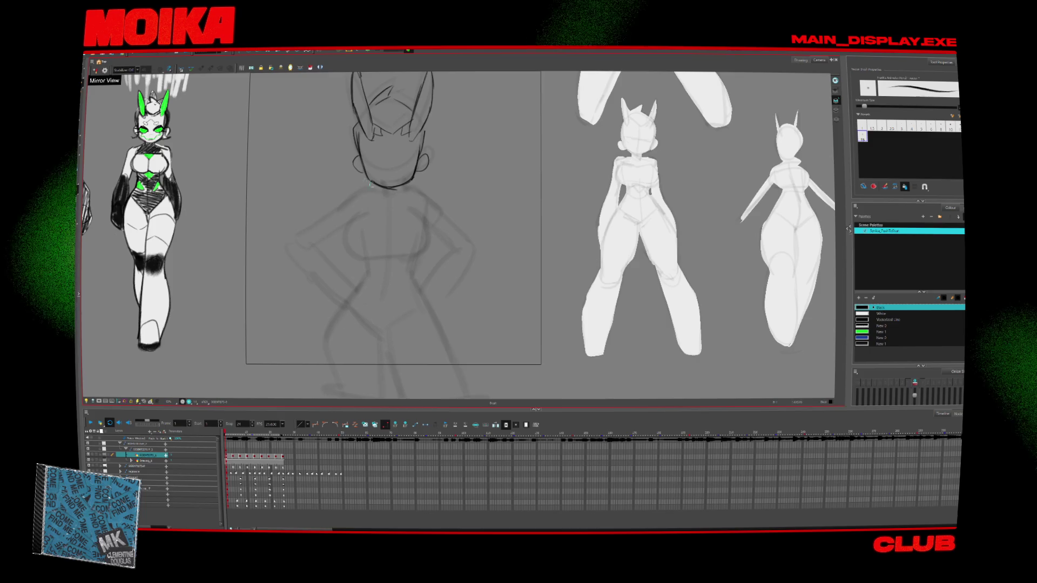
{"action": "mouse_move", "coordinate": [362, 210]}
{"action": "left_mouse_down"}
{"action": "mouse_move", "coordinate": [347, 244]}
{"action": "mouse_move", "coordinate": [421, 251]}
{"action": "left_mouse_up"}
{"action": "left_click_drag", "start_coordinate": [410, 210], "coordinate": [408, 253]}
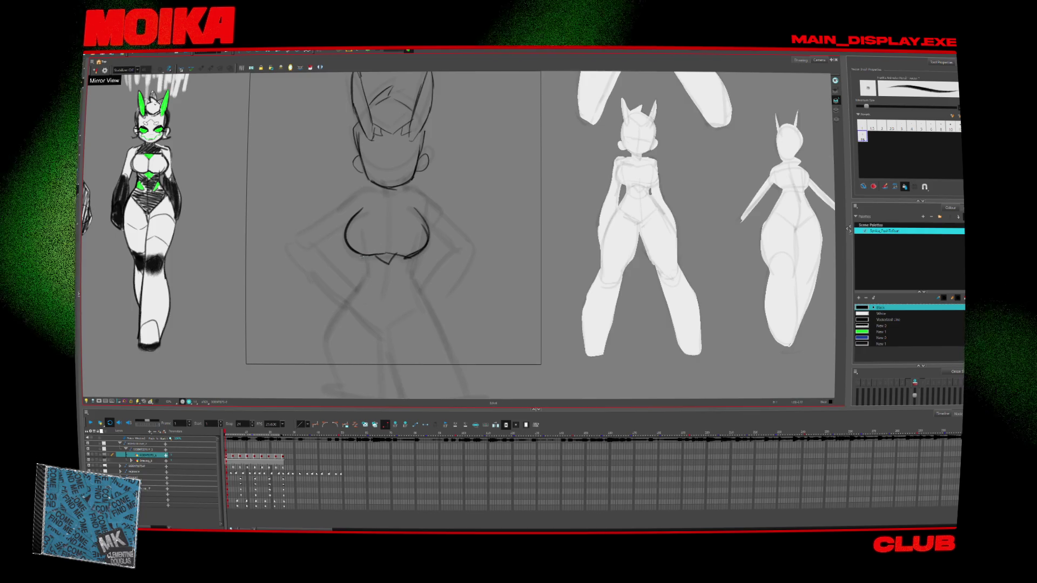
{"action": "left_click_drag", "start_coordinate": [363, 259], "coordinate": [365, 281]}
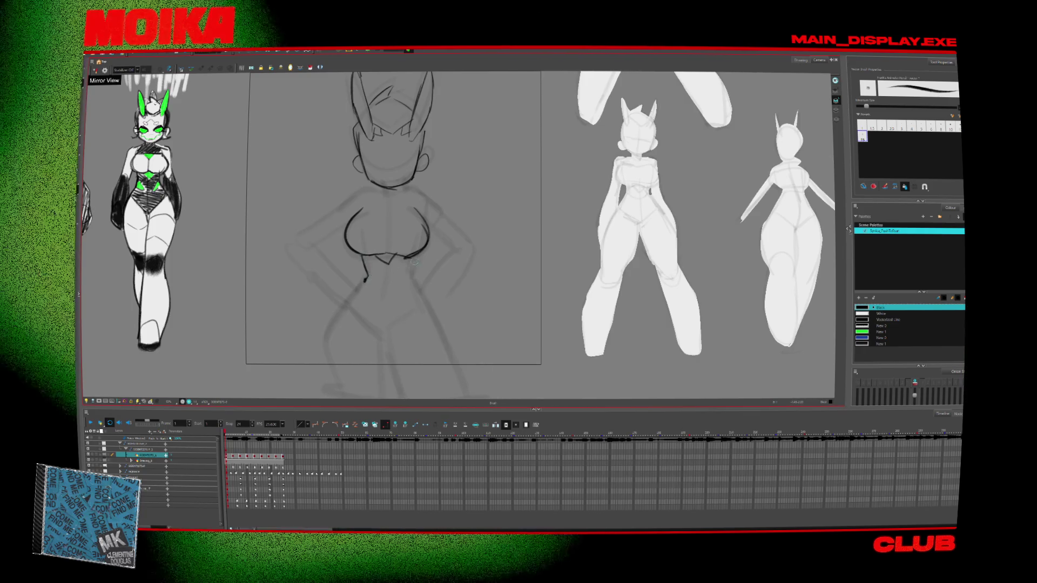
{"action": "left_click_drag", "start_coordinate": [409, 261], "coordinate": [429, 304]}
Step: Draw the left waist line, darken the right waist, and sketch the upper left arm
{"action": "scroll", "coordinate": [429, 304], "scroll_direction": "down", "scroll_amount": 3}
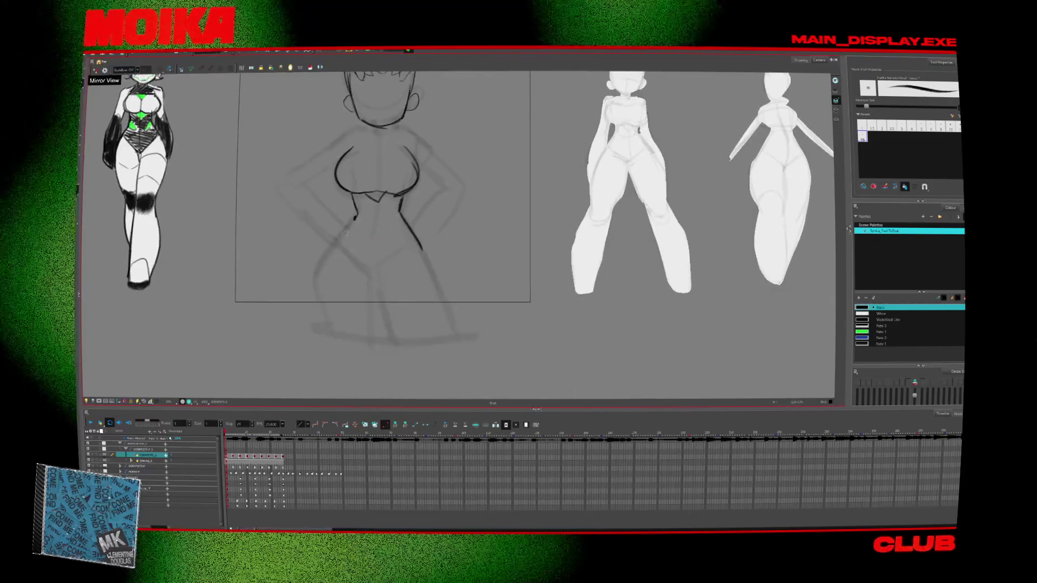
{"action": "left_click_drag", "start_coordinate": [353, 216], "coordinate": [316, 294]}
{"action": "left_click_drag", "start_coordinate": [330, 239], "coordinate": [323, 315]}
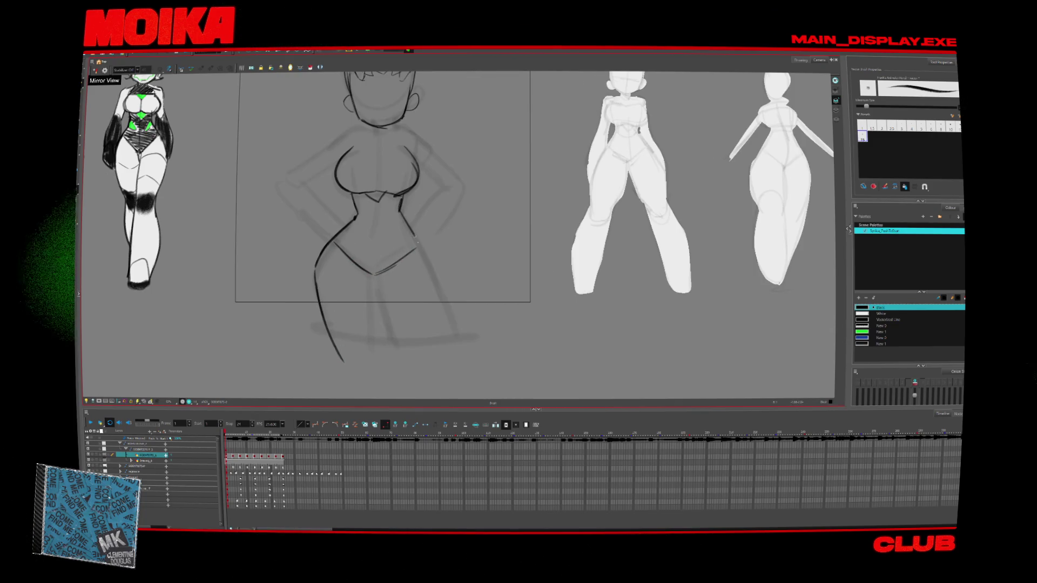
{"action": "left_click_drag", "start_coordinate": [397, 212], "coordinate": [416, 248]}
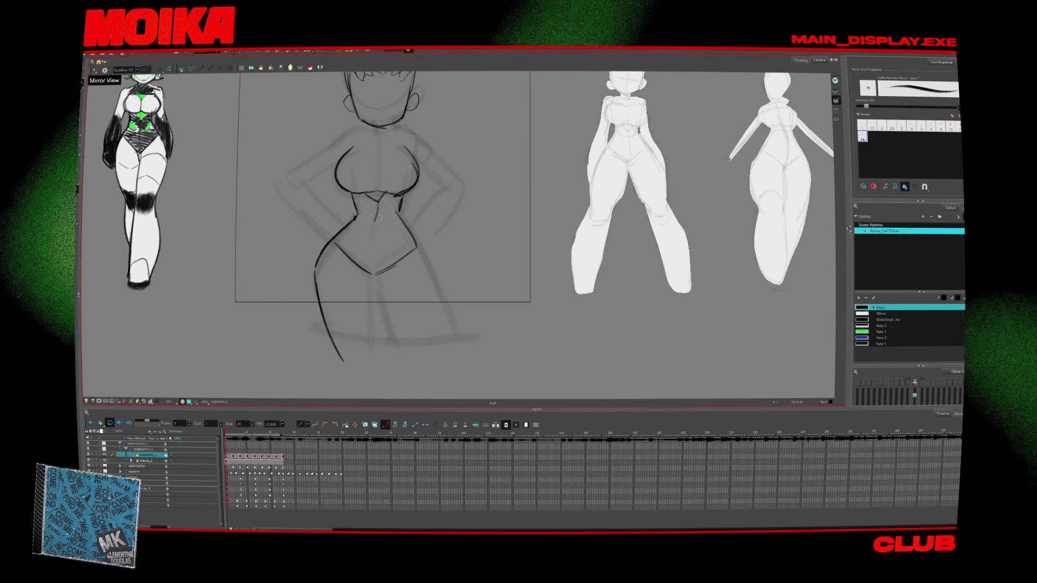
{"action": "scroll", "coordinate": [401, 347], "scroll_direction": "up", "scroll_amount": 3}
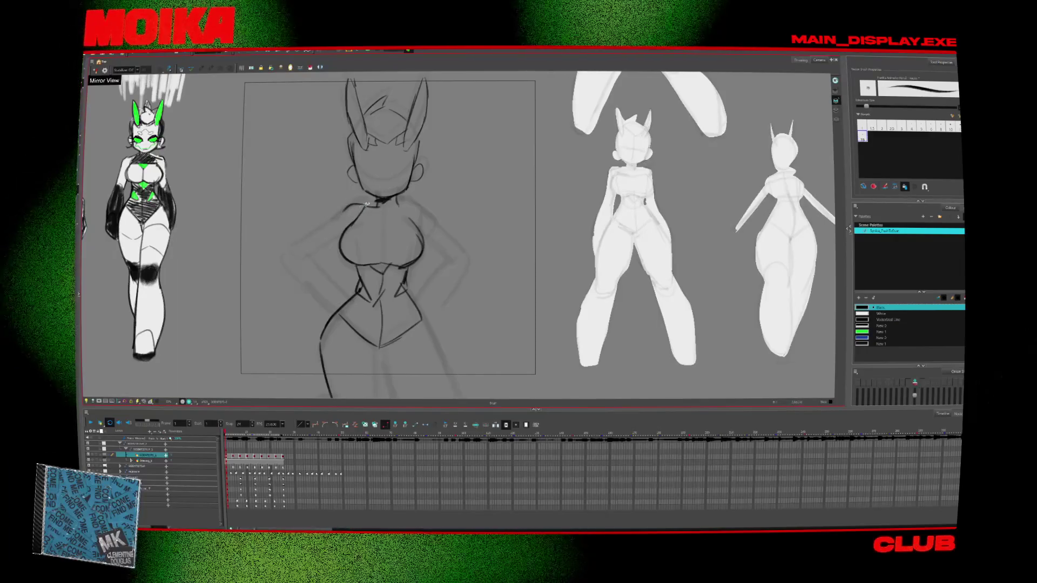
{"action": "left_click_drag", "start_coordinate": [340, 213], "coordinate": [298, 249]}
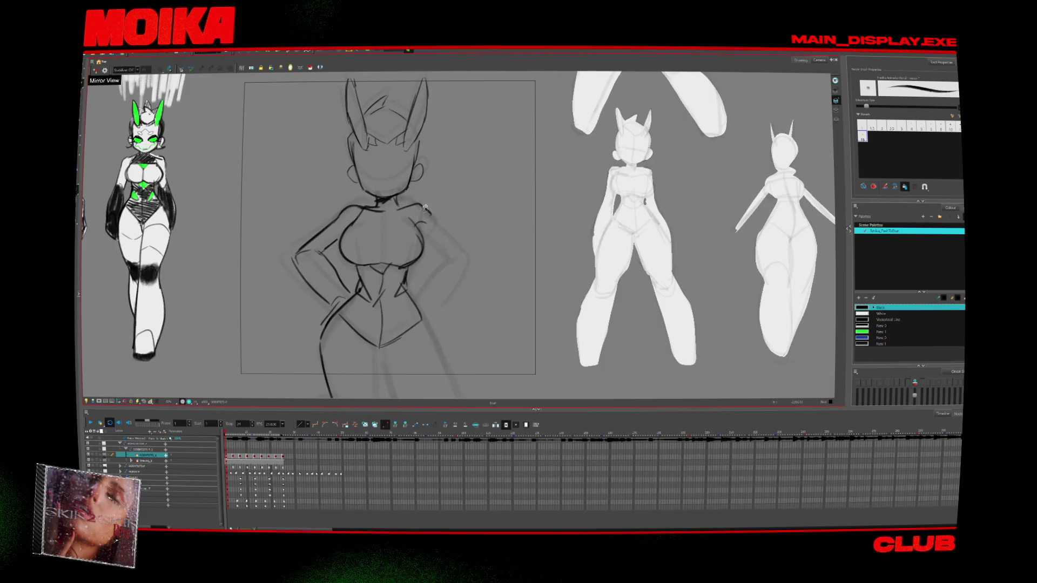
Step: Draw the chest's centre line, checking the figure in Mirror View, and pan to the legs
{"action": "key", "text": "4"}
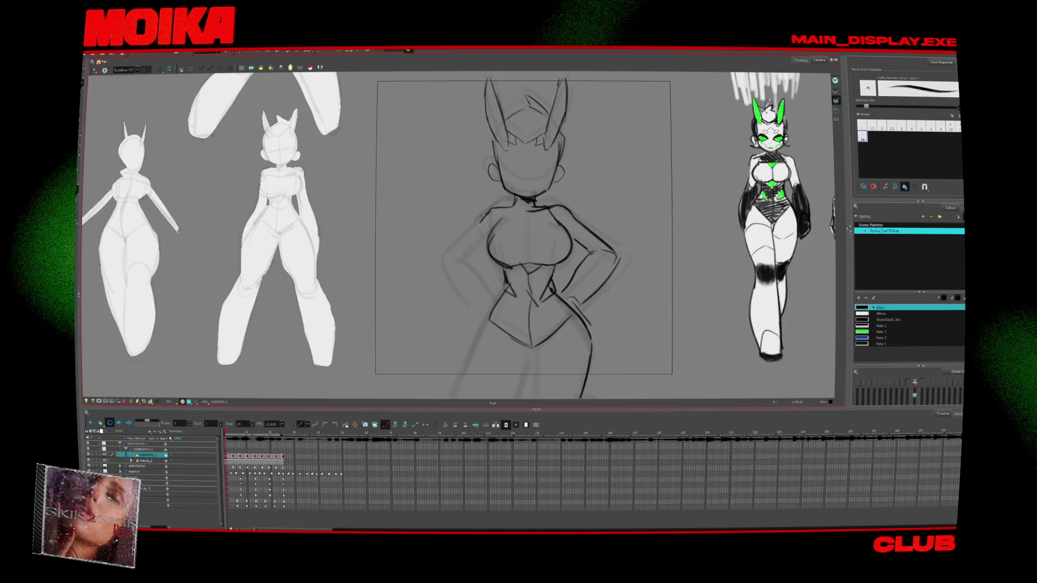
{"action": "key", "text": "4"}
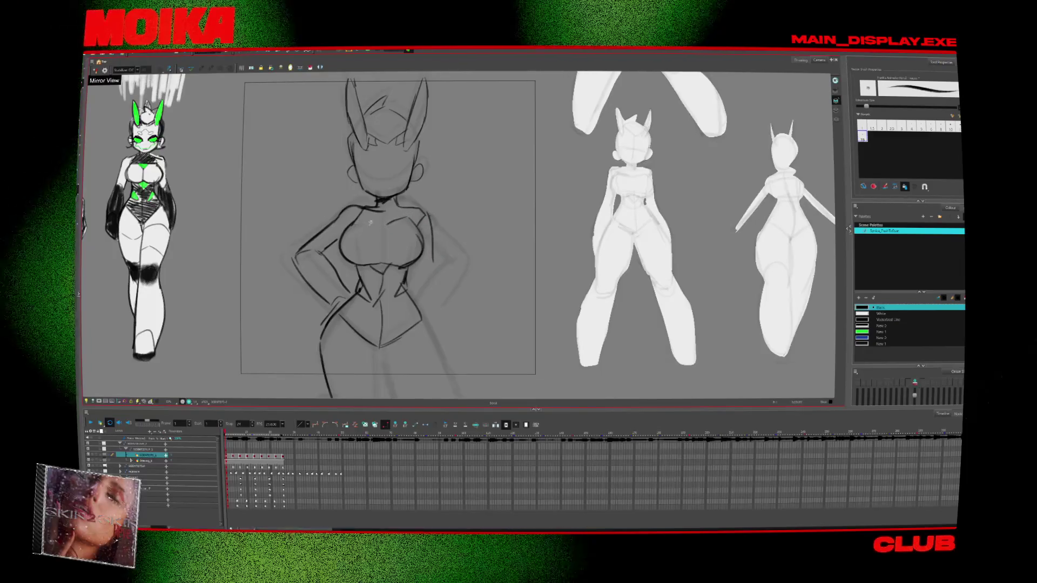
{"action": "left_click_drag", "start_coordinate": [381, 231], "coordinate": [383, 264]}
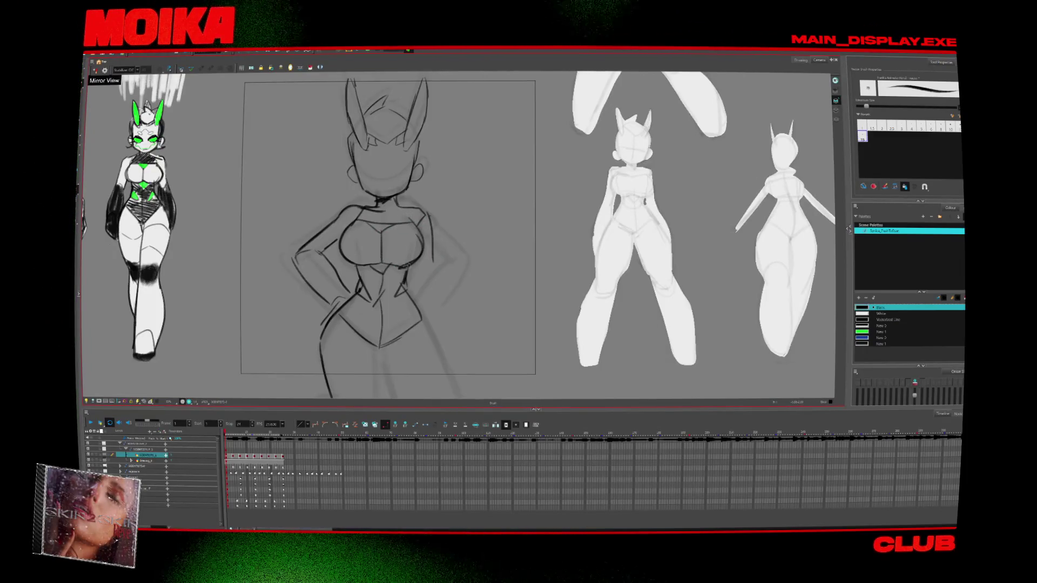
{"action": "left_click_drag", "start_coordinate": [421, 317], "coordinate": [402, 276]}
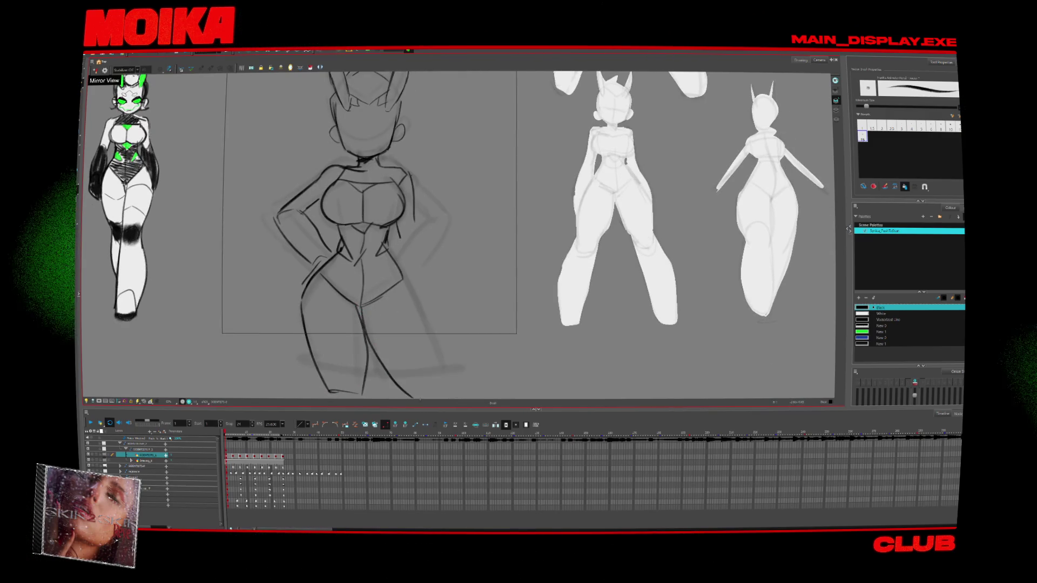
{"action": "left_click", "coordinate": [96, 71]}
{"action": "left_click_drag", "start_coordinate": [505, 283], "coordinate": [399, 267]}
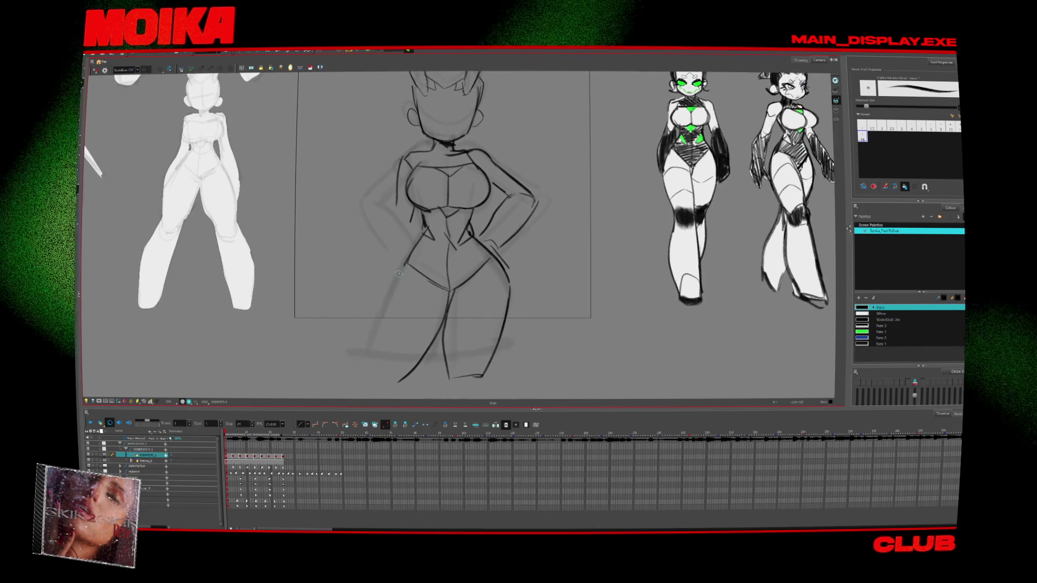
{"action": "mouse_move", "coordinate": [525, 344]}
{"action": "left_mouse_down"}
{"action": "mouse_move", "coordinate": [477, 277]}
{"action": "mouse_move", "coordinate": [389, 325]}
{"action": "mouse_move", "coordinate": [456, 321]}
{"action": "left_mouse_up"}
{"action": "left_click", "coordinate": [96, 71]}
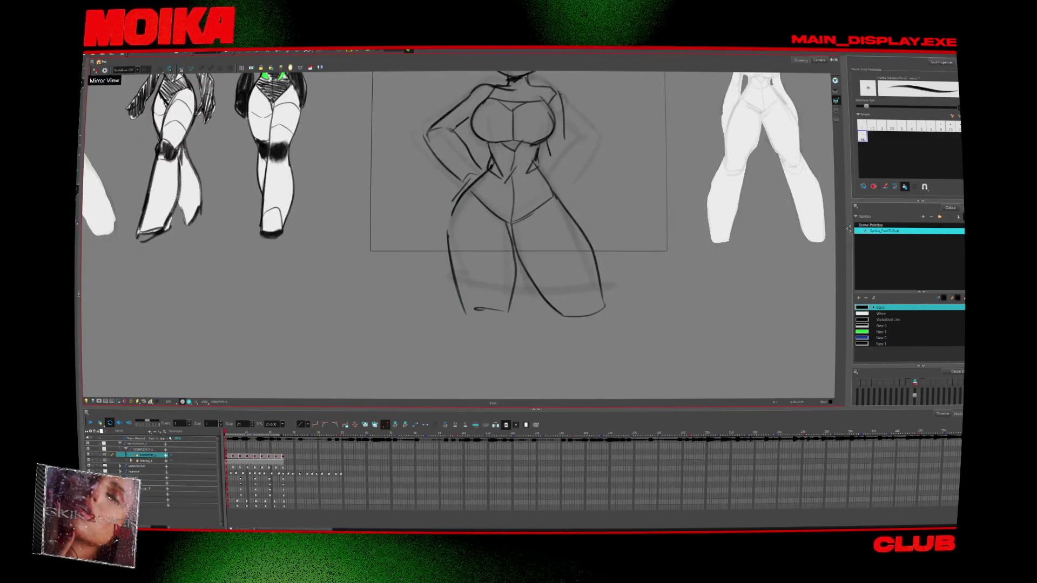
{"action": "scroll", "coordinate": [449, 243], "scroll_direction": "down", "scroll_amount": 3}
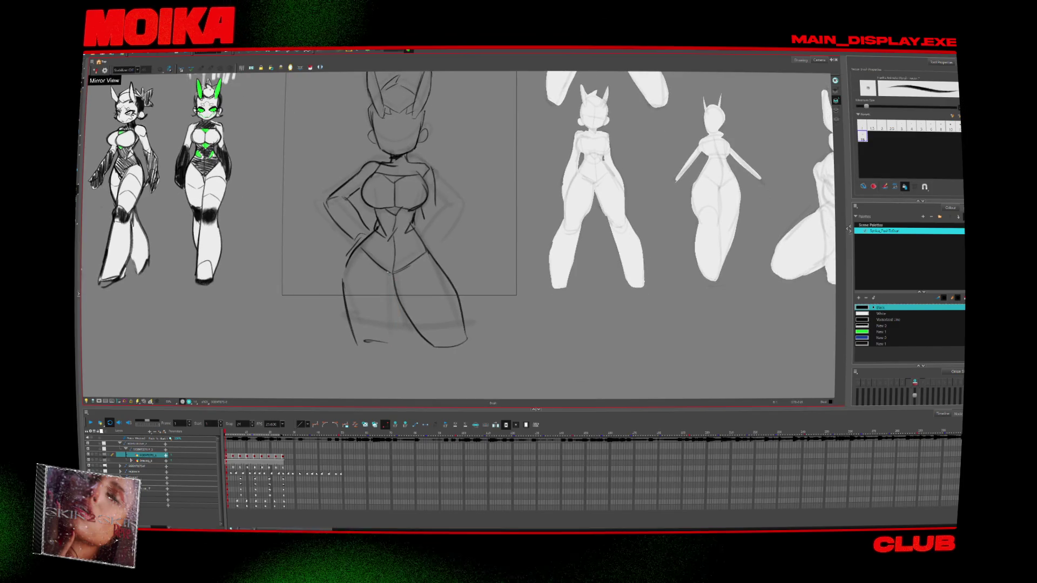
Step: Erase and redraw the lower right leg and foot, checking it in Mirror View
{"action": "key", "text": "alt+e"}
{"action": "left_click_drag", "start_coordinate": [388, 341], "coordinate": [375, 287]}
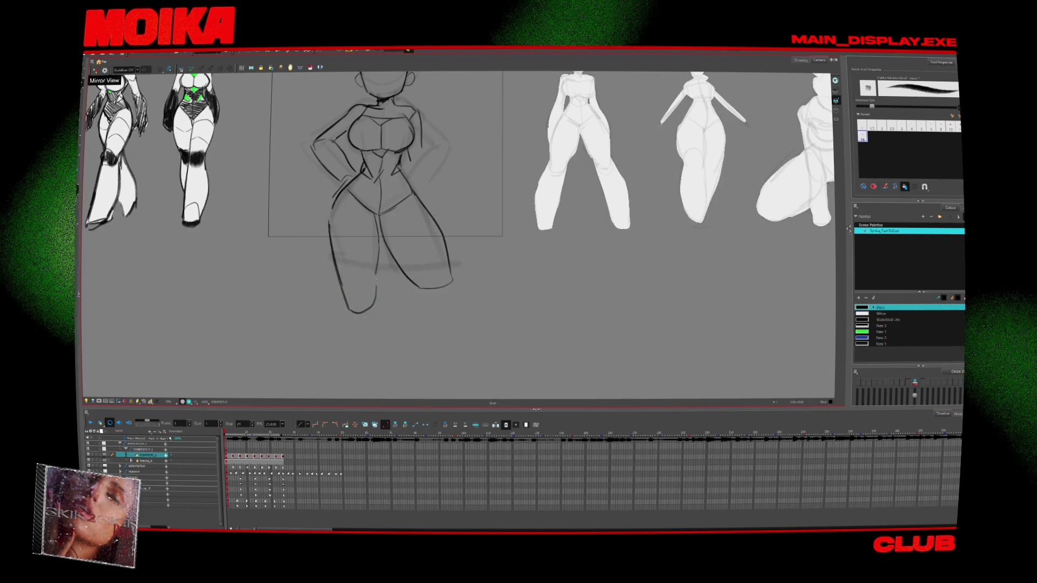
{"action": "left_click_drag", "start_coordinate": [392, 248], "coordinate": [449, 304]}
{"action": "scroll", "coordinate": [447, 246], "scroll_direction": "up", "scroll_amount": 3}
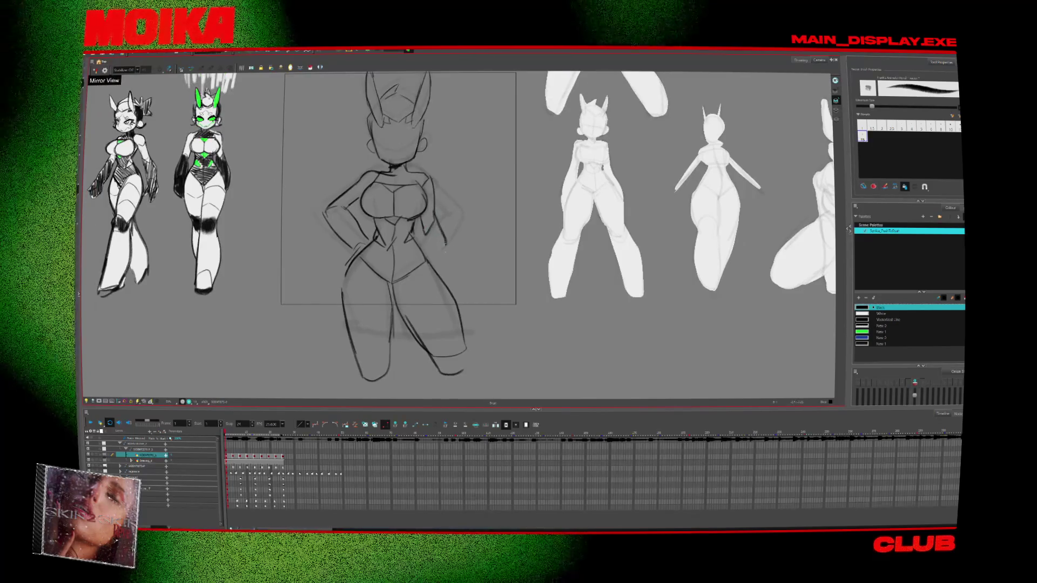
{"action": "key", "text": "4"}
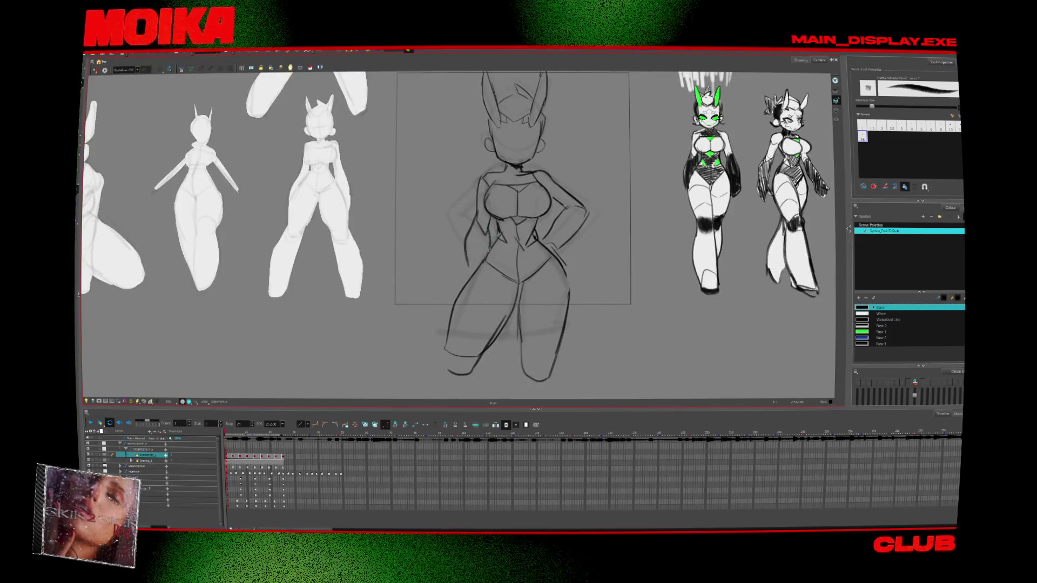
{"action": "key", "text": "4"}
Step: Switch back and forth between the Eraser and Pencil tools
{"action": "key", "text": "alt+e"}
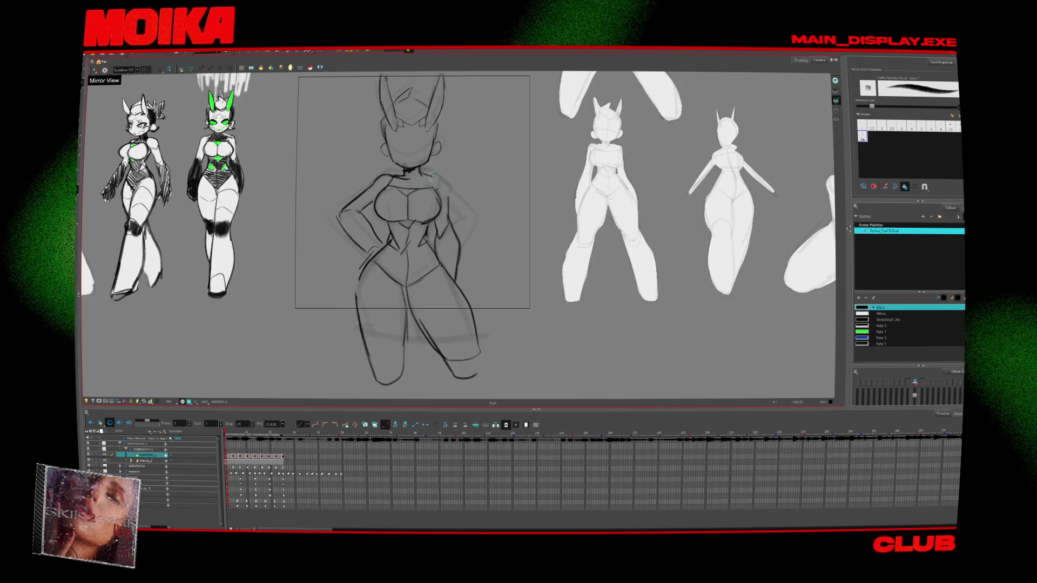
{"action": "key", "text": "alt+e"}
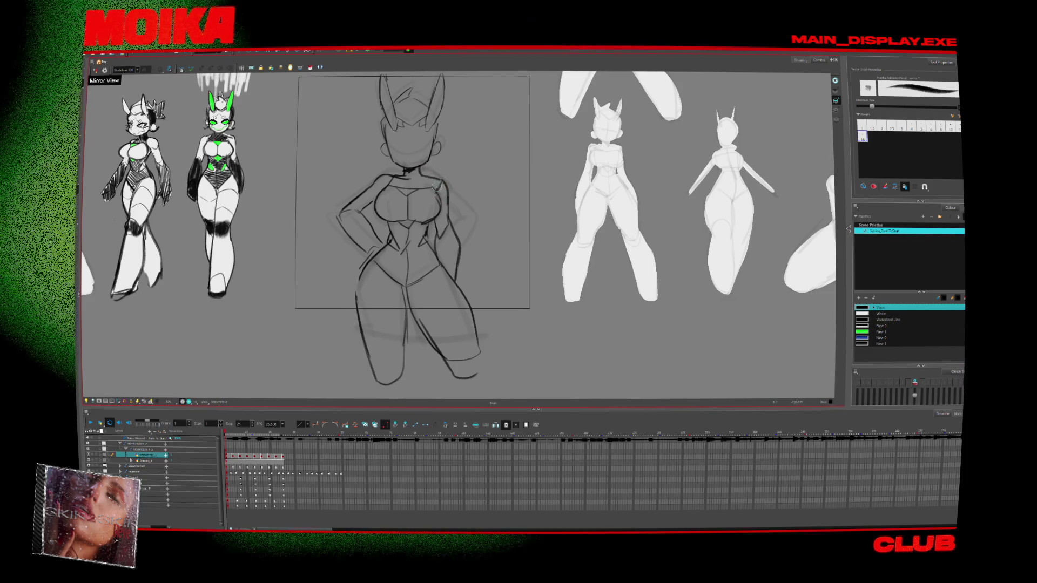
{"action": "key", "text": "alt+slash"}
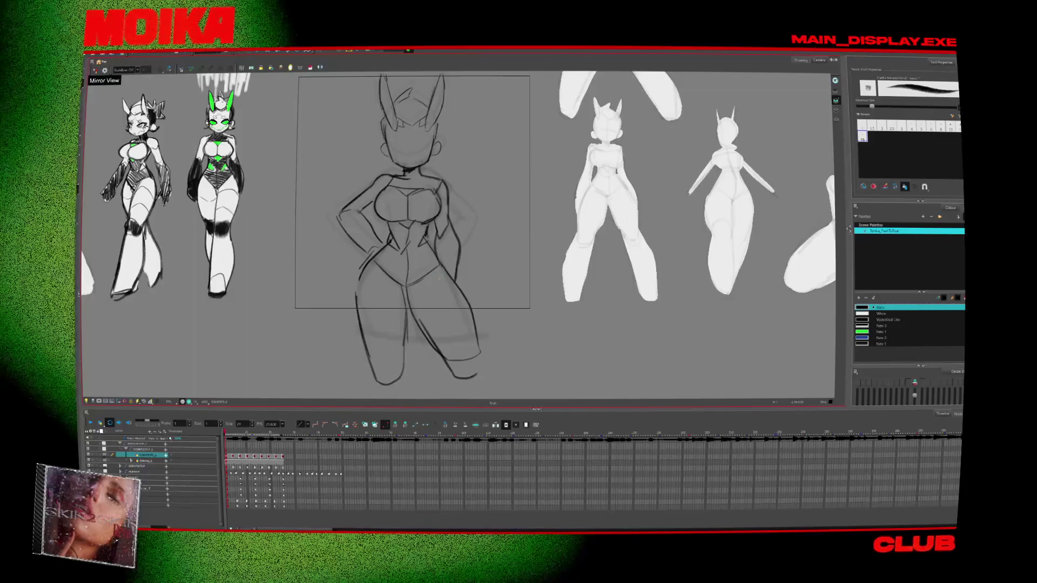
{"action": "key", "text": "alt+e"}
{"action": "key", "text": "alt+slash"}
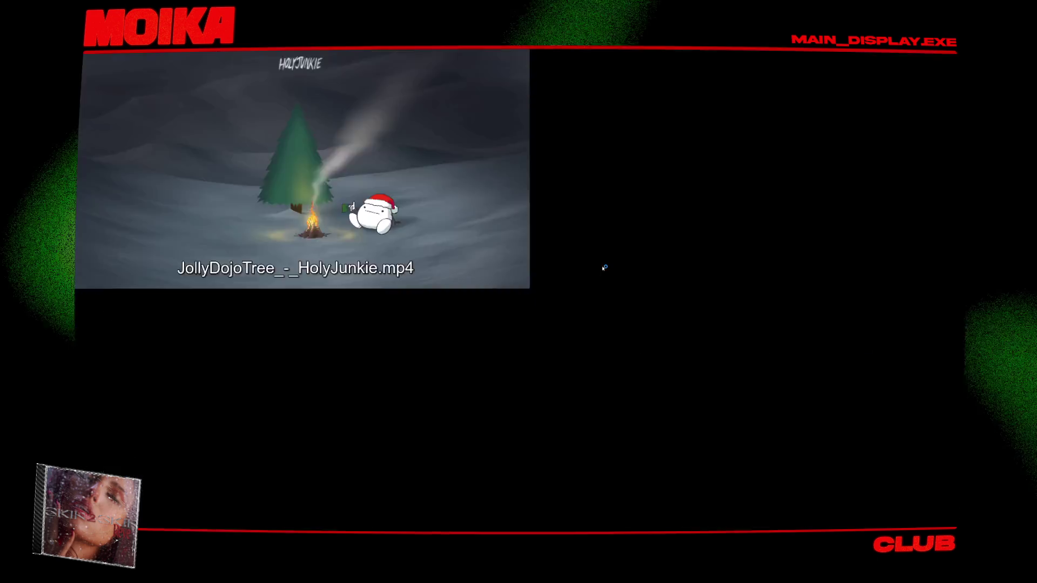
Step: Finish playing the JollyDojoTree_-_HolyJunkie.mp4 video, leave fullscreen and close VLC
{"action": "key", "text": "space"}
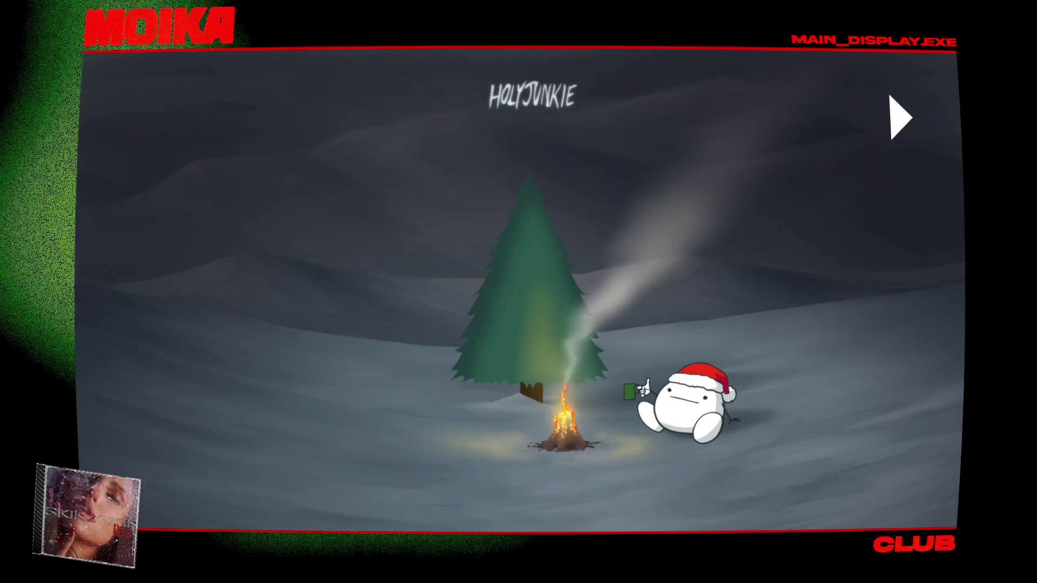
{"action": "scroll", "coordinate": [585, 423], "scroll_direction": "up", "scroll_amount": 1}
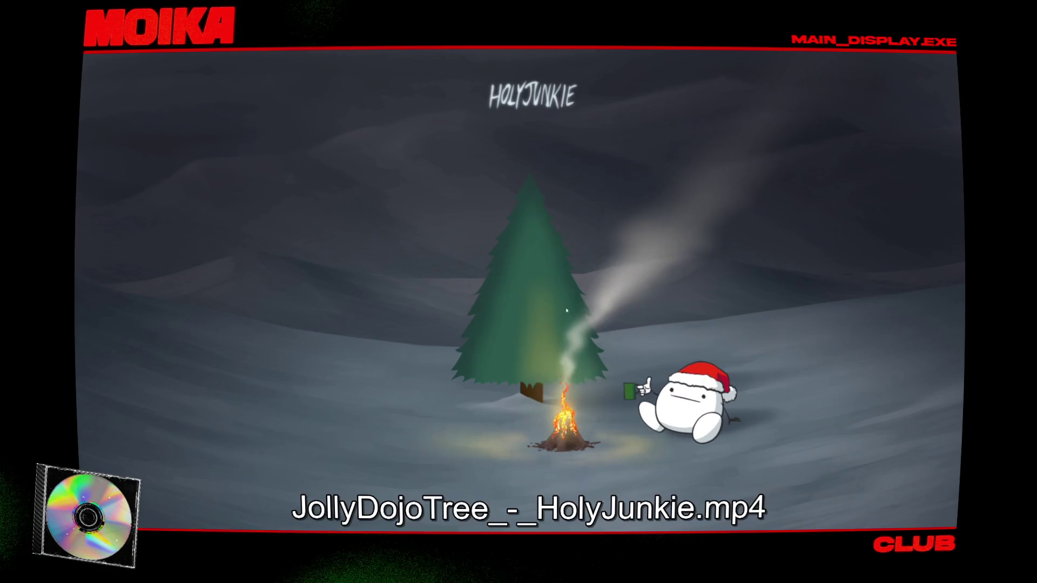
{"action": "left_click", "coordinate": [465, 362]}
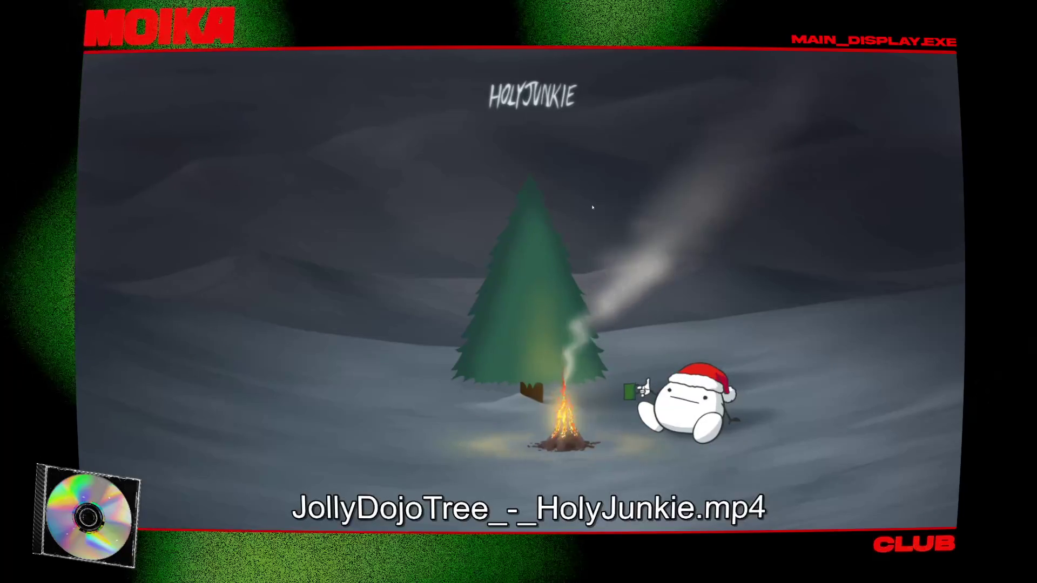
{"action": "key", "text": "Escape"}
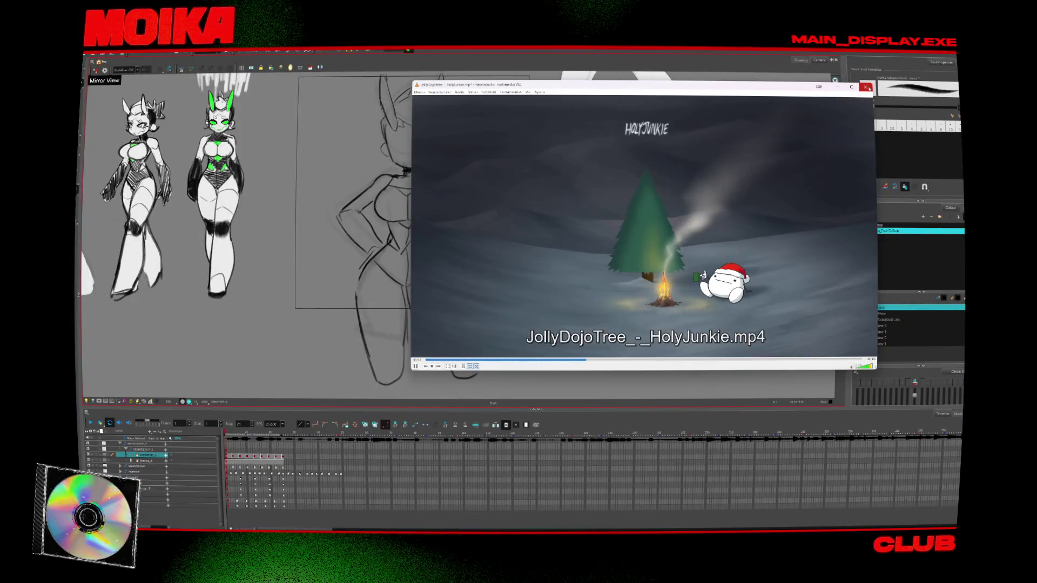
{"action": "left_click", "coordinate": [866, 88]}
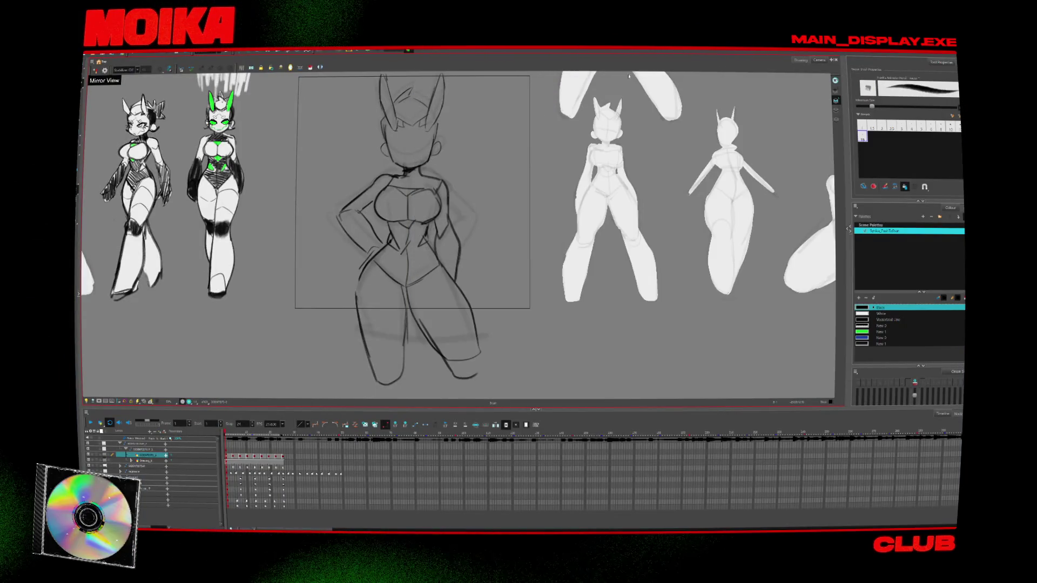
Step: Frame the centre sketch and undo an accidental oval stroke
{"action": "left_click_drag", "start_coordinate": [377, 209], "coordinate": [225, 163]}
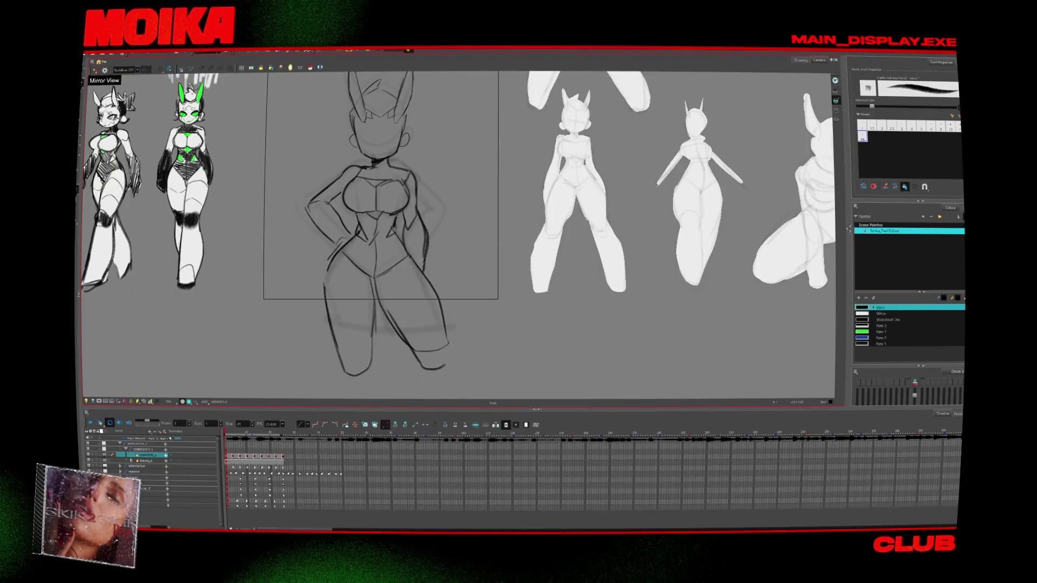
{"action": "scroll", "coordinate": [426, 258], "scroll_direction": "up", "scroll_amount": 1}
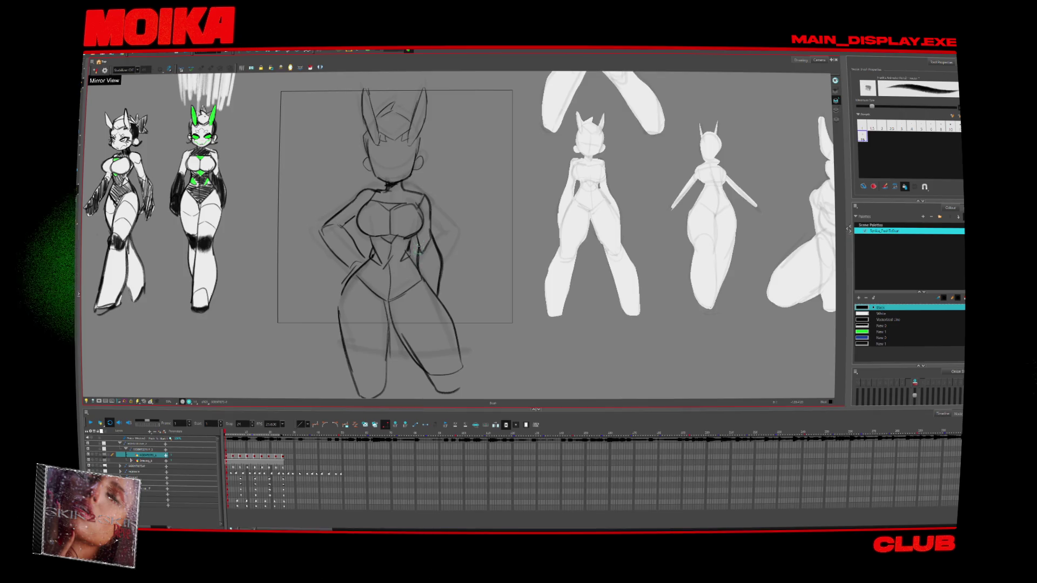
{"action": "scroll", "coordinate": [433, 236], "scroll_direction": "left", "scroll_amount": 2}
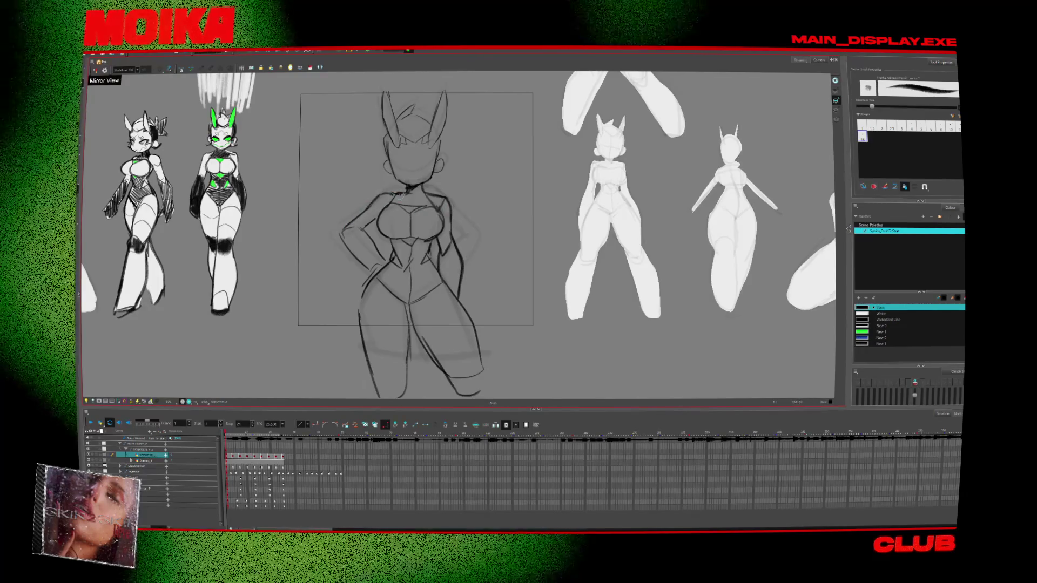
{"action": "scroll", "coordinate": [432, 180], "scroll_direction": "up", "scroll_amount": 2}
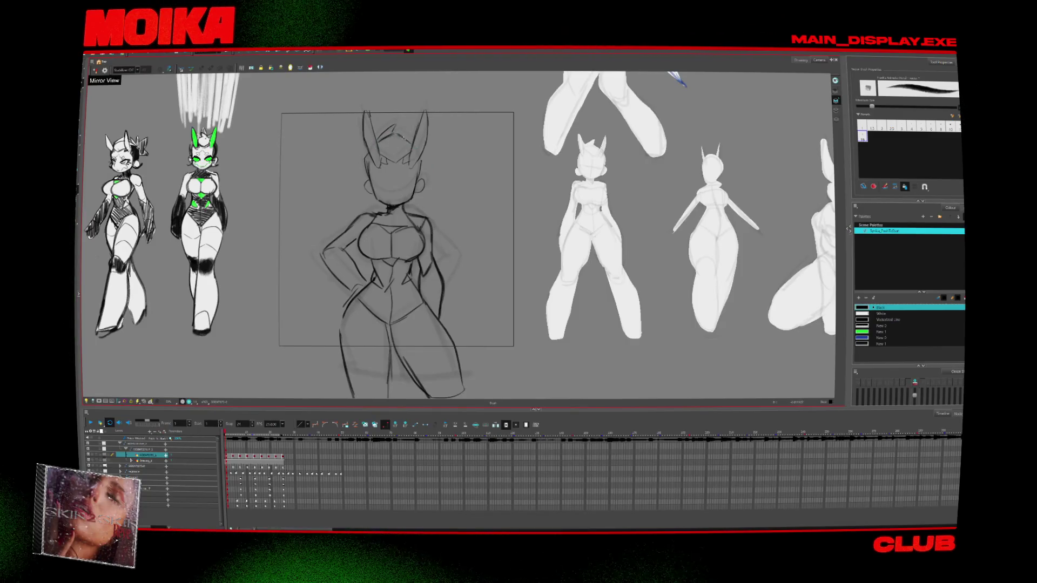
{"action": "scroll", "coordinate": [361, 157], "scroll_direction": "down", "scroll_amount": 4}
{"action": "left_click_drag", "start_coordinate": [468, 184], "coordinate": [475, 186]}
{"action": "key", "text": "ctrl+z"}
Step: Cycle through the Eraser, Brush and Zoom tools and undo the stray curved stroke
{"action": "scroll", "coordinate": [435, 236], "scroll_direction": "up", "scroll_amount": 2}
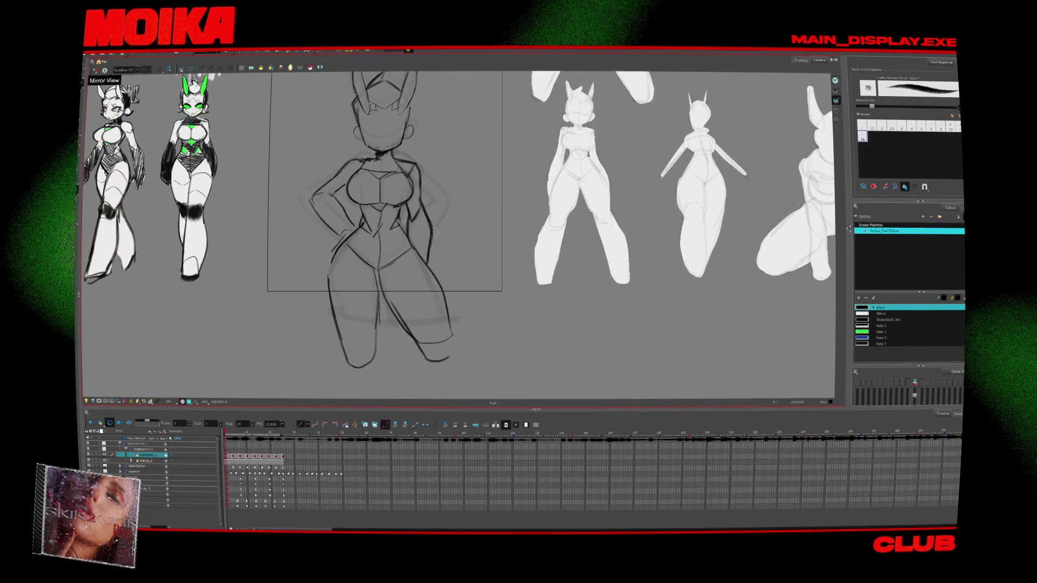
{"action": "scroll", "coordinate": [440, 262], "scroll_direction": "up", "scroll_amount": 1}
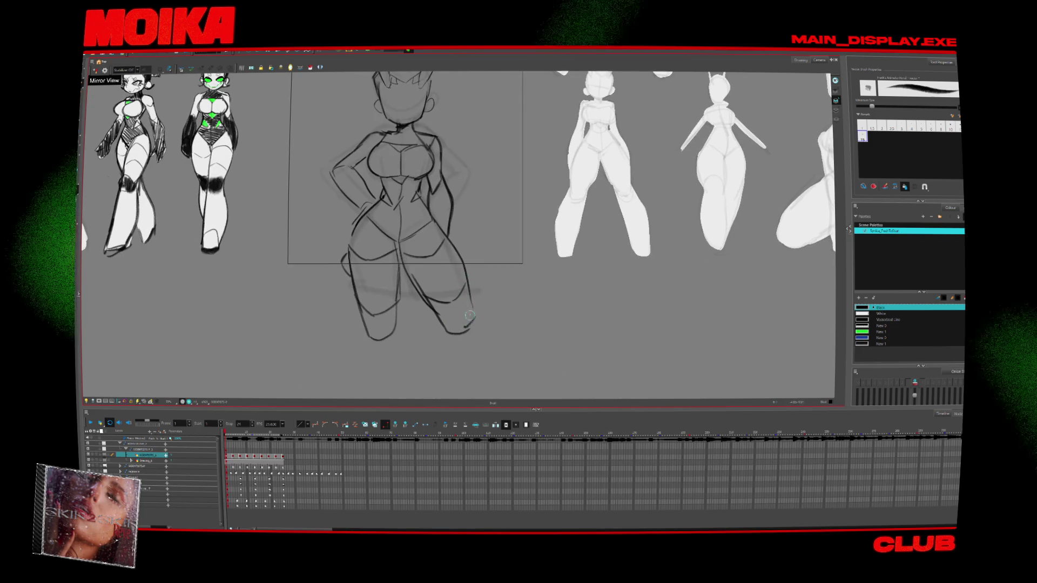
{"action": "scroll", "coordinate": [361, 280], "scroll_direction": "down", "scroll_amount": 2}
{"action": "key", "text": "alt+e"}
{"action": "key", "text": "alt+b"}
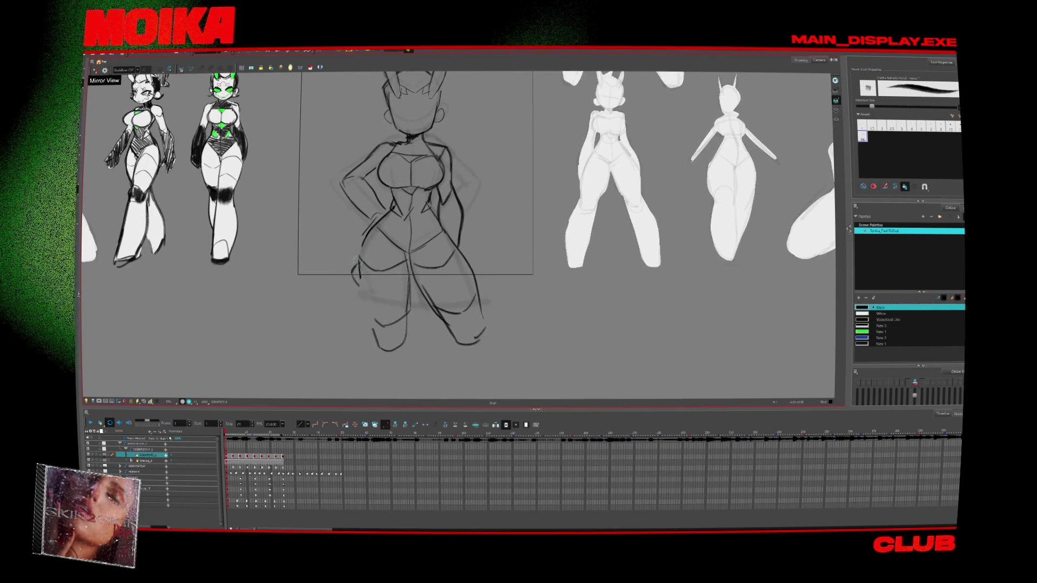
{"action": "key", "text": "alt+z"}
{"action": "scroll", "coordinate": [445, 274], "scroll_direction": "down", "scroll_amount": 3}
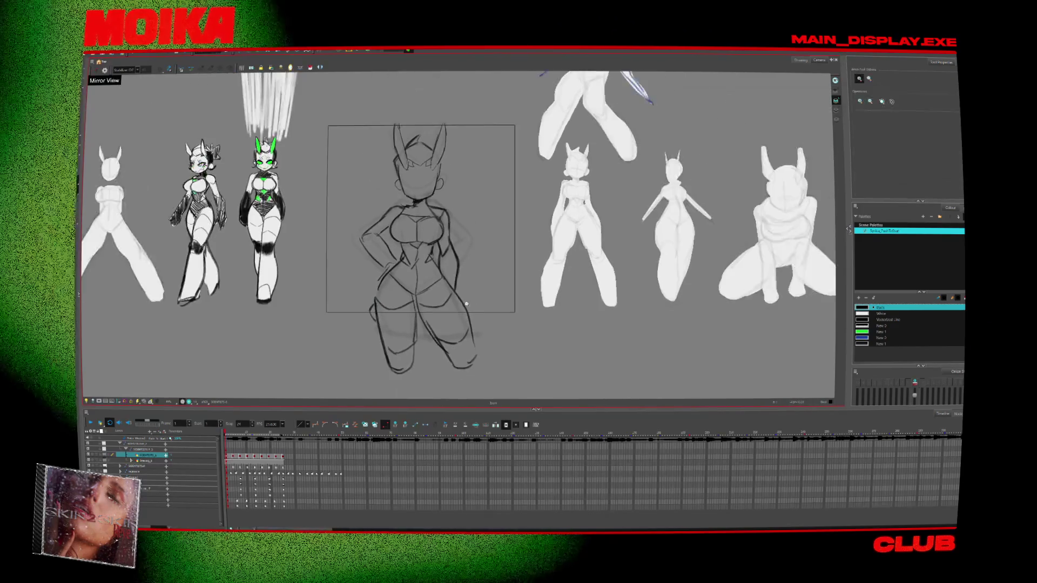
{"action": "scroll", "coordinate": [461, 295], "scroll_direction": "up", "scroll_amount": 1}
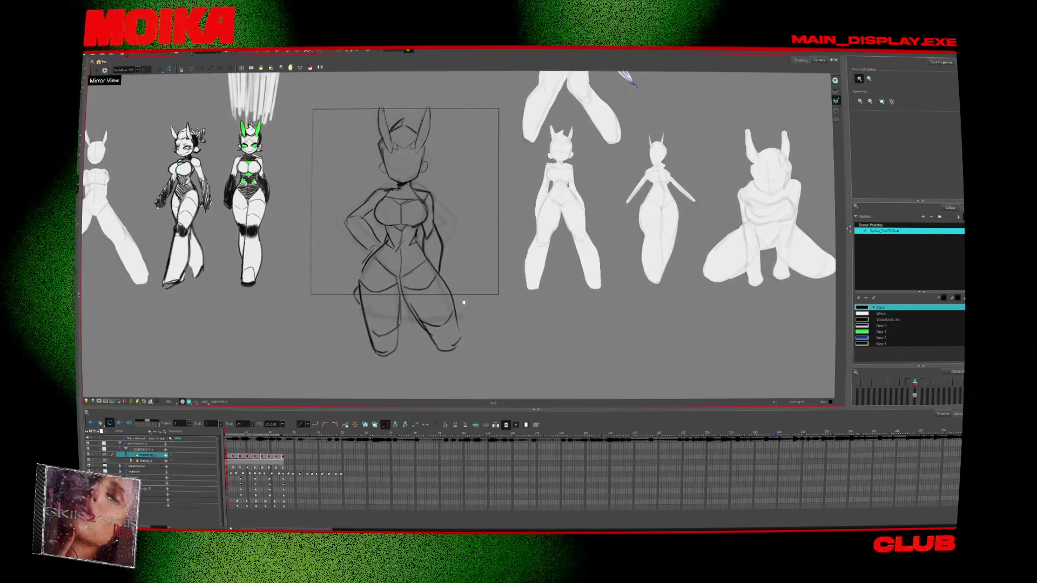
{"action": "key", "text": "alt+b"}
{"action": "key", "text": "ctrl+z"}
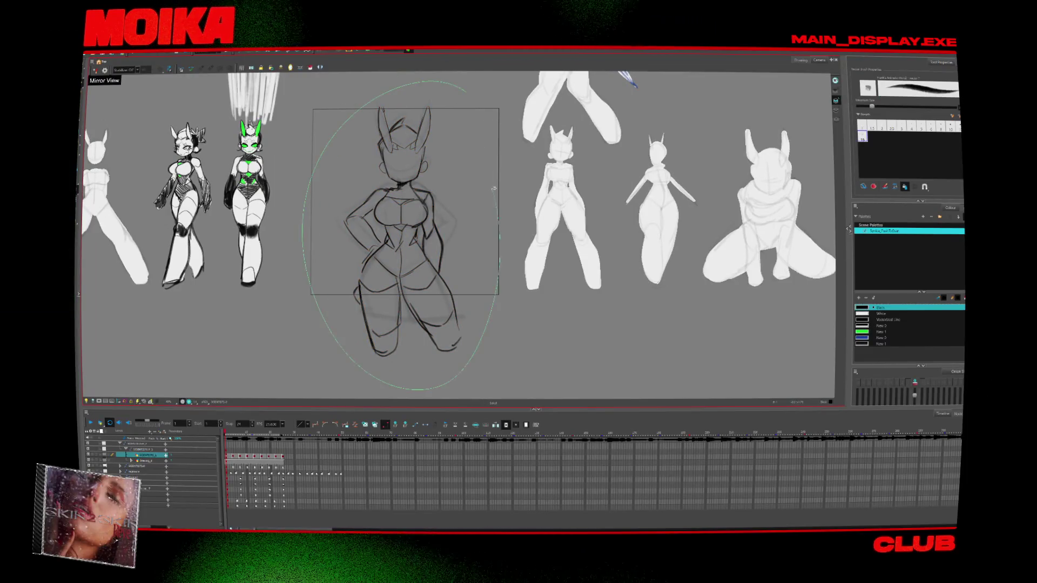
{"action": "scroll", "coordinate": [372, 234], "scroll_direction": "up", "scroll_amount": 1}
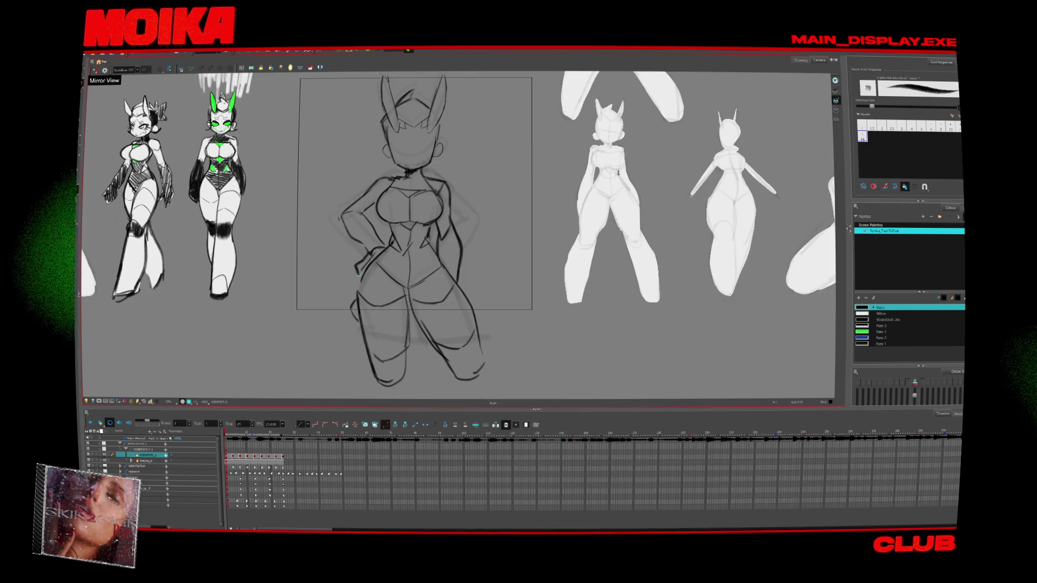
Step: Turn on onion skin and zoom in on the centre sketch's legs, ending on the Brush
{"action": "scroll", "coordinate": [386, 229], "scroll_direction": "up", "scroll_amount": 1}
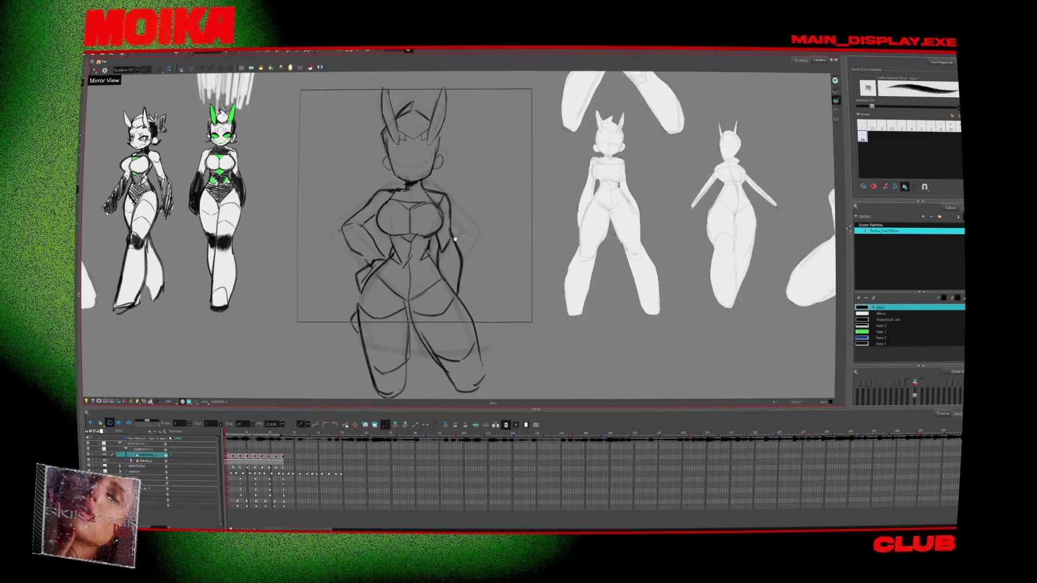
{"action": "scroll", "coordinate": [455, 240], "scroll_direction": "down", "scroll_amount": 1}
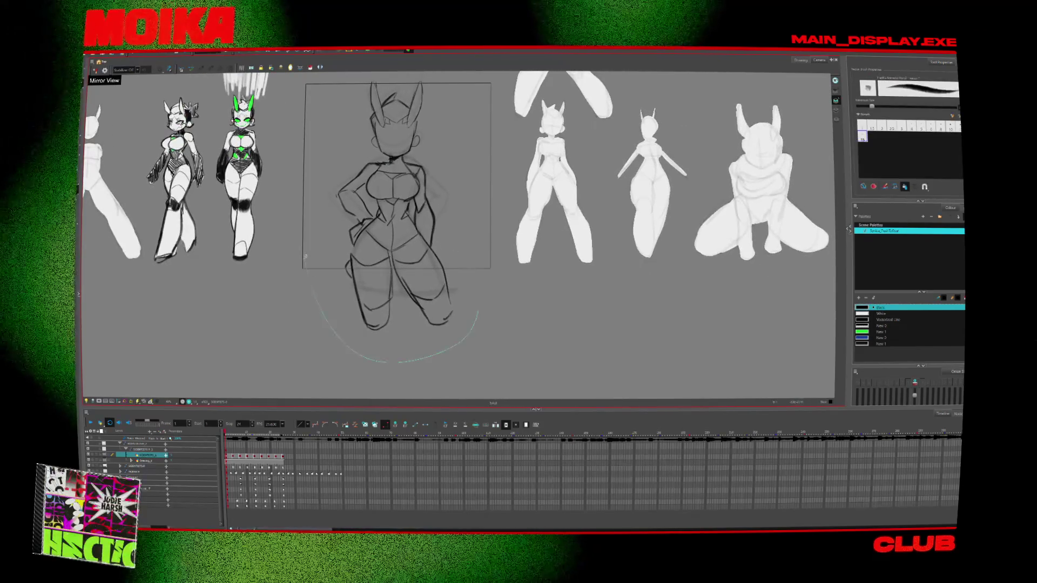
{"action": "key", "text": "alt+o"}
{"action": "key", "text": "alt+e"}
{"action": "scroll", "coordinate": [369, 134], "scroll_direction": "up", "scroll_amount": 3}
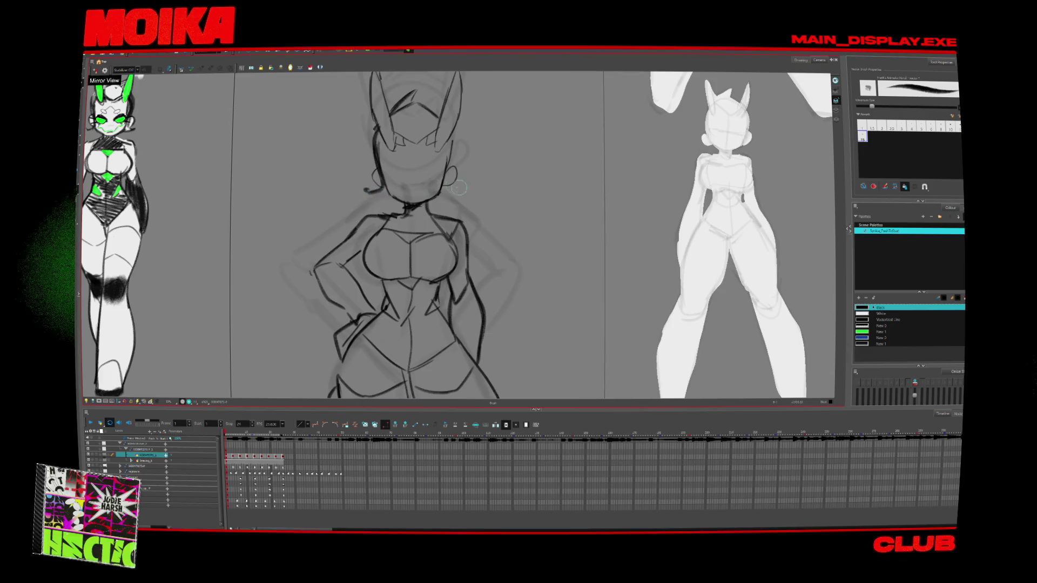
{"action": "key", "text": "alt+z"}
{"action": "scroll", "coordinate": [400, 192], "scroll_direction": "down", "scroll_amount": 2}
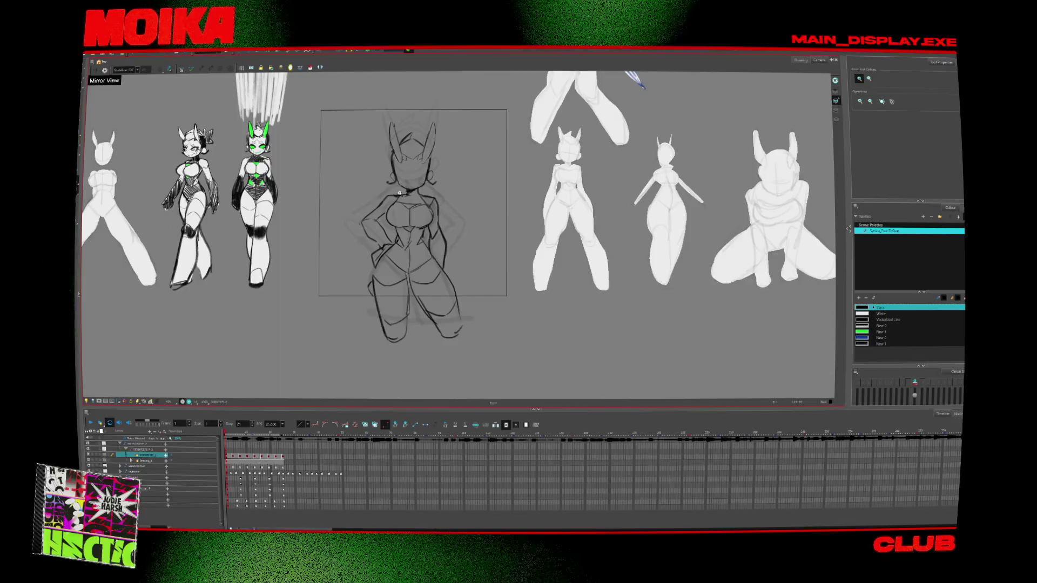
{"action": "scroll", "coordinate": [400, 193], "scroll_direction": "up", "scroll_amount": 3}
{"action": "scroll", "coordinate": [428, 214], "scroll_direction": "down", "scroll_amount": 3}
{"action": "scroll", "coordinate": [410, 243], "scroll_direction": "up", "scroll_amount": 3}
{"action": "key", "text": "alt+b"}
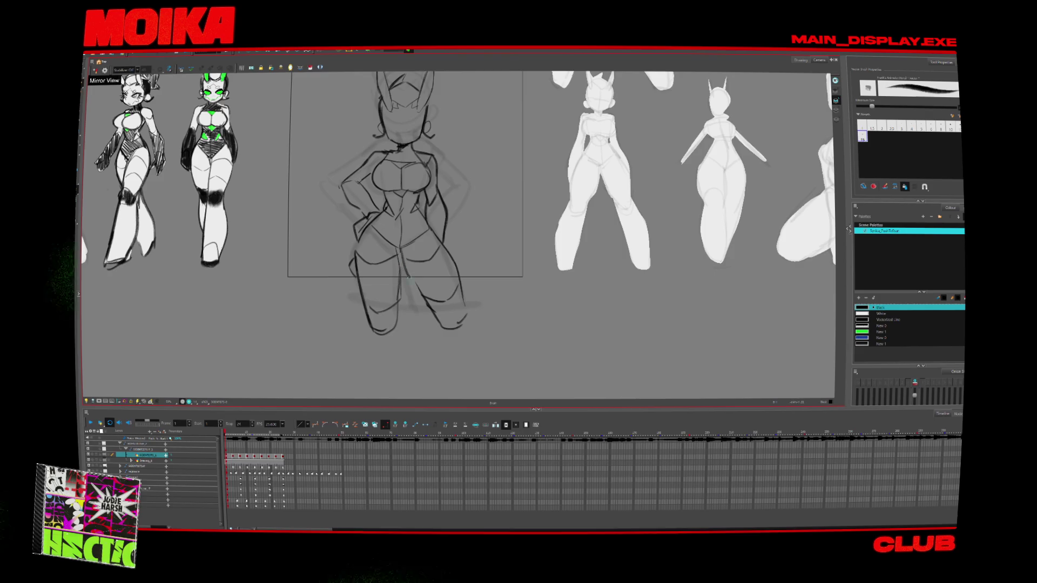
Step: Ink a vertical line between the legs, recentre the view and switch to Select
{"action": "left_click_drag", "start_coordinate": [398, 250], "coordinate": [402, 300]}
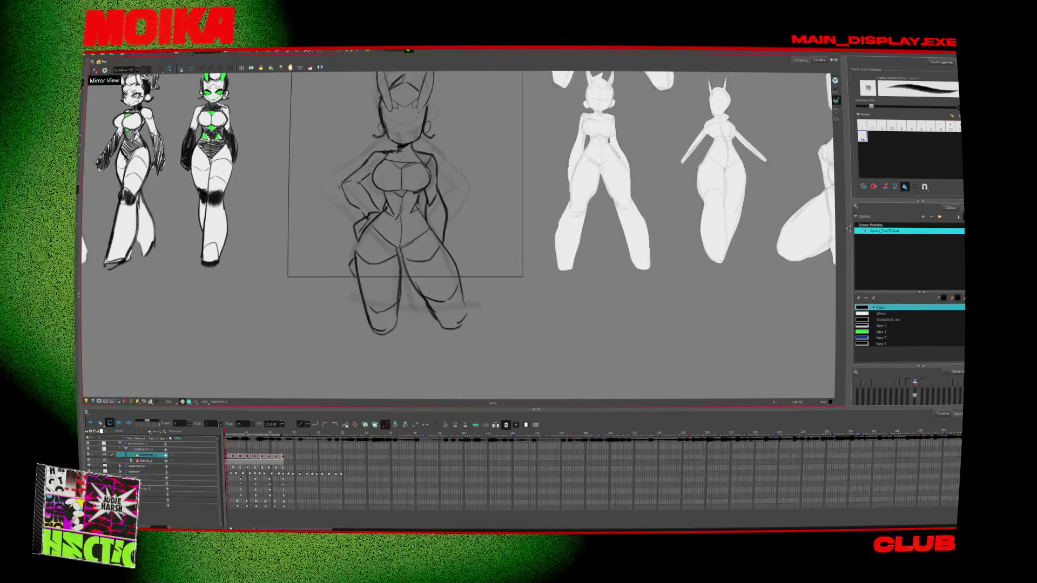
{"action": "scroll", "coordinate": [467, 223], "scroll_direction": "up", "scroll_amount": 1}
{"action": "left_click_drag", "start_coordinate": [477, 355], "coordinate": [504, 393]}
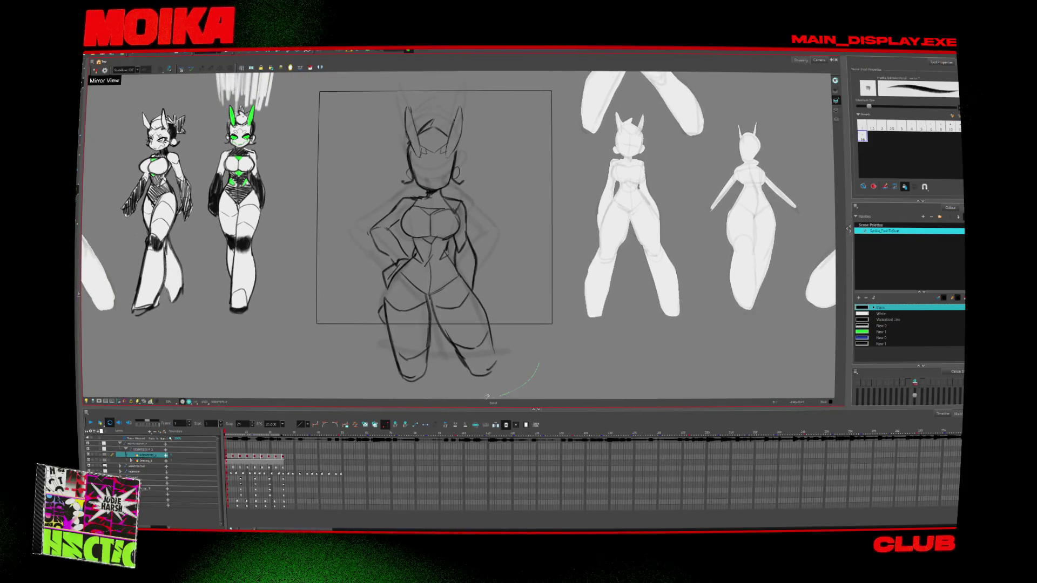
{"action": "left_click_drag", "start_coordinate": [498, 104], "coordinate": [476, 195]}
{"action": "key", "text": "alt+s"}
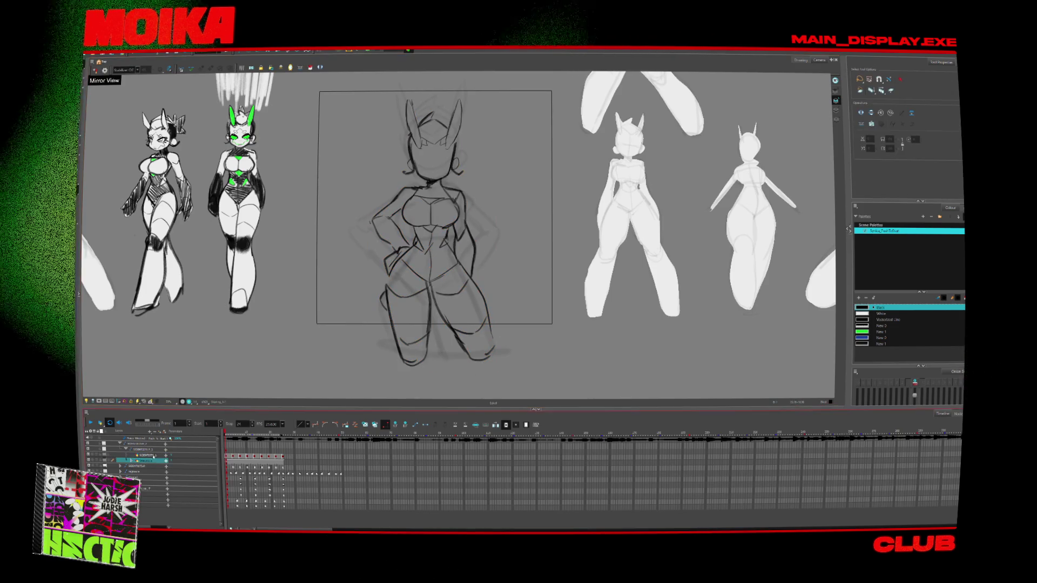
Step: Go to frame 2 on the lower layer, try selecting the left ear, and frame the head
{"action": "left_click", "coordinate": [610, 276]}
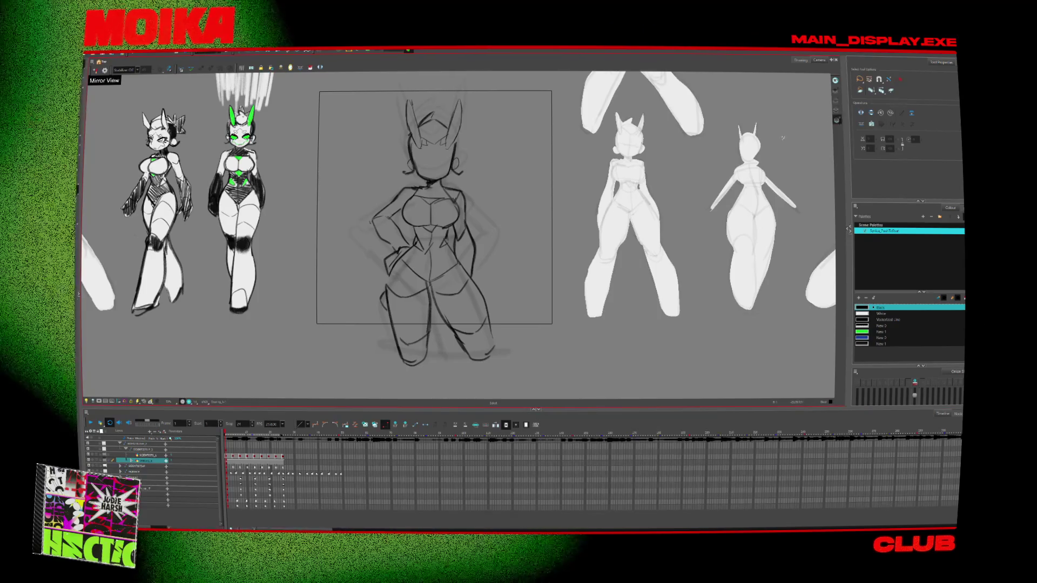
{"action": "left_click", "coordinate": [603, 224]}
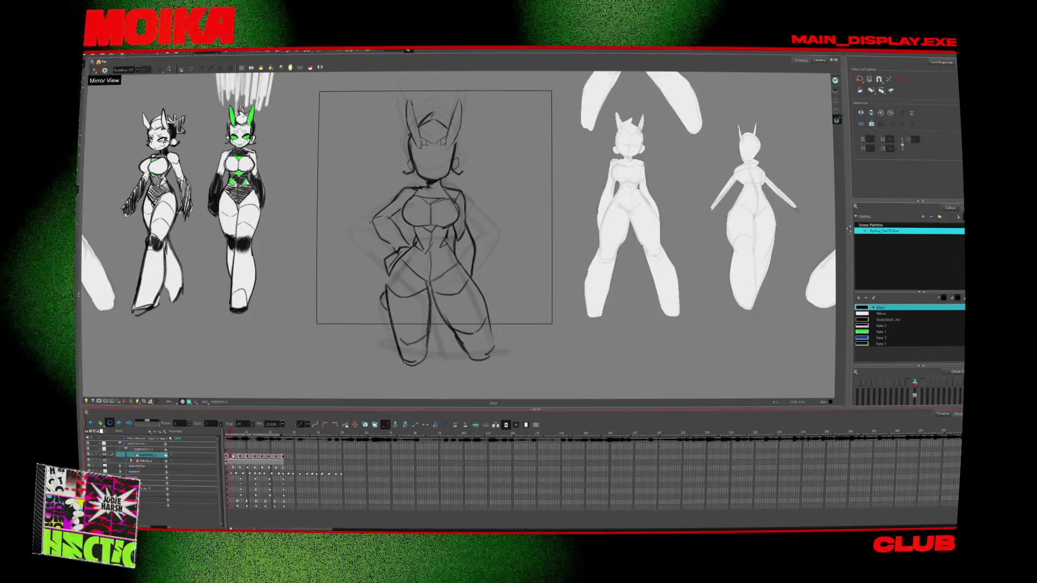
{"action": "left_click", "coordinate": [251, 440]}
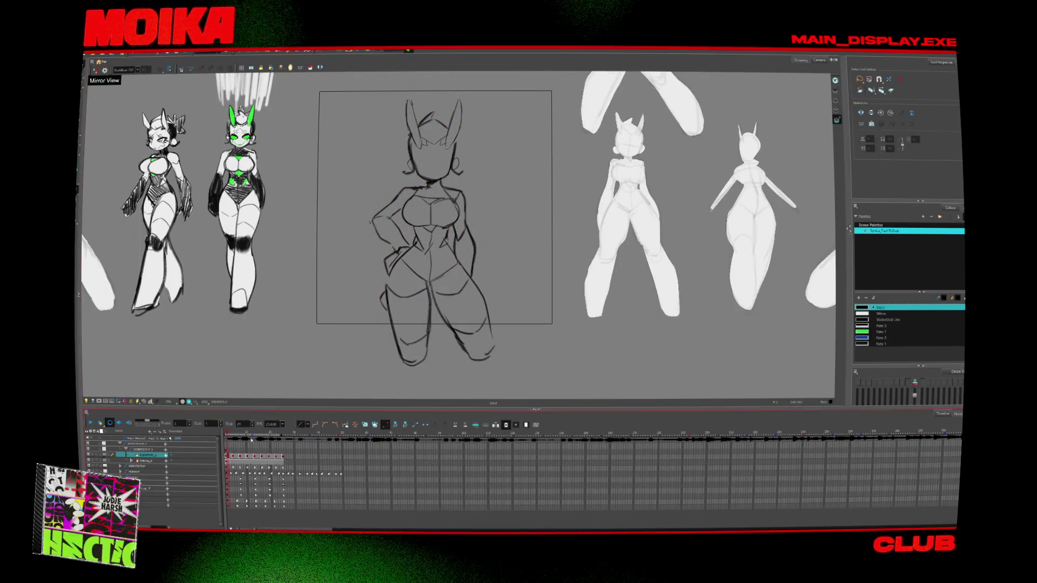
{"action": "left_click", "coordinate": [471, 293]}
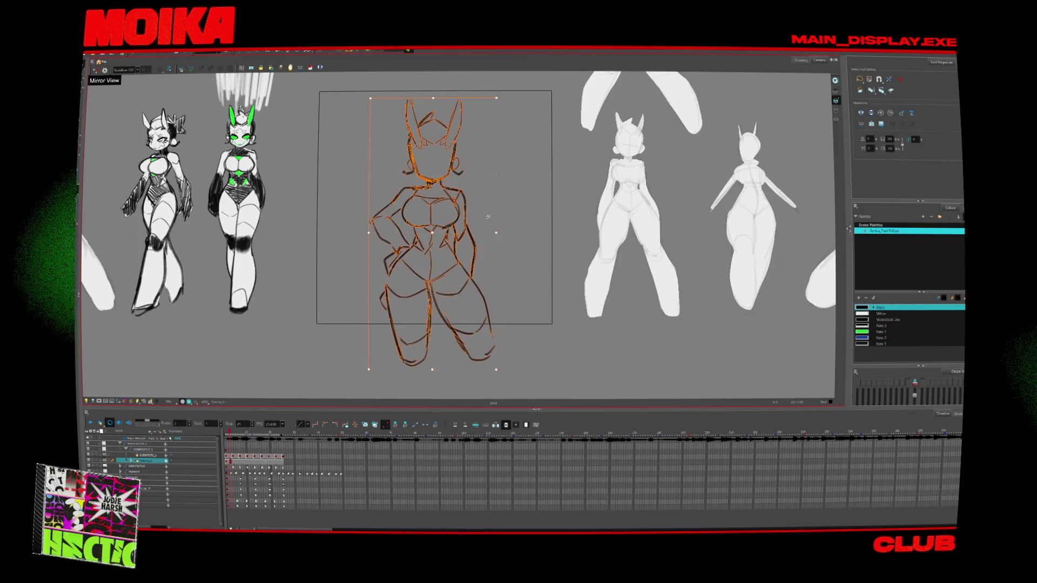
{"action": "left_click", "coordinate": [505, 224]}
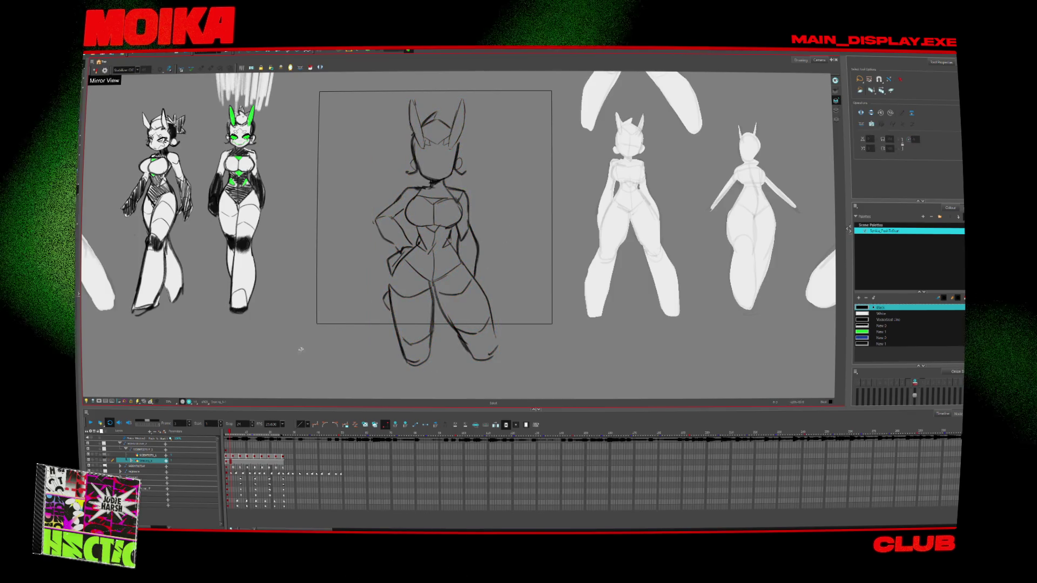
{"action": "left_click", "coordinate": [424, 99]}
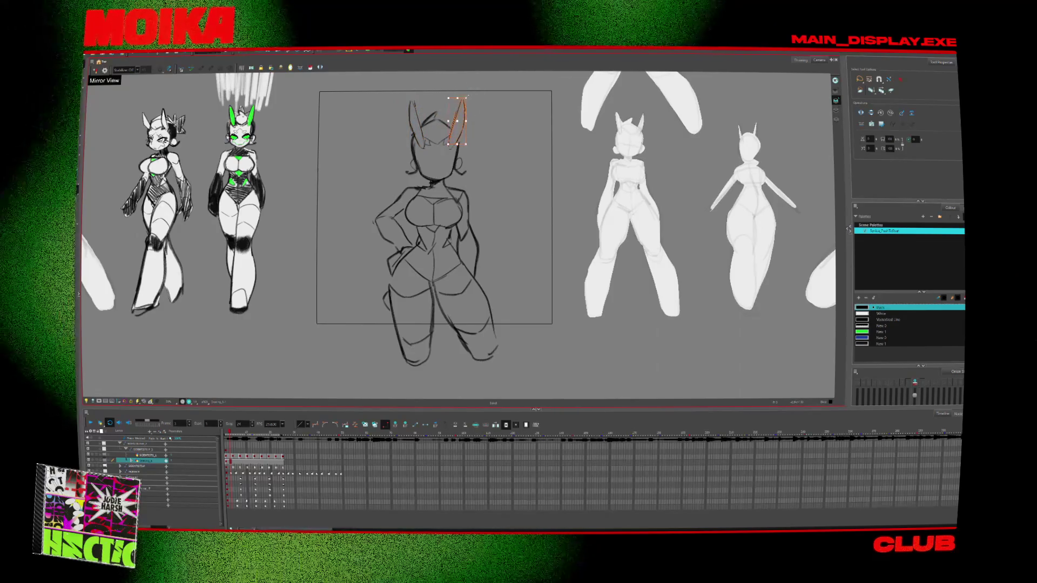
{"action": "left_click", "coordinate": [424, 100]}
{"action": "left_click", "coordinate": [503, 148]}
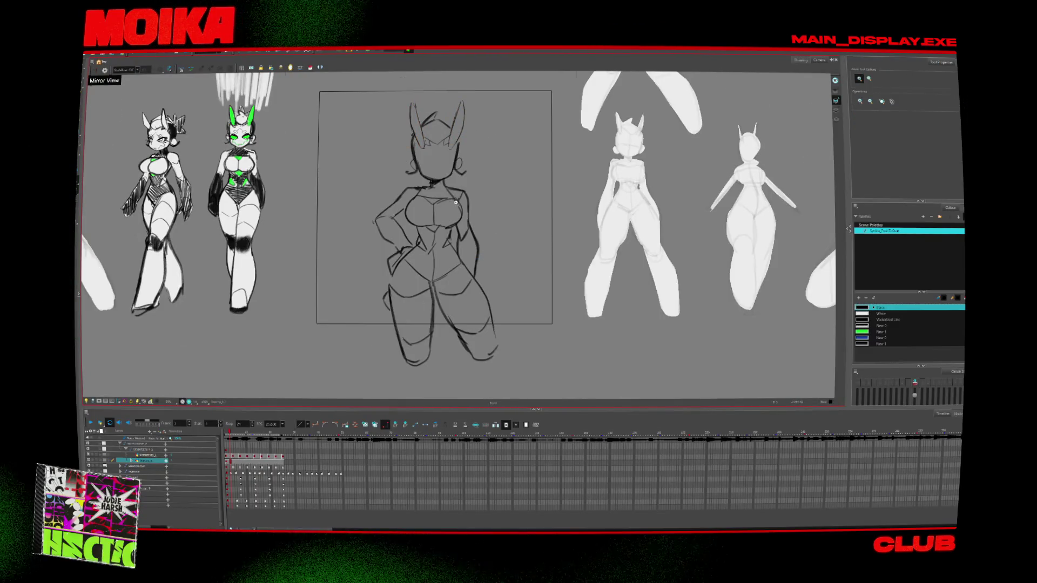
{"action": "scroll", "coordinate": [455, 202], "scroll_direction": "up", "scroll_amount": 2}
{"action": "mouse_move", "coordinate": [471, 156]}
{"action": "left_mouse_down"}
{"action": "mouse_move", "coordinate": [498, 226]}
{"action": "mouse_move", "coordinate": [466, 190]}
{"action": "mouse_move", "coordinate": [374, 179]}
{"action": "mouse_move", "coordinate": [423, 93]}
{"action": "left_mouse_up"}
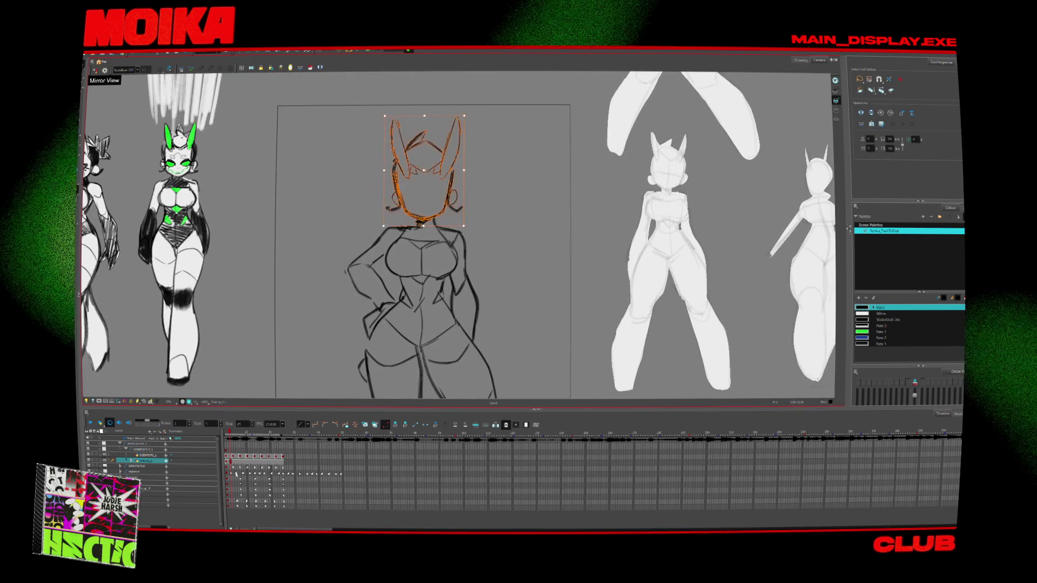
{"action": "left_click", "coordinate": [148, 455]}
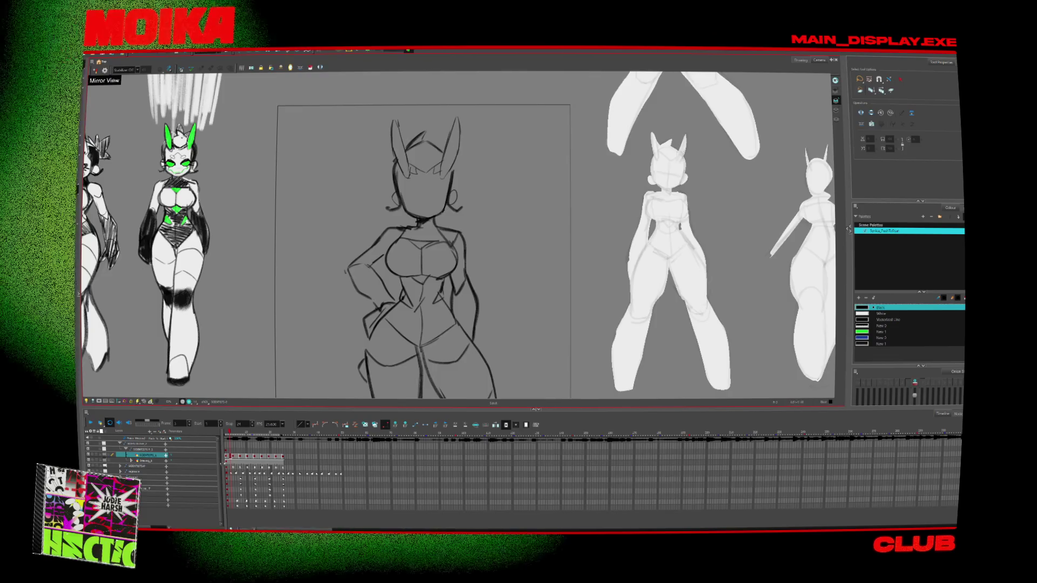
{"action": "left_click", "coordinate": [143, 461]}
Step: Lasso the head strokes, cut them and paste them onto the layer above
{"action": "mouse_move", "coordinate": [491, 181]}
{"action": "left_mouse_down"}
{"action": "mouse_move", "coordinate": [426, 111]}
{"action": "mouse_move", "coordinate": [389, 201]}
{"action": "left_mouse_up"}
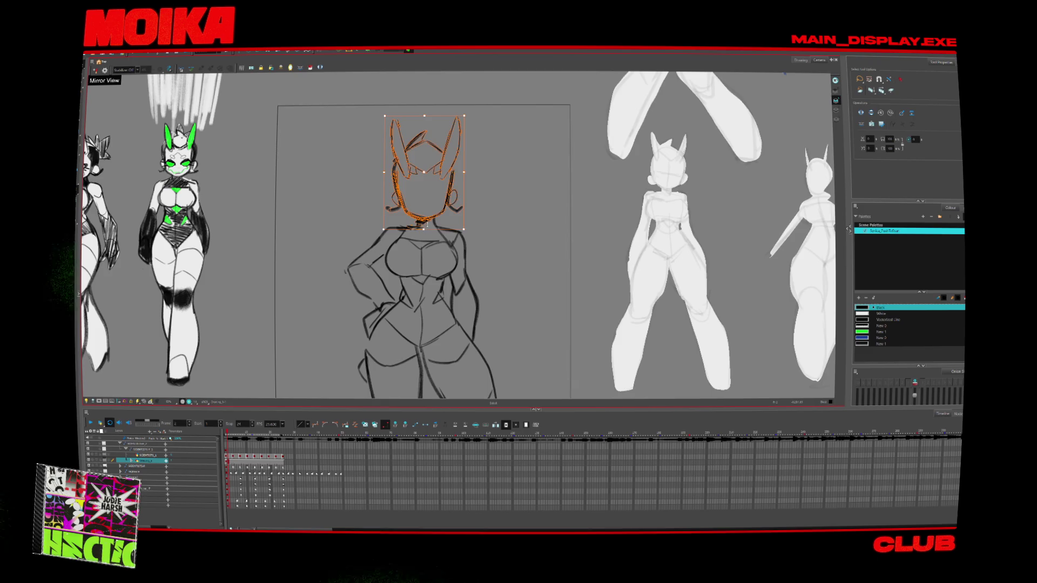
{"action": "left_click_drag", "start_coordinate": [481, 195], "coordinate": [433, 204]}
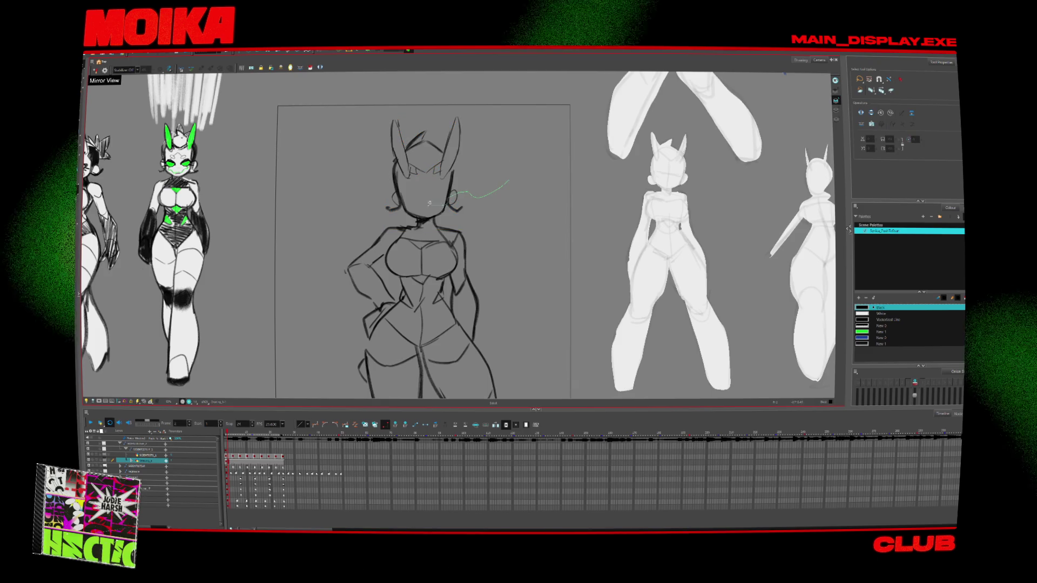
{"action": "left_click_drag", "start_coordinate": [458, 113], "coordinate": [460, 116]}
{"action": "key", "text": "Delete"}
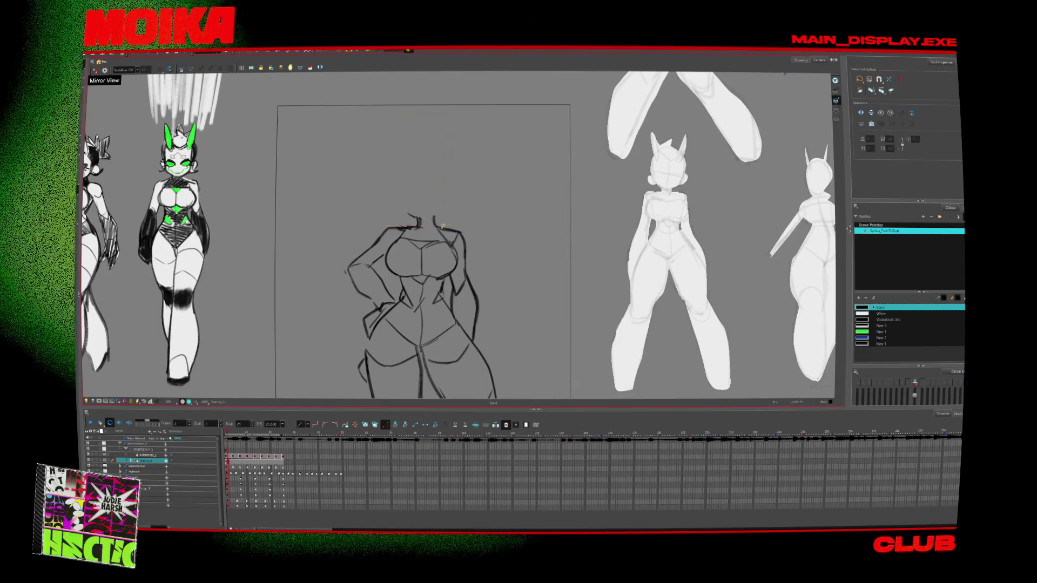
{"action": "key", "text": "ctrl+z"}
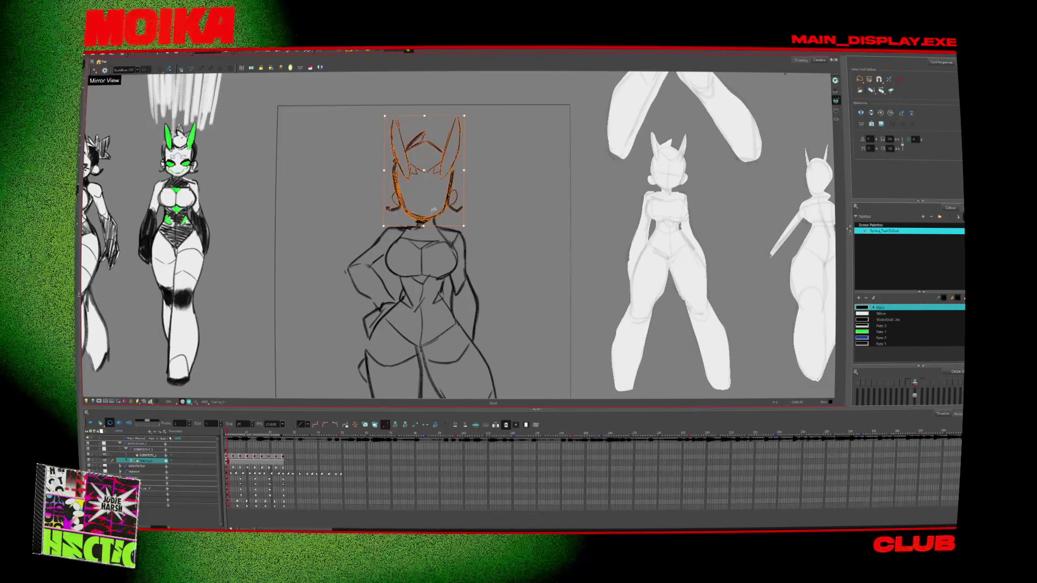
{"action": "key", "text": "ctrl+shift+z"}
{"action": "left_click", "coordinate": [146, 455]}
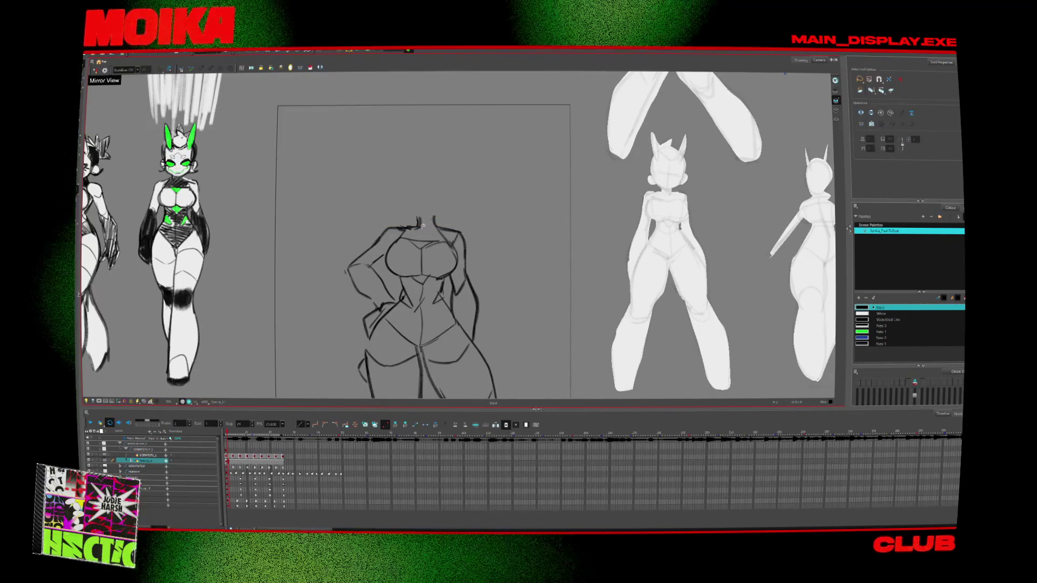
{"action": "key", "text": "ctrl+v"}
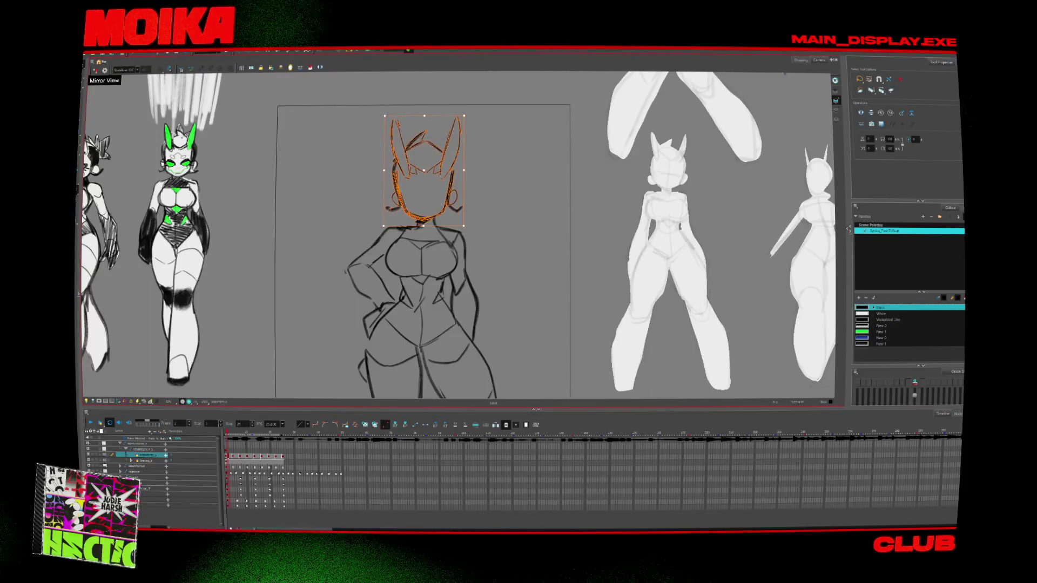
{"action": "scroll", "coordinate": [356, 189], "scroll_direction": "up", "scroll_amount": 5}
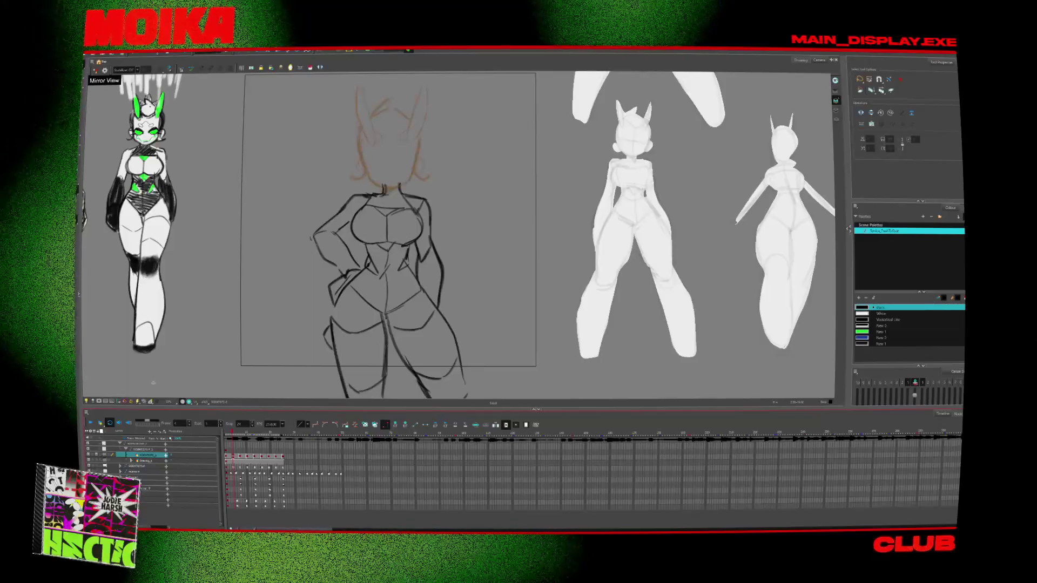
Step: Delete the latest head strokes and step back and forth through undo and redo
{"action": "key", "text": "alt+b"}
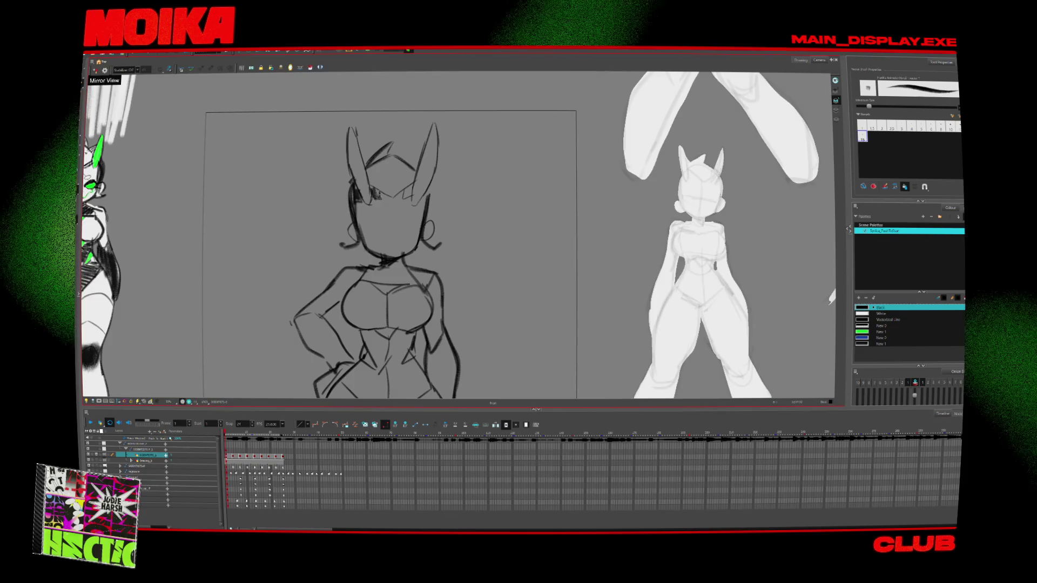
{"action": "left_click_drag", "start_coordinate": [435, 216], "coordinate": [439, 206]}
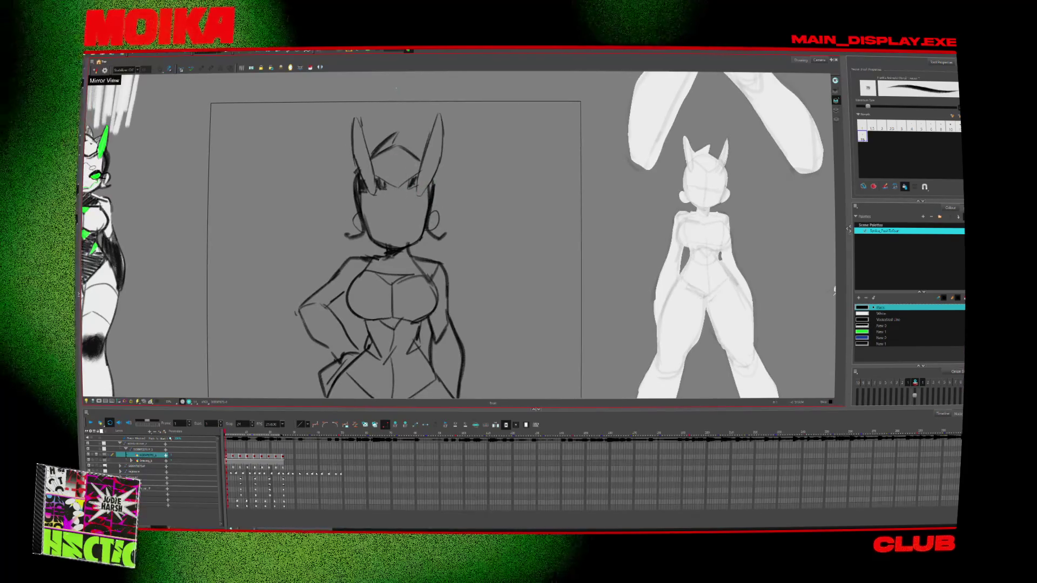
{"action": "key", "text": "Delete"}
{"action": "key", "text": "ctrl+z"}
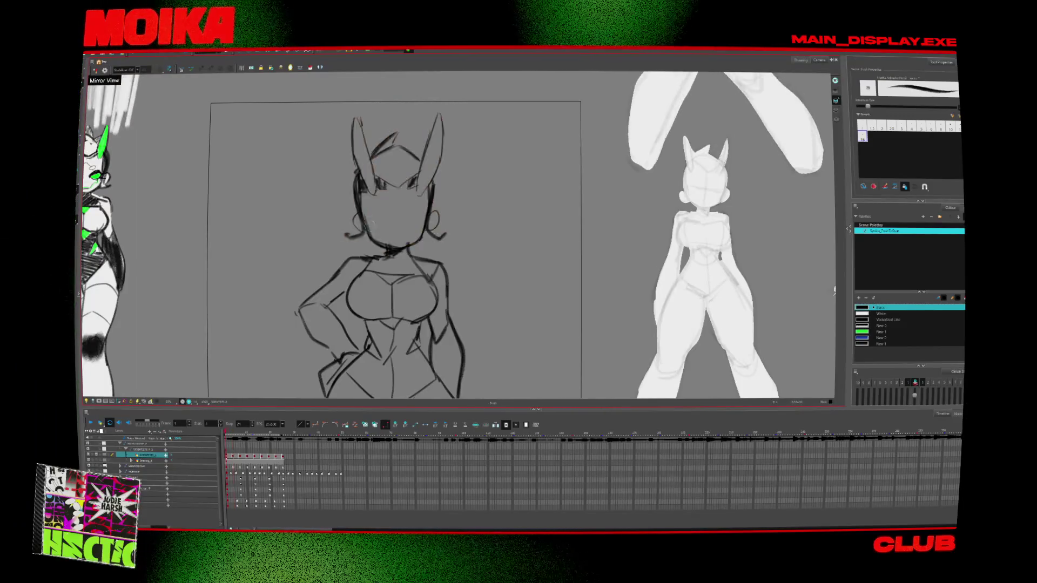
{"action": "key", "text": "ctrl+shift+z"}
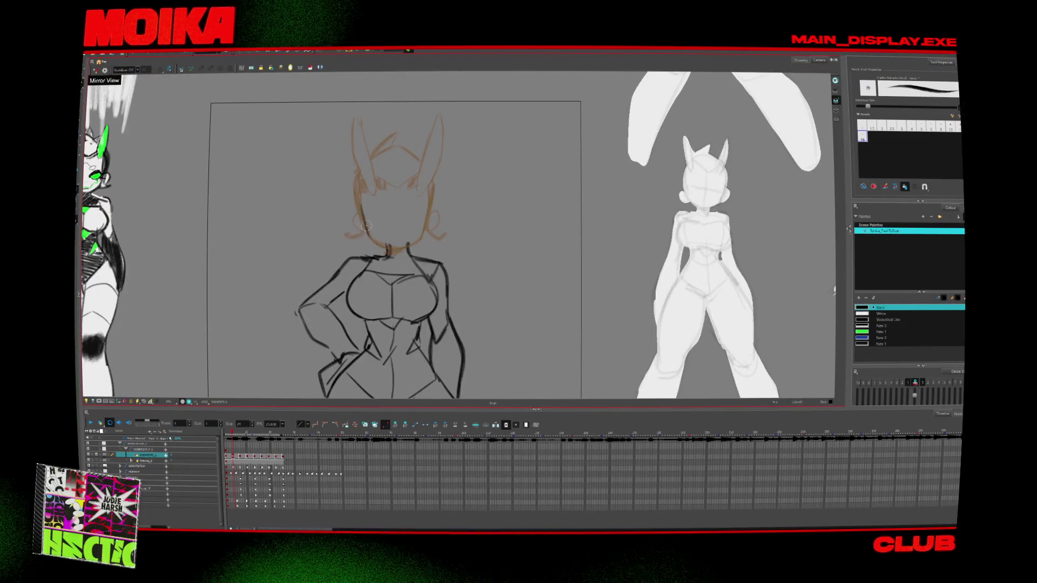
{"action": "key", "text": "ctrl+z"}
{"action": "key", "text": "ctrl+shift+z"}
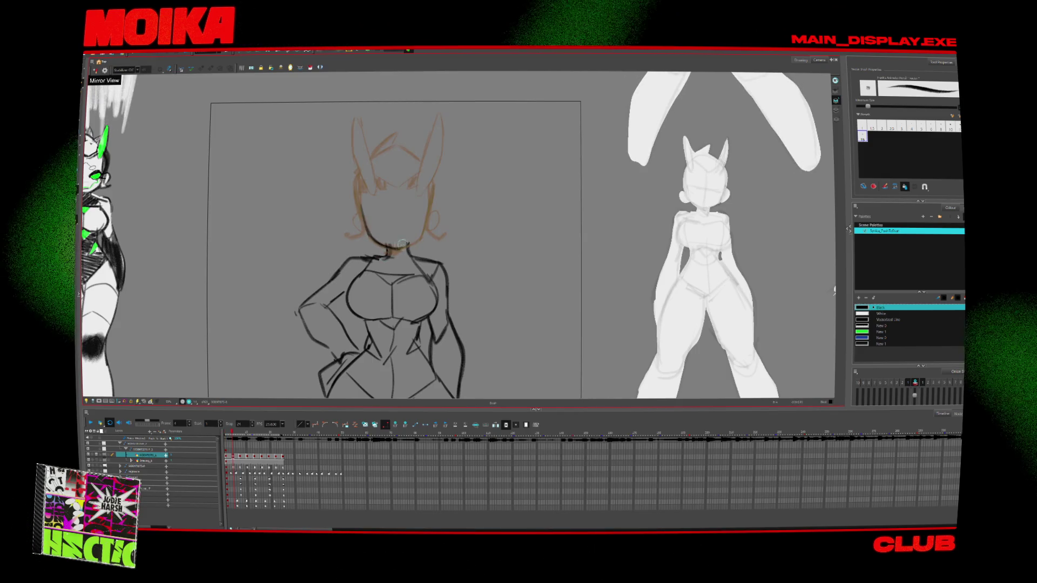
{"action": "key", "text": "ctrl+shift+z"}
{"action": "key", "text": "ctrl+z"}
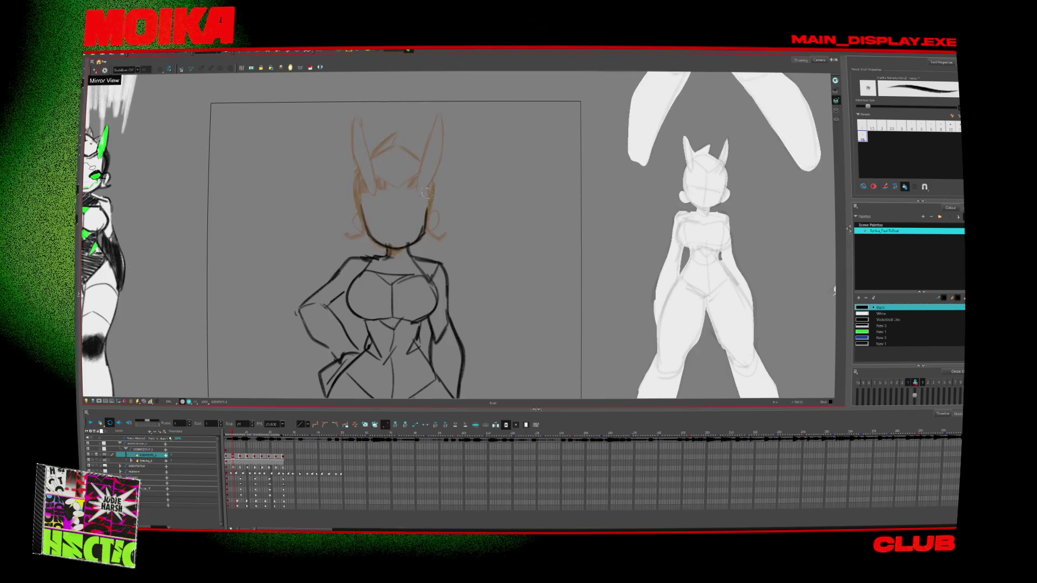
{"action": "key", "text": "ctrl+shift+z"}
{"action": "key", "text": "ctrl+z"}
{"action": "key", "text": "ctrl+shift+z"}
{"action": "key", "text": "ctrl+z"}
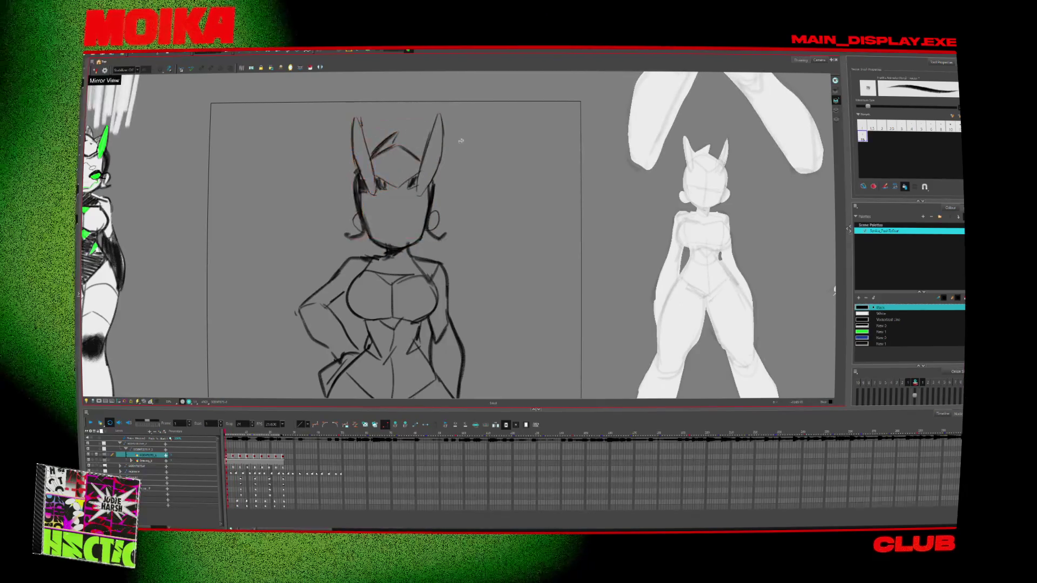
{"action": "key", "text": "ctrl+shift+z"}
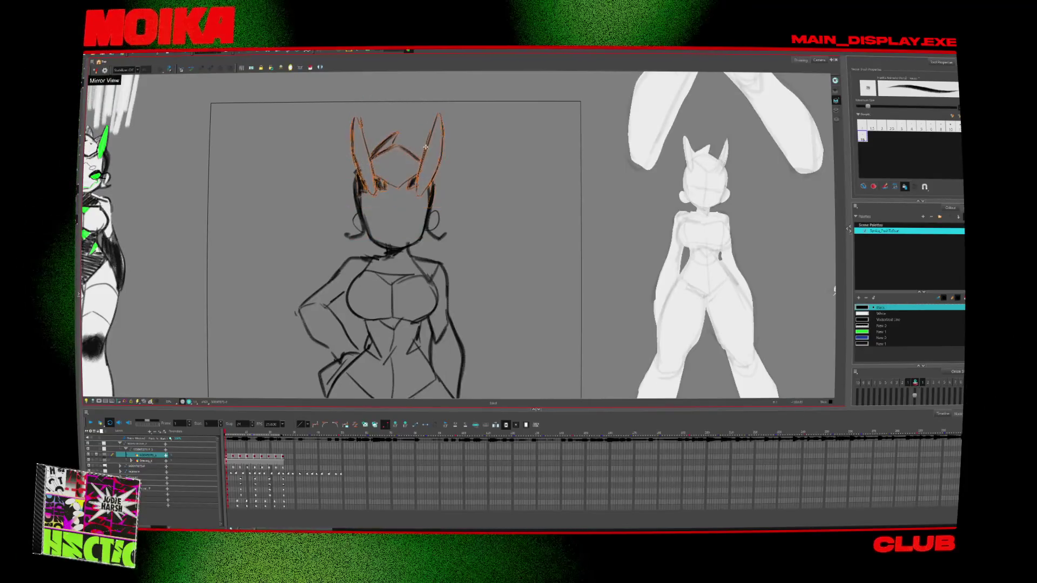
Step: Undo the head back to the onion-skin guide, select the eye line, and redraw the left ear
{"action": "key", "text": "alt+b"}
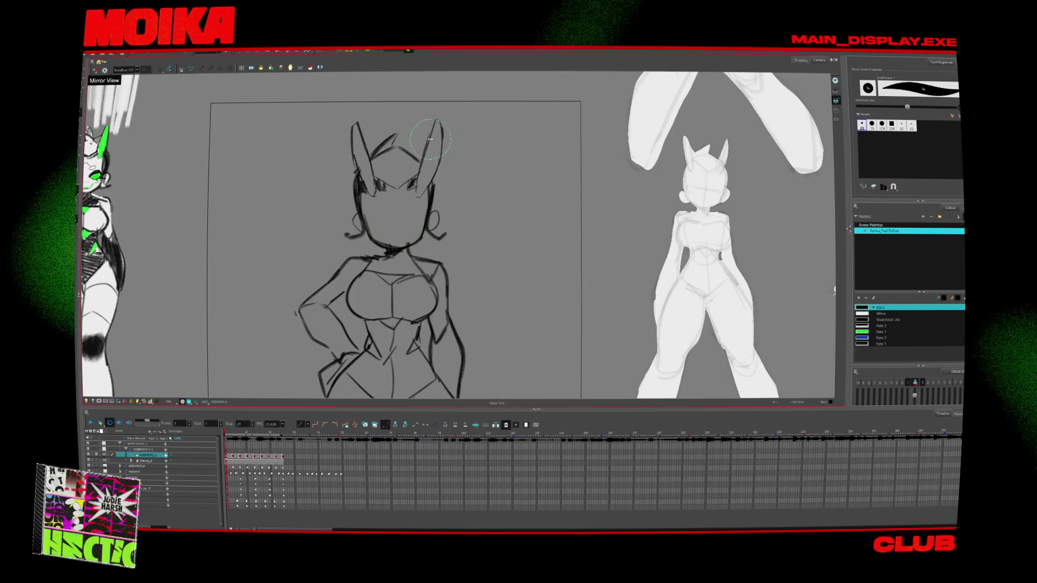
{"action": "key", "text": "ctrl+z"}
{"action": "key", "text": "ctrl+z"}
{"action": "key", "text": "ctrl+z"}
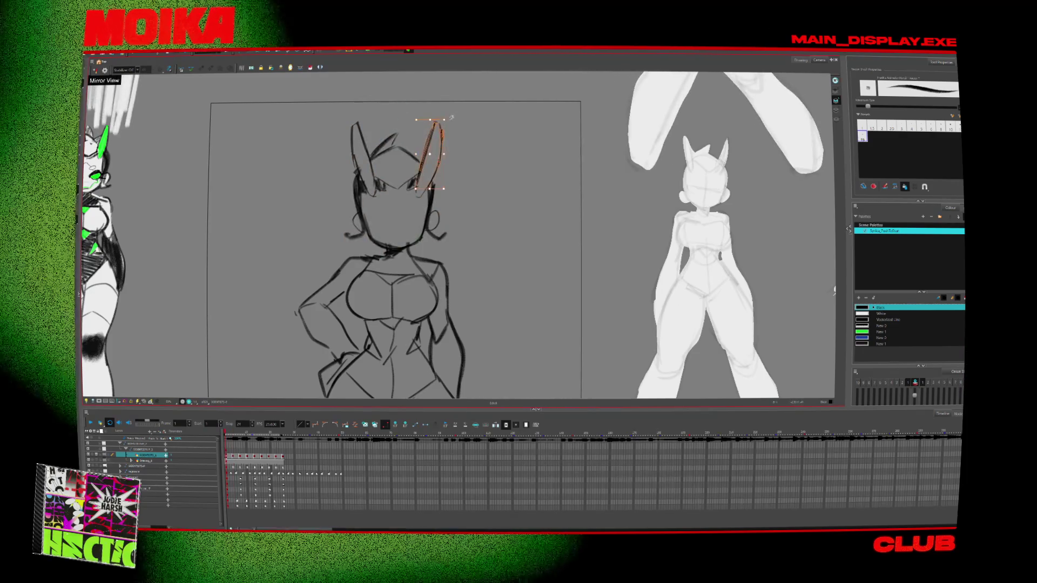
{"action": "key", "text": "ctrl+z"}
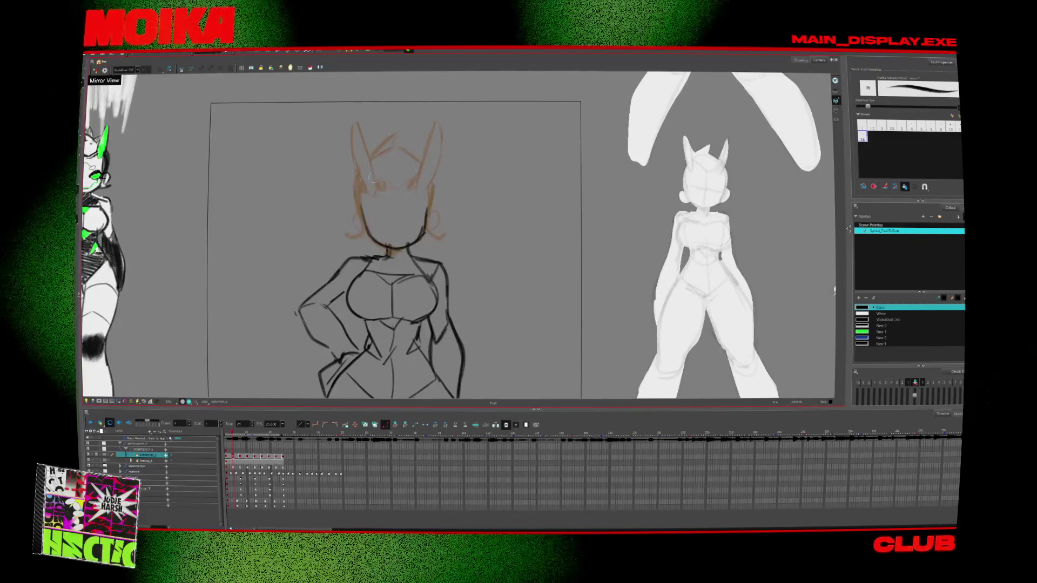
{"action": "key", "text": "ctrl+z"}
{"action": "key", "text": "ctrl+shift+z"}
{"action": "key", "text": "ctrl+z"}
{"action": "key", "text": "ctrl+shift+z"}
{"action": "left_click", "coordinate": [422, 174]}
{"action": "key", "text": "alt+b"}
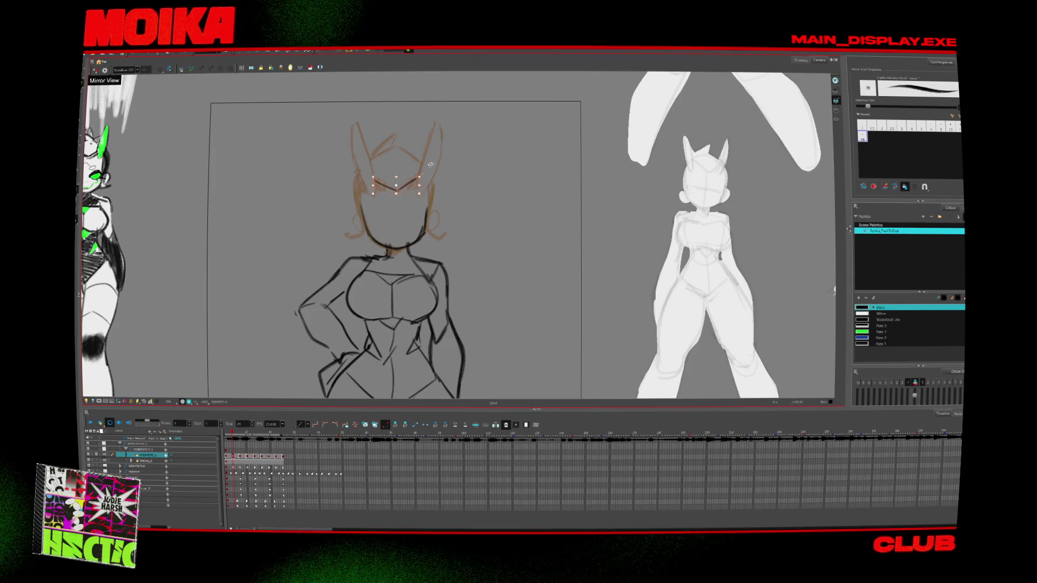
{"action": "key", "text": "ctrl+z"}
{"action": "key", "text": "ctrl+shift+z"}
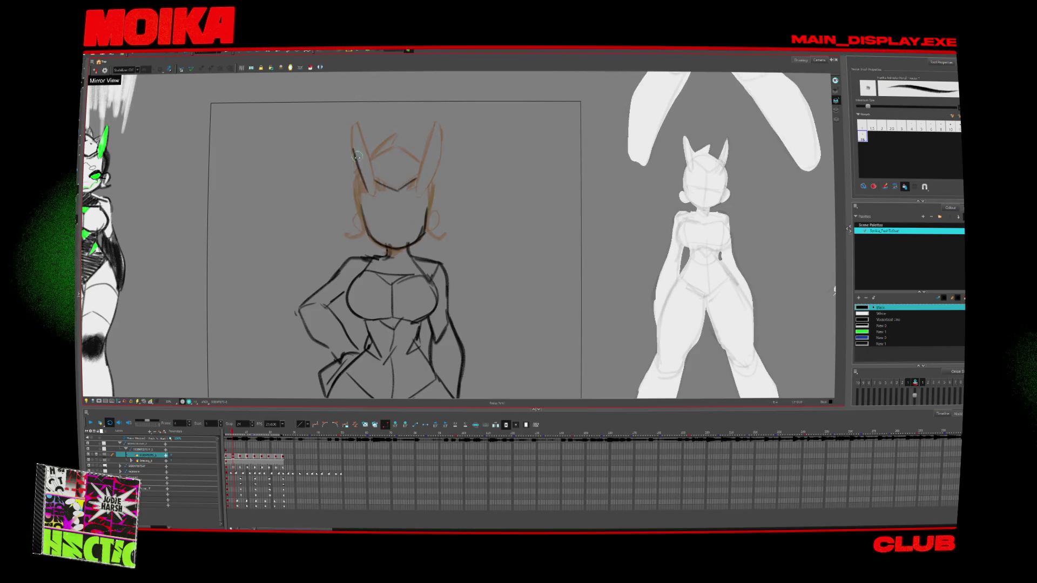
{"action": "key", "text": "alt+e"}
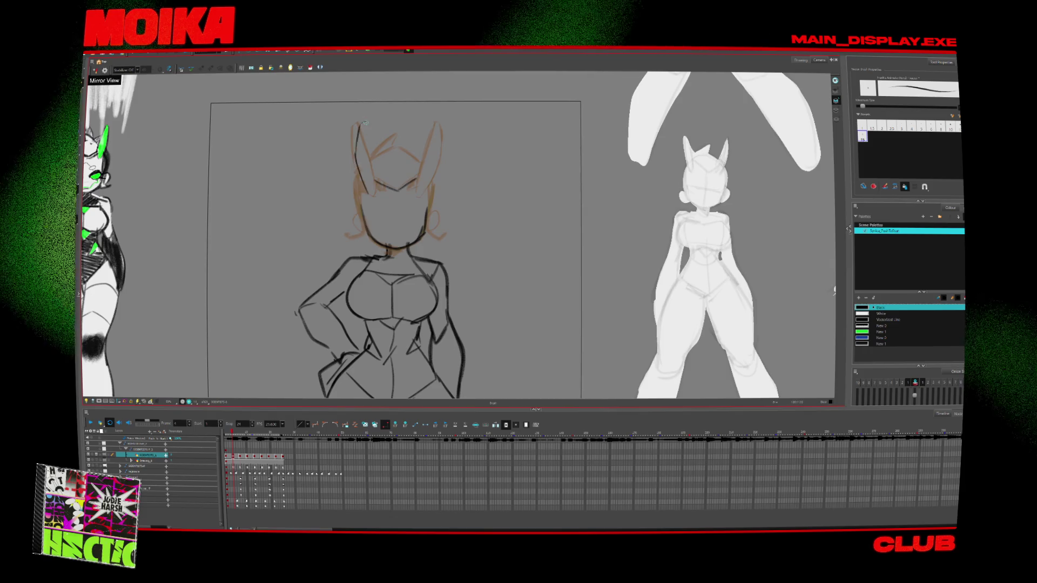
{"action": "left_click_drag", "start_coordinate": [365, 122], "coordinate": [371, 192]}
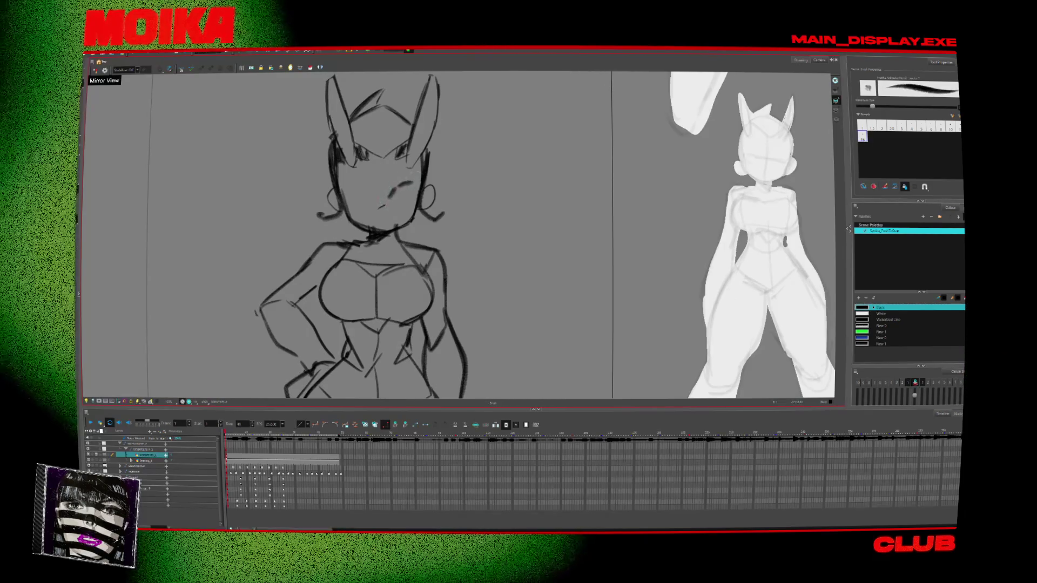
Step: Mirror the canvas to check the face, ink brows, eyes and frown, and zoom out
{"action": "key", "text": "4"}
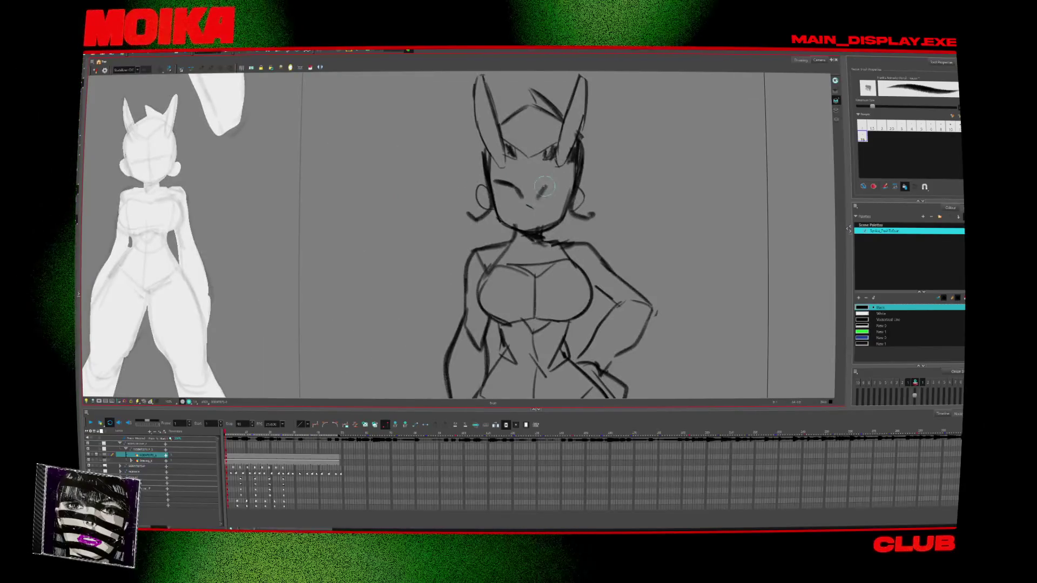
{"action": "key", "text": "4"}
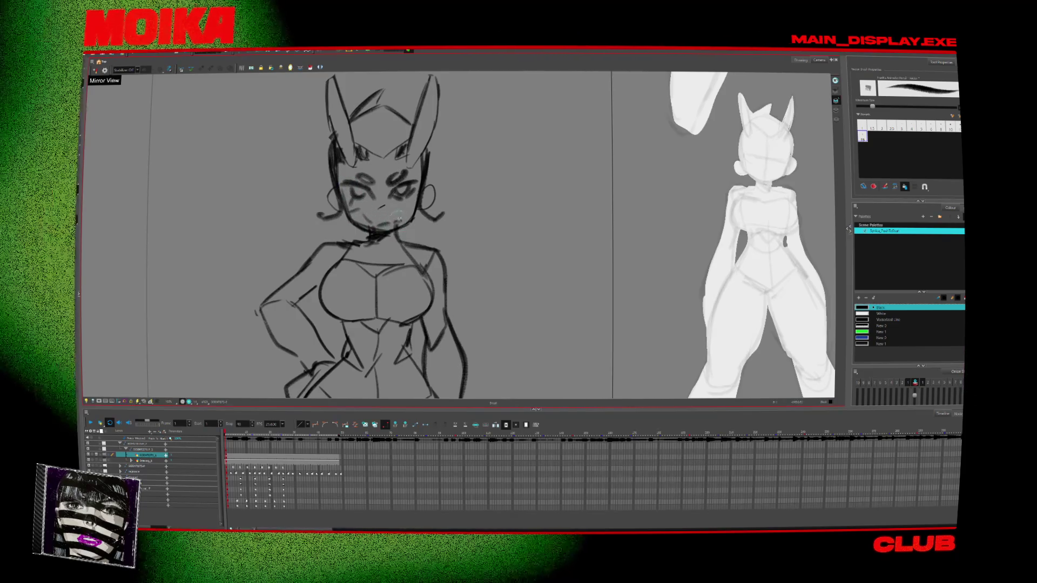
{"action": "scroll", "coordinate": [398, 215], "scroll_direction": "down", "scroll_amount": 3}
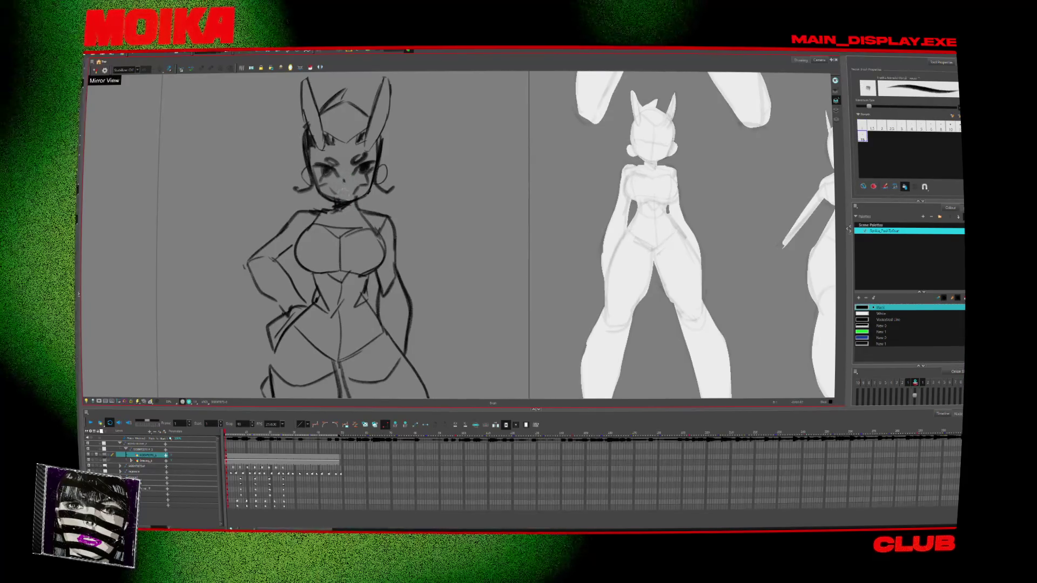
{"action": "key", "text": "2"}
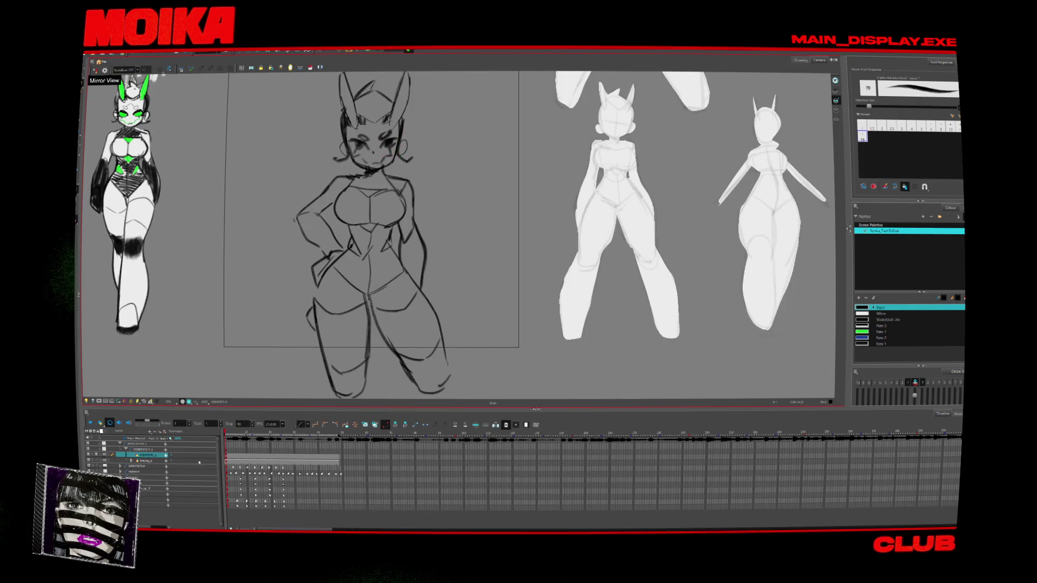
Step: Expand the drawing layer in the Timeline, jump to frame 25 and zoom in on the legs
{"action": "left_click", "coordinate": [444, 279]}
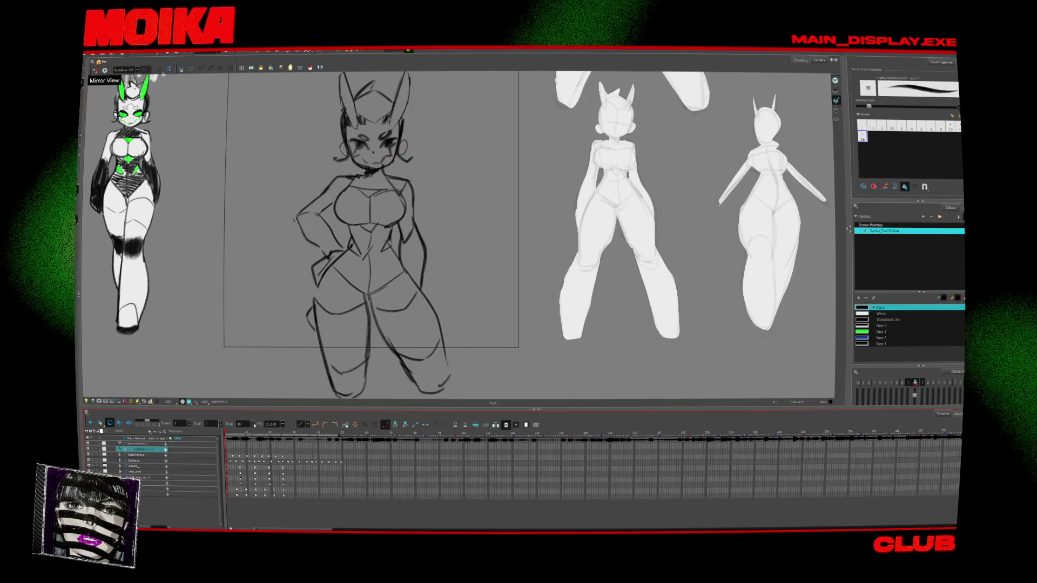
{"action": "scroll", "coordinate": [444, 280], "scroll_direction": "up", "scroll_amount": 1}
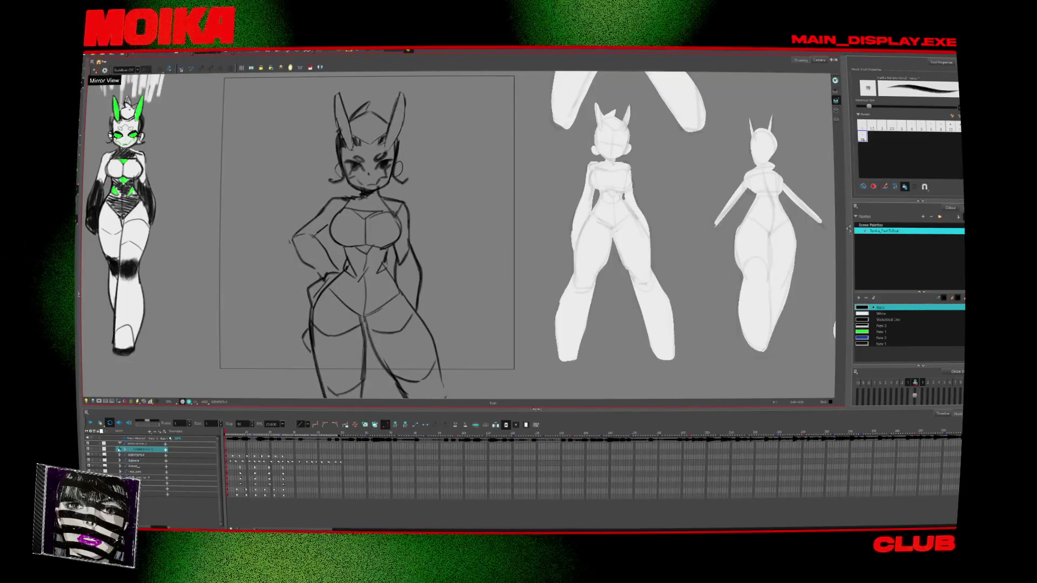
{"action": "left_click", "coordinate": [120, 449]}
{"action": "left_click", "coordinate": [283, 457]}
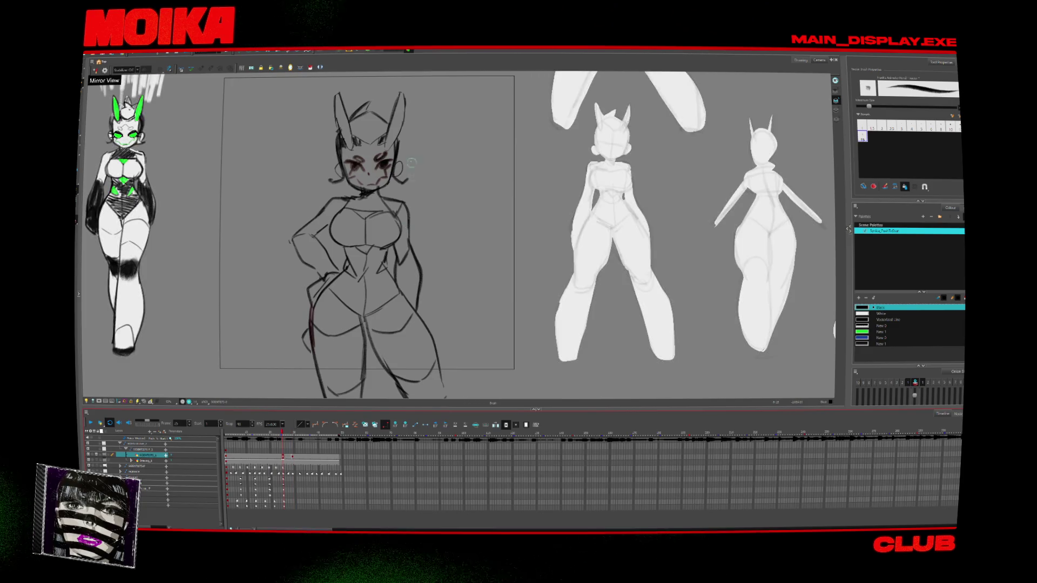
{"action": "key", "text": "alt+z"}
{"action": "left_click", "coordinate": [409, 154]}
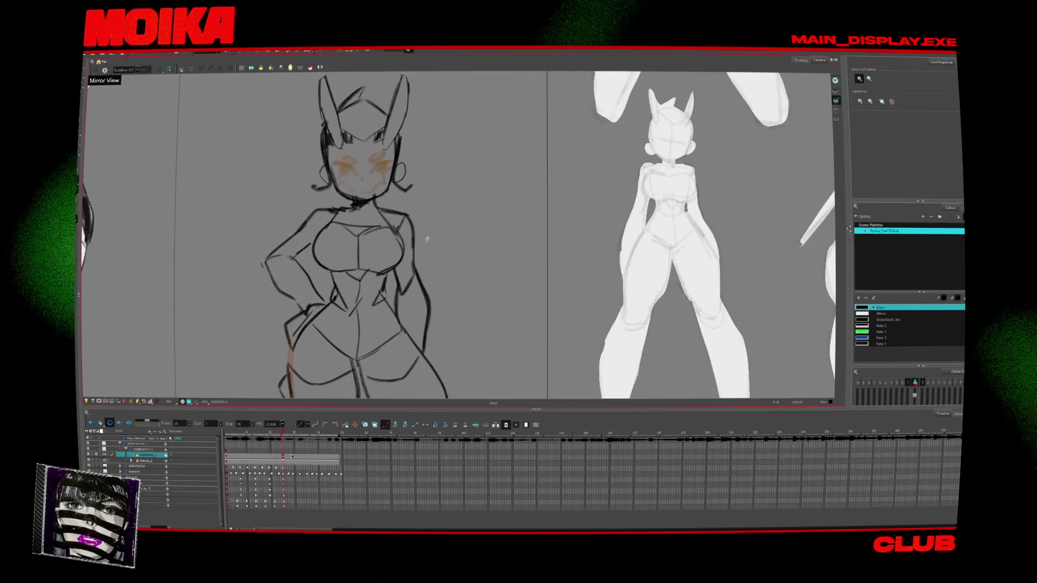
{"action": "left_click", "coordinate": [421, 245]}
Step: Toggle the frame 25 blushing-face drawing and zoom out to the camera frame
{"action": "scroll", "coordinate": [364, 188], "scroll_direction": "down", "scroll_amount": 3}
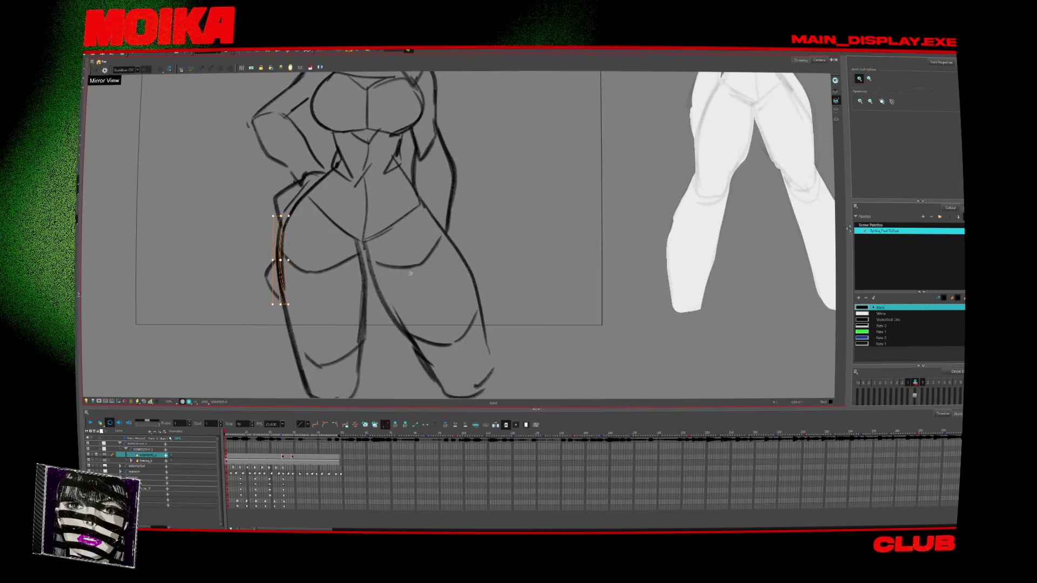
{"action": "scroll", "coordinate": [364, 188], "scroll_direction": "up", "scroll_amount": 5}
{"action": "key", "text": "alt+b"}
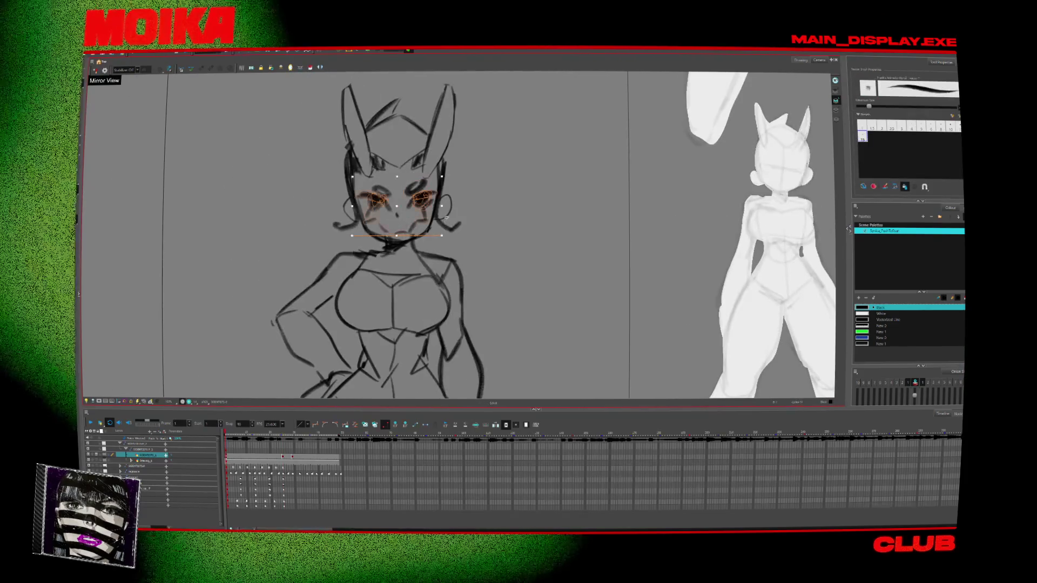
{"action": "key", "text": "g"}
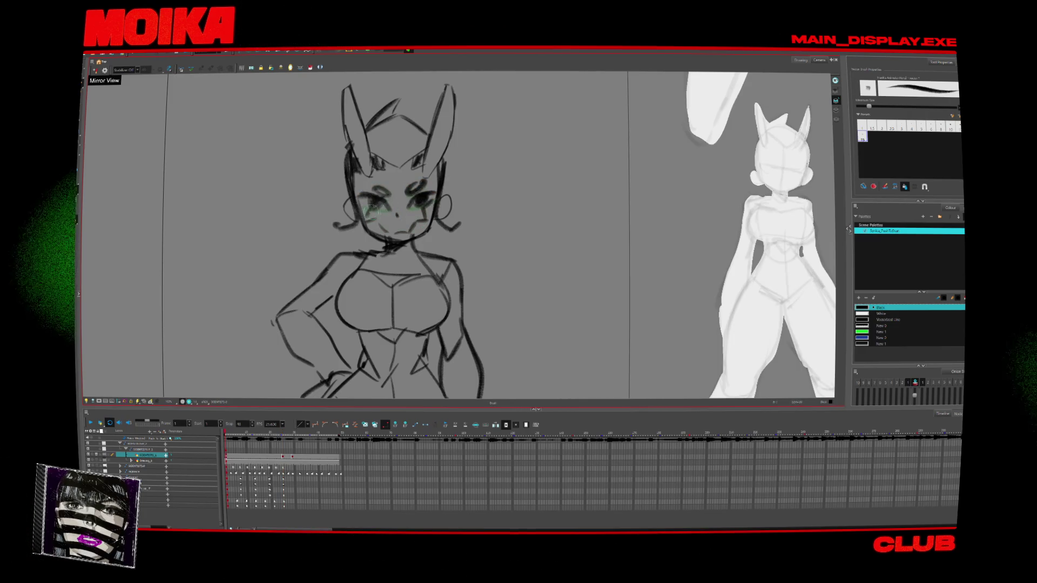
{"action": "key", "text": "g"}
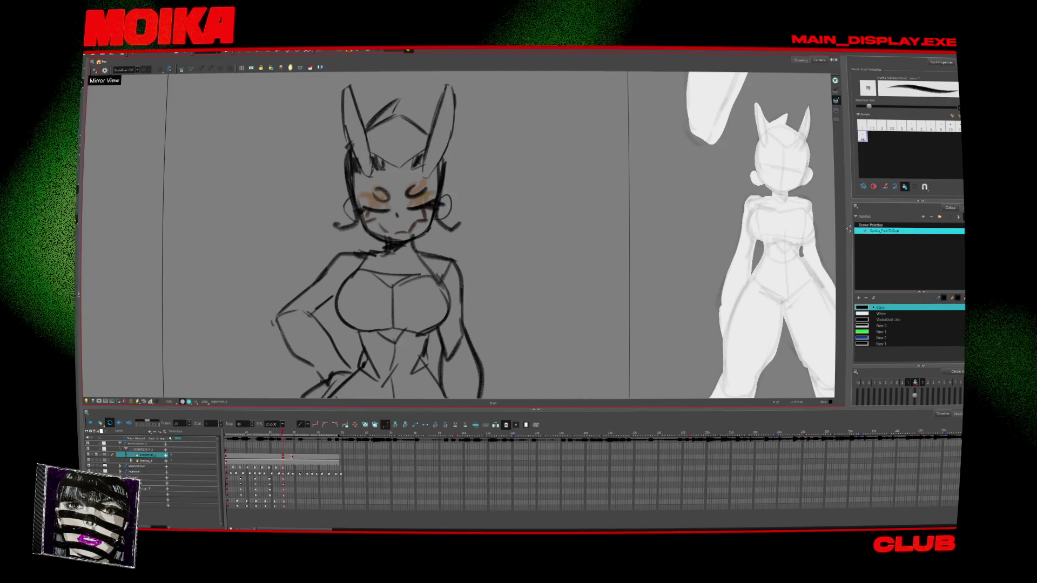
{"action": "key", "text": "2"}
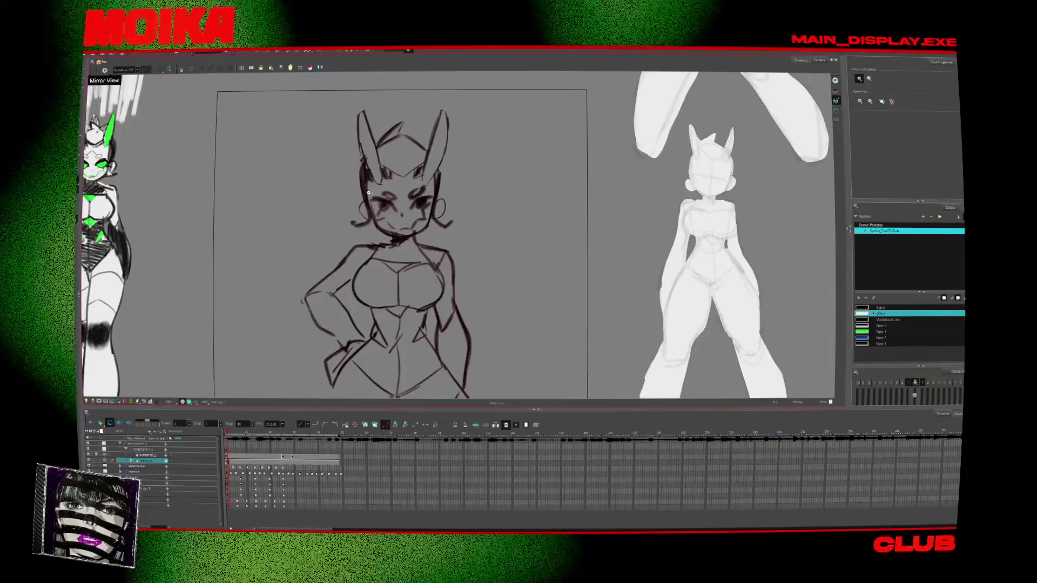
Step: With the 2.5 brush preset, ink clean outlines along the left thigh and right leg and foot
{"action": "scroll", "coordinate": [377, 219], "scroll_direction": "up", "scroll_amount": 5}
{"action": "scroll", "coordinate": [377, 219], "scroll_direction": "down", "scroll_amount": 10}
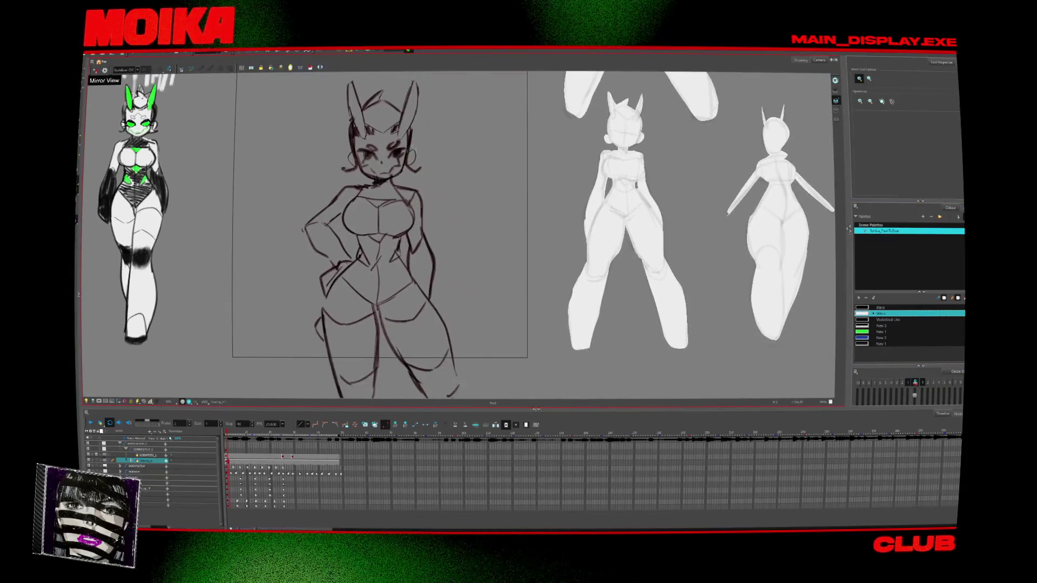
{"action": "key", "text": "alt+b"}
{"action": "left_click", "coordinate": [891, 127]}
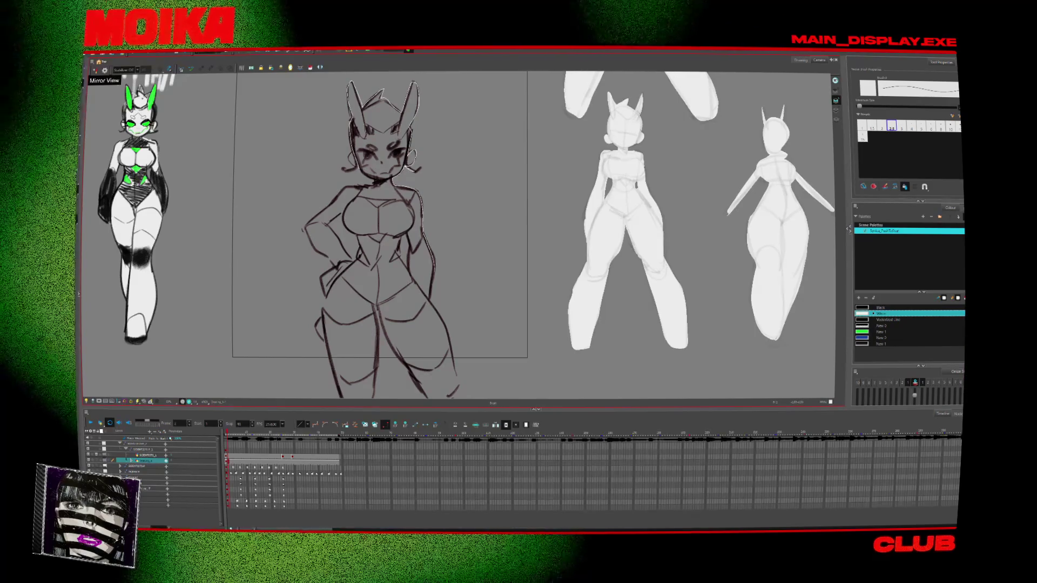
{"action": "scroll", "coordinate": [378, 235], "scroll_direction": "down", "scroll_amount": 2}
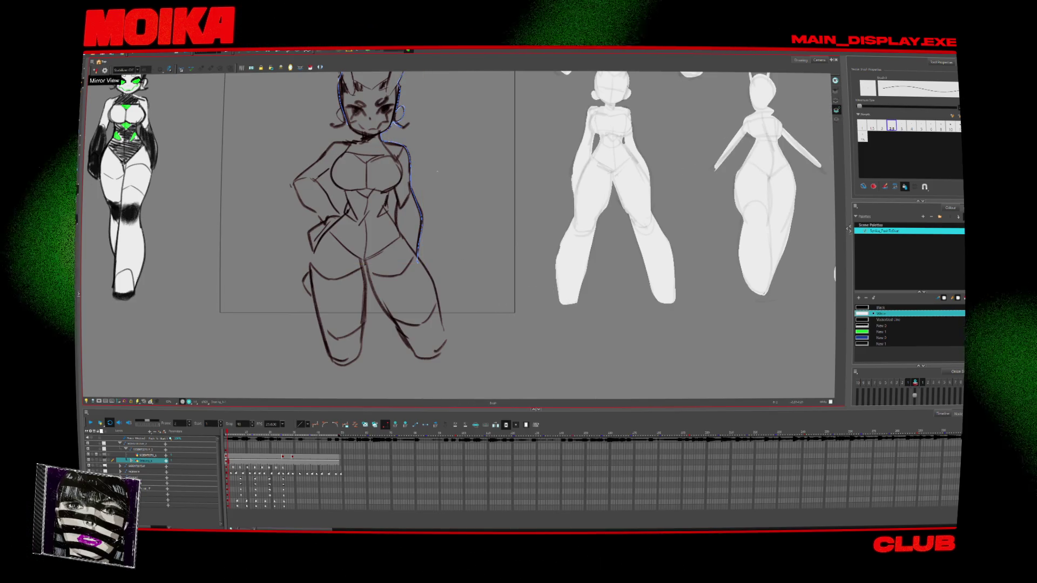
{"action": "scroll", "coordinate": [760, 158], "scroll_direction": "up", "scroll_amount": 2}
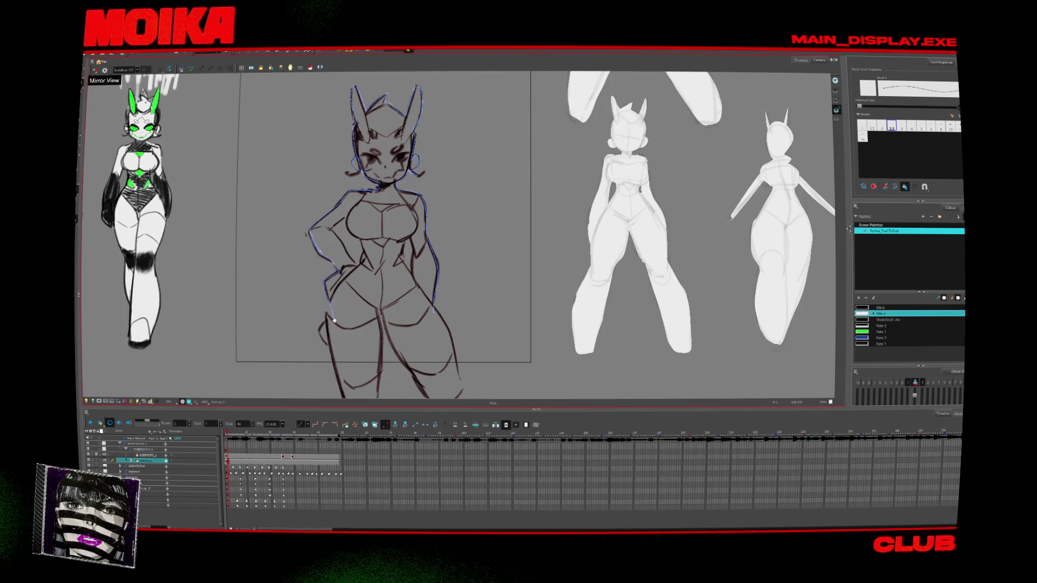
{"action": "scroll", "coordinate": [459, 235], "scroll_direction": "down", "scroll_amount": 3}
{"action": "mouse_move", "coordinate": [322, 219]}
{"action": "left_mouse_down"}
{"action": "mouse_move", "coordinate": [317, 248]}
{"action": "mouse_move", "coordinate": [345, 318]}
{"action": "left_mouse_up"}
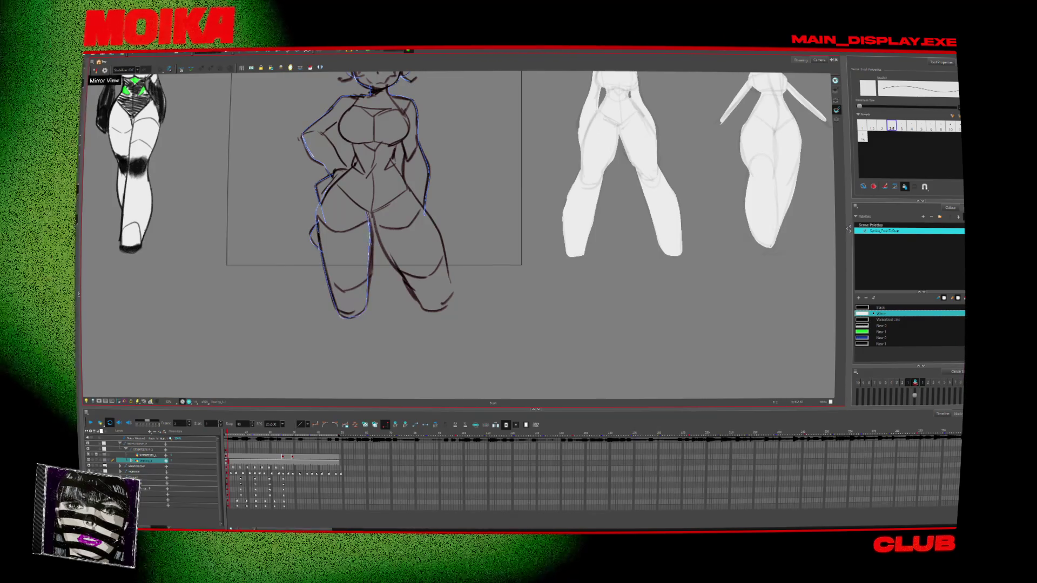
{"action": "left_click_drag", "start_coordinate": [448, 284], "coordinate": [422, 310]}
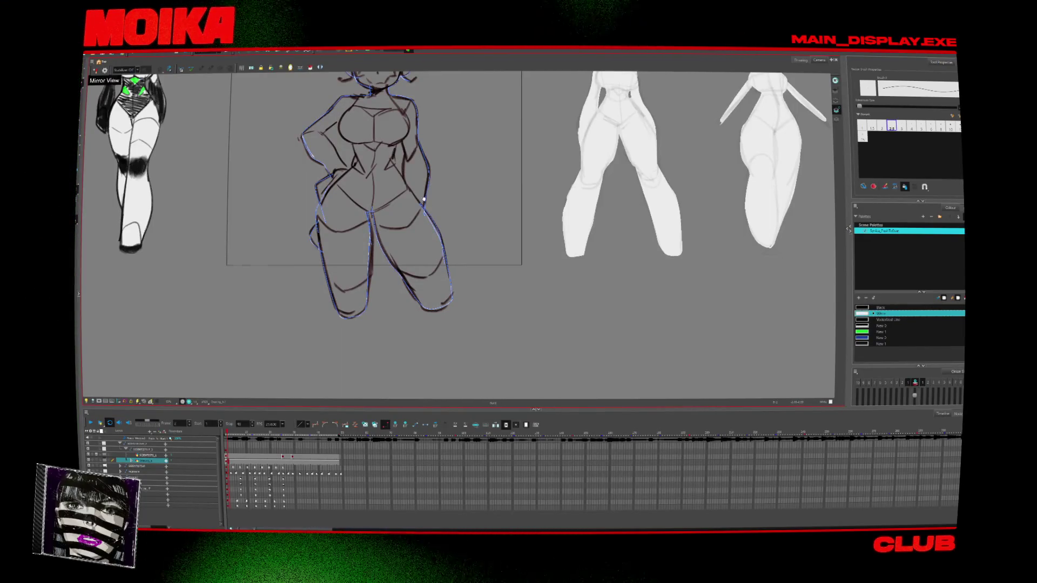
{"action": "left_click_drag", "start_coordinate": [424, 200], "coordinate": [428, 247]}
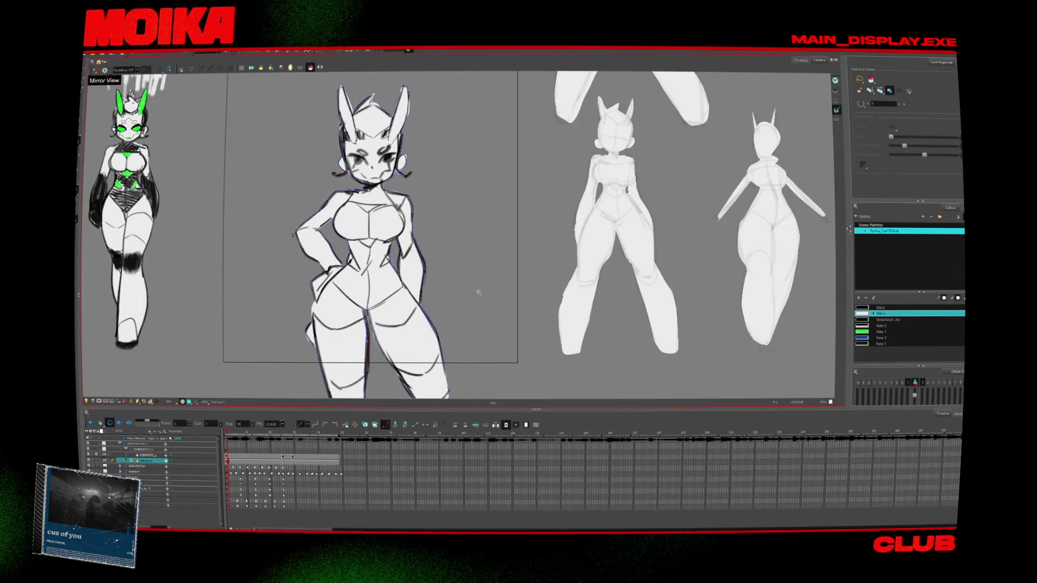
Step: Step through and play back the animation, then collapse both expanded Timeline layer groups
{"action": "left_click_drag", "start_coordinate": [467, 274], "coordinate": [483, 267]}
{"action": "key", "text": "alt+b"}
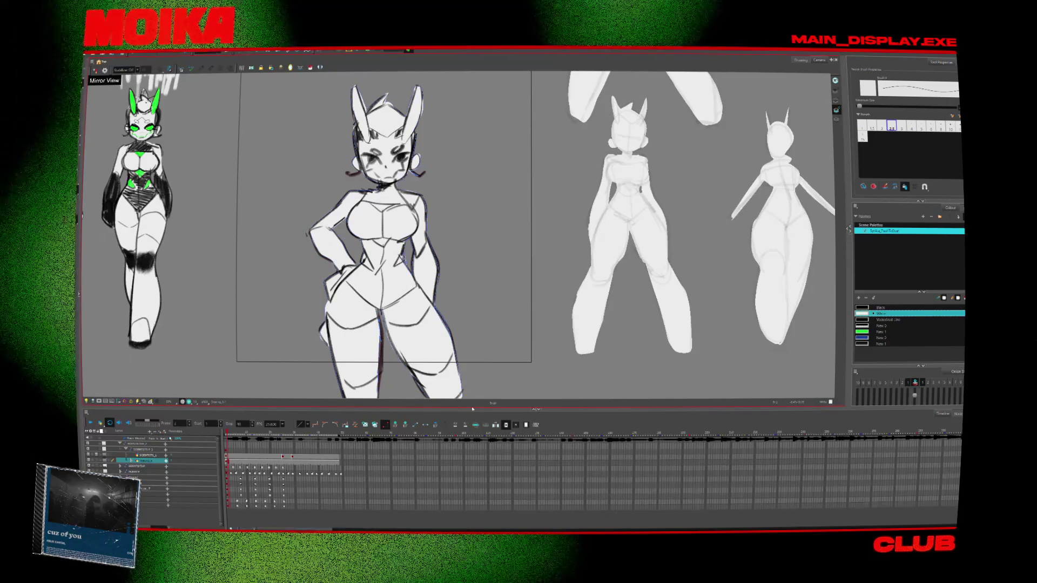
{"action": "key", "text": "period"}
{"action": "key", "text": "period"}
{"action": "key", "text": "period"}
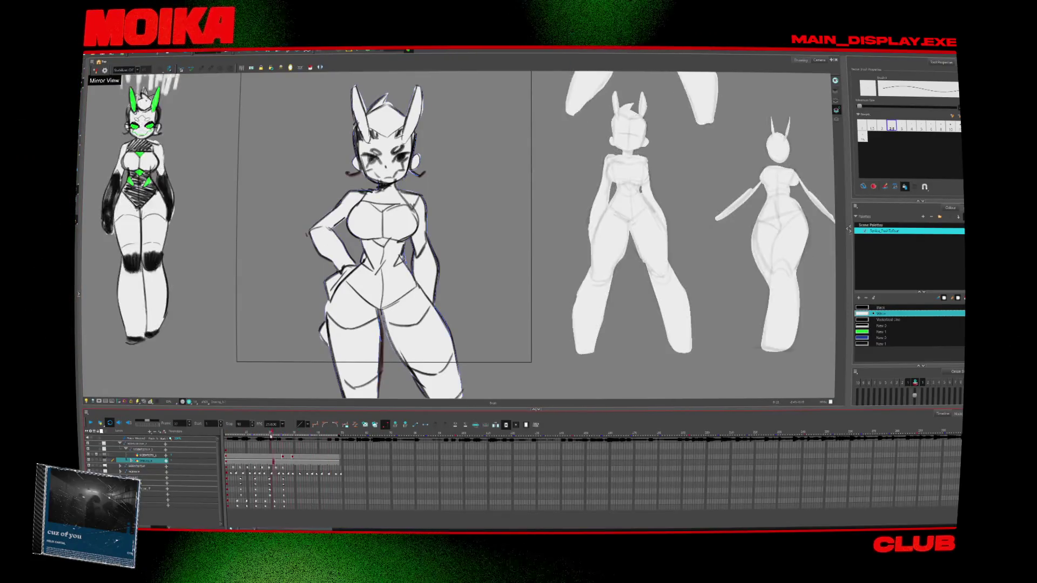
{"action": "left_click", "coordinate": [90, 426]}
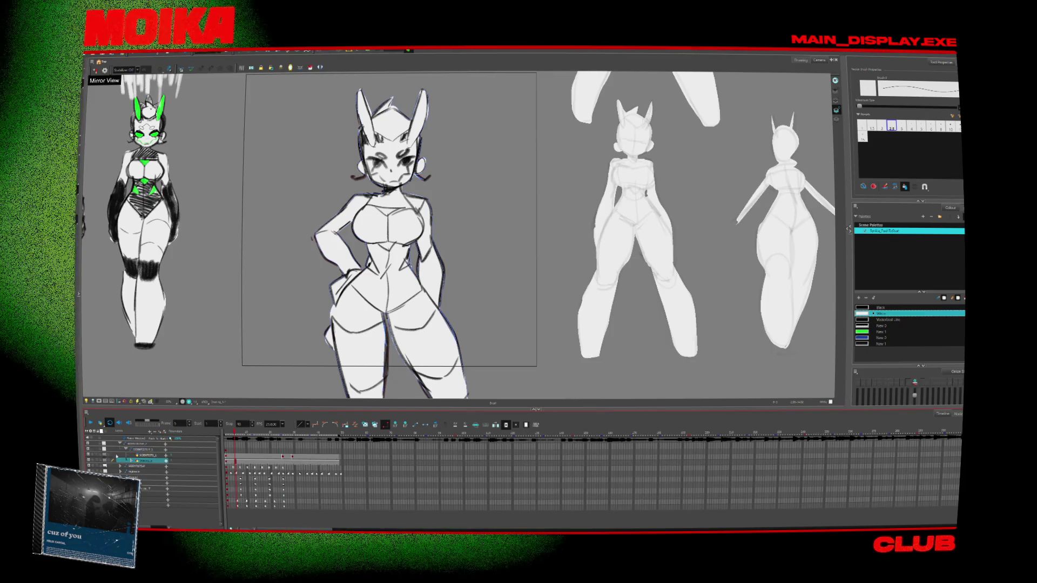
{"action": "left_click", "coordinate": [126, 449]}
{"action": "left_click", "coordinate": [121, 444]}
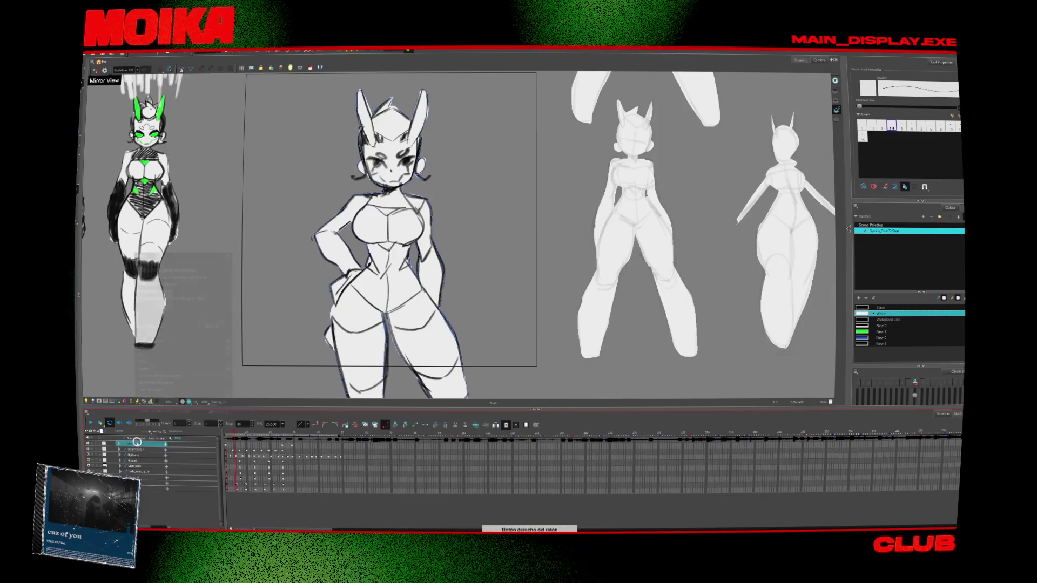
Step: Add a new layer to the timeline and switch to the Select tool
{"action": "right_click", "coordinate": [140, 450]}
{"action": "left_click", "coordinate": [162, 288]}
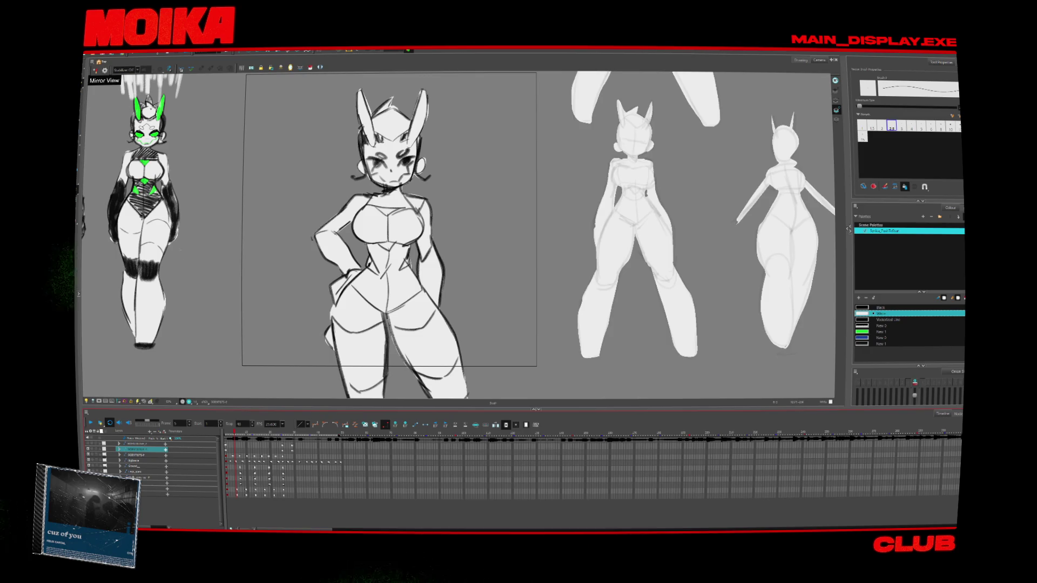
{"action": "key", "text": "alt+s"}
Step: Scrub through the animation around frames 16 to 28, then show the node graph beside the canvas
{"action": "scroll", "coordinate": [467, 266], "scroll_direction": "up", "scroll_amount": 1}
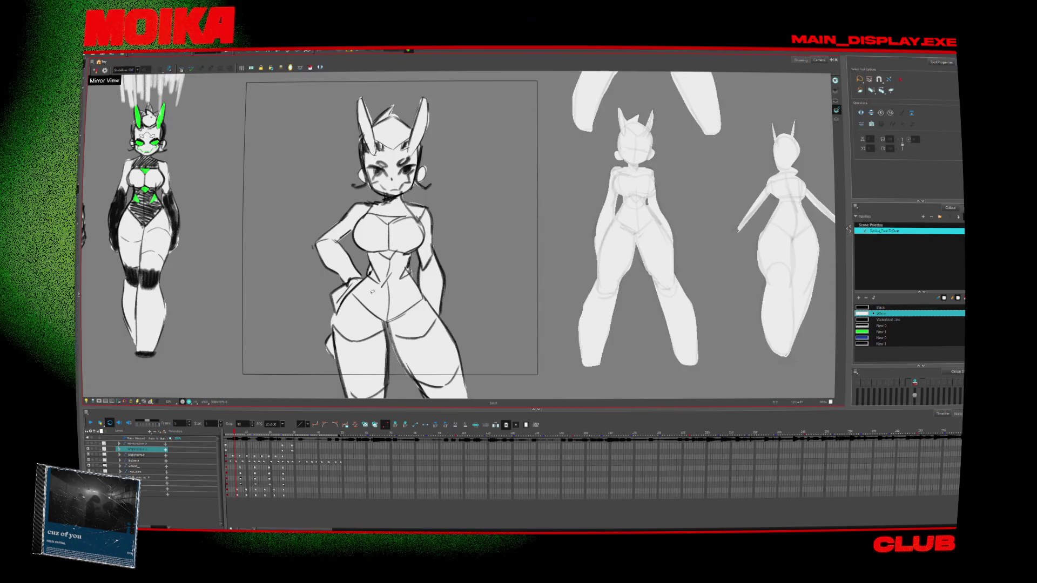
{"action": "scroll", "coordinate": [455, 339], "scroll_direction": "down", "scroll_amount": 2}
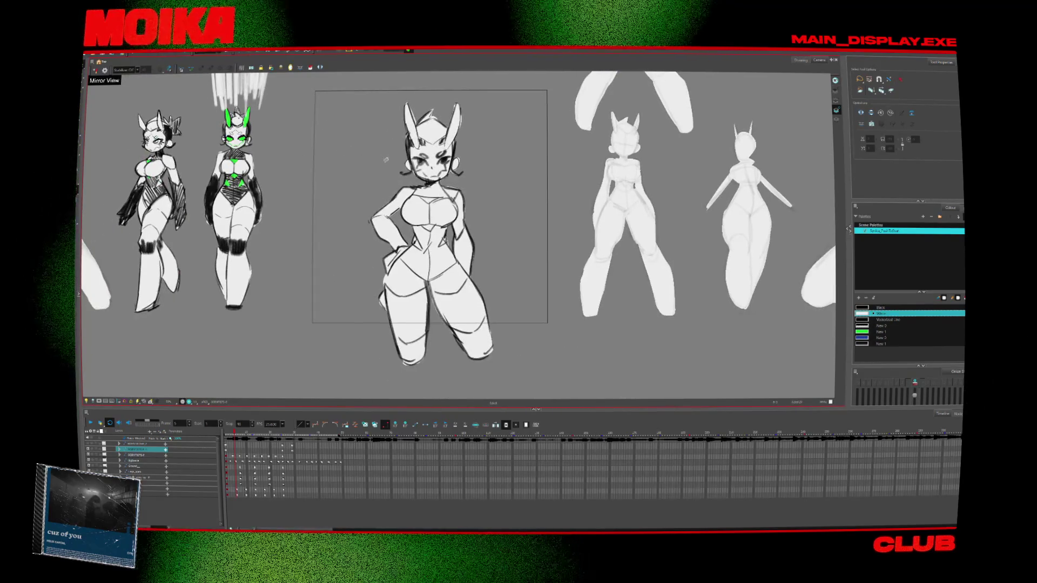
{"action": "left_click_drag", "start_coordinate": [383, 159], "coordinate": [354, 164]}
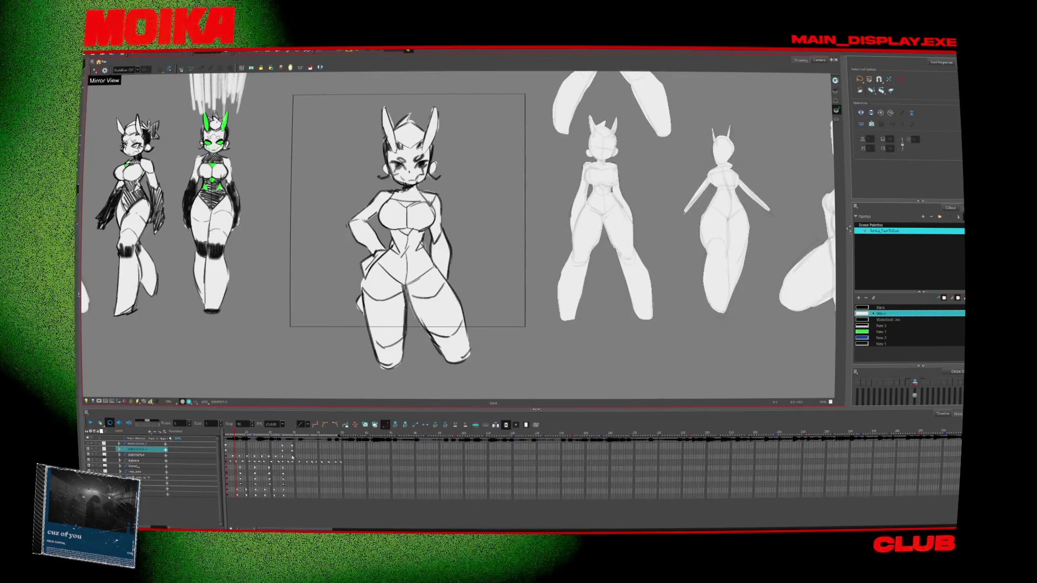
{"action": "left_click", "coordinate": [285, 436]}
{"action": "left_click", "coordinate": [261, 432]}
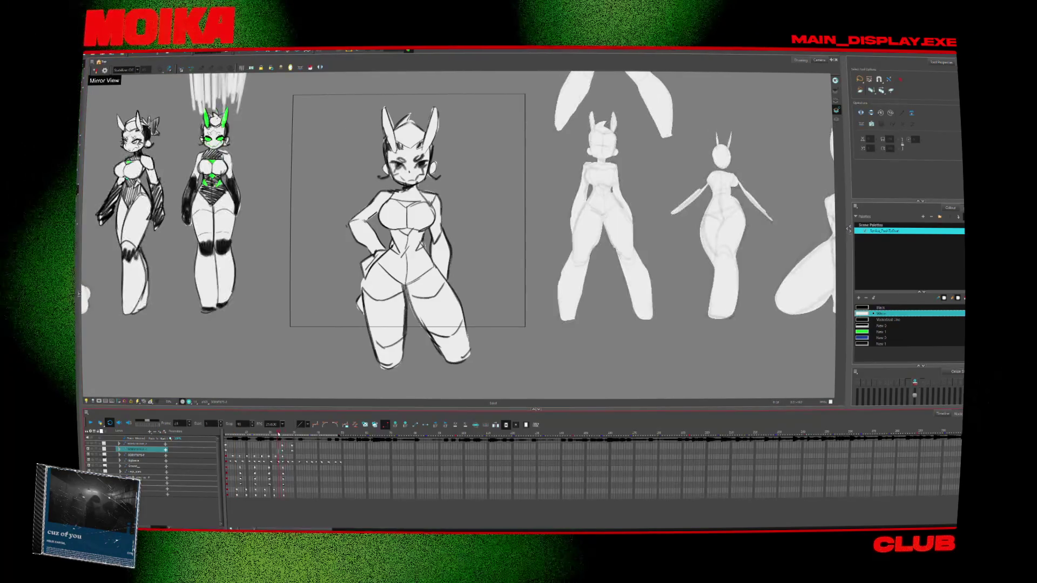
{"action": "left_click_drag", "start_coordinate": [261, 432], "coordinate": [257, 429]}
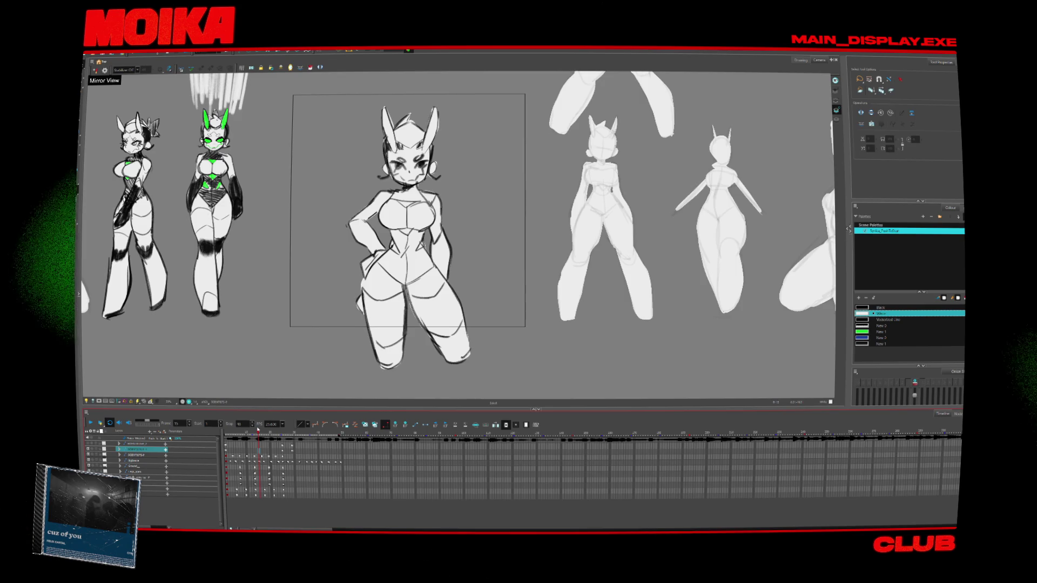
{"action": "scroll", "coordinate": [337, 283], "scroll_direction": "up", "scroll_amount": 3}
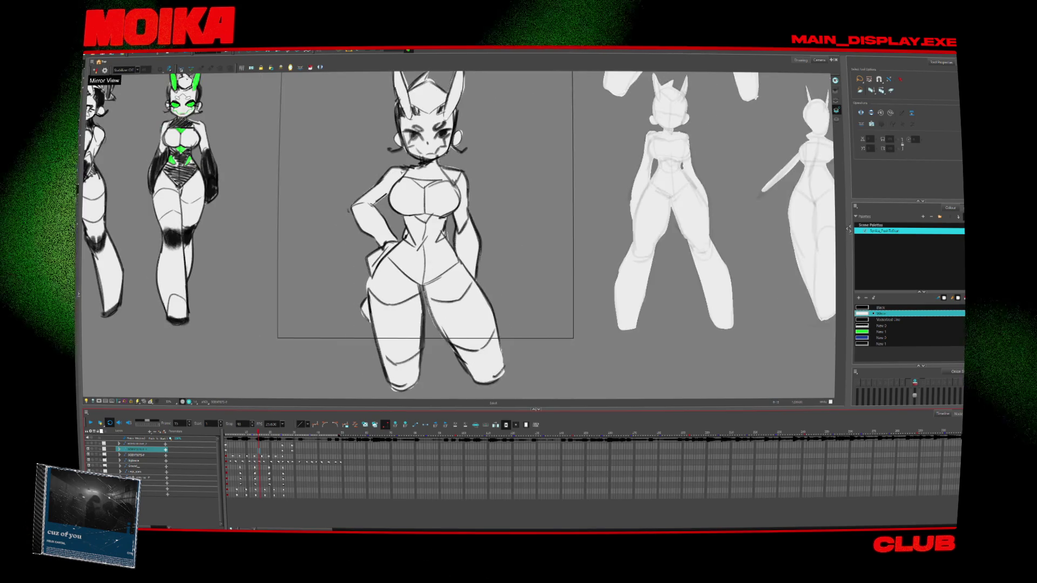
{"action": "scroll", "coordinate": [459, 232], "scroll_direction": "down", "scroll_amount": 3}
{"action": "scroll", "coordinate": [460, 232], "scroll_direction": "up", "scroll_amount": 3}
{"action": "scroll", "coordinate": [460, 232], "scroll_direction": "down", "scroll_amount": 1}
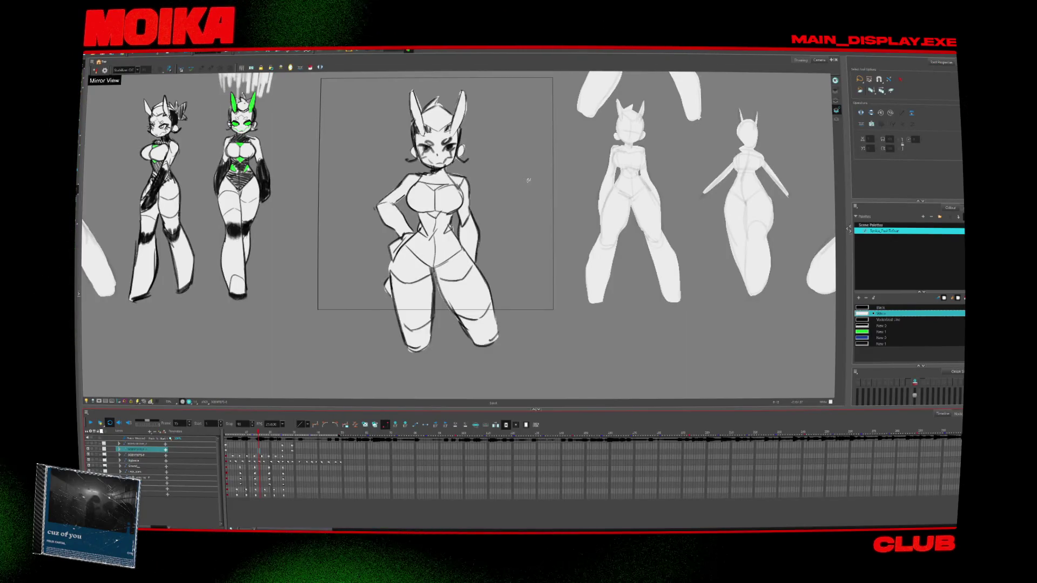
{"action": "scroll", "coordinate": [485, 127], "scroll_direction": "up", "scroll_amount": 2}
{"action": "scroll", "coordinate": [443, 89], "scroll_direction": "down", "scroll_amount": 2}
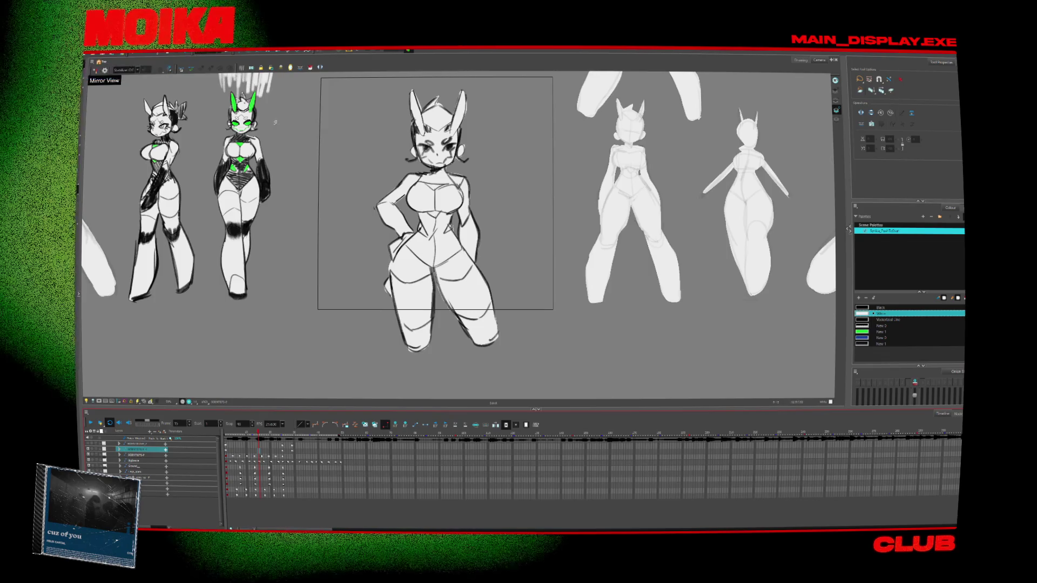
{"action": "scroll", "coordinate": [463, 81], "scroll_direction": "up", "scroll_amount": 1}
{"action": "scroll", "coordinate": [463, 82], "scroll_direction": "down", "scroll_amount": 1}
{"action": "scroll", "coordinate": [463, 81], "scroll_direction": "up", "scroll_amount": 1}
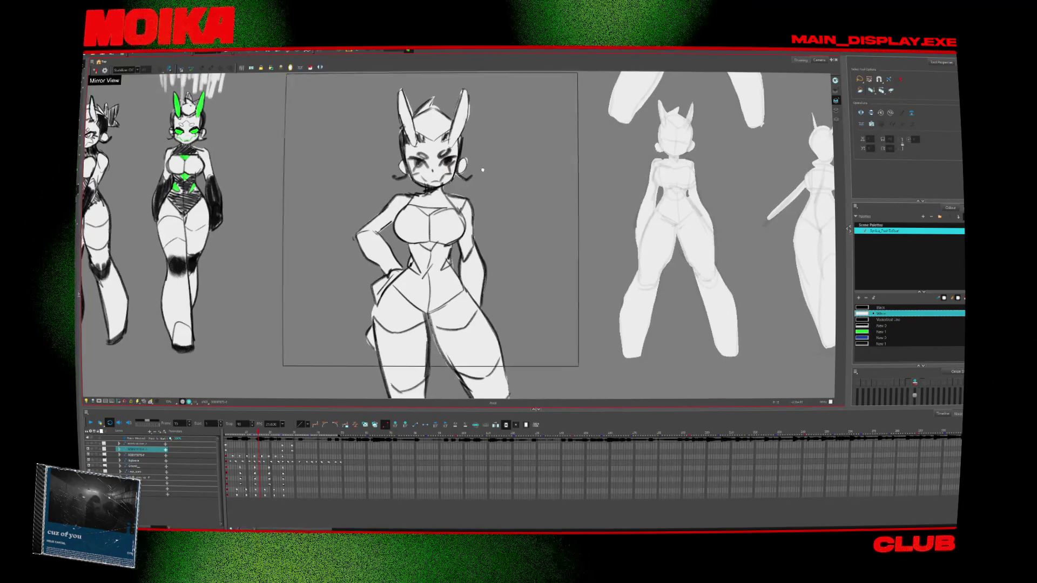
{"action": "scroll", "coordinate": [508, 159], "scroll_direction": "up", "scroll_amount": 1}
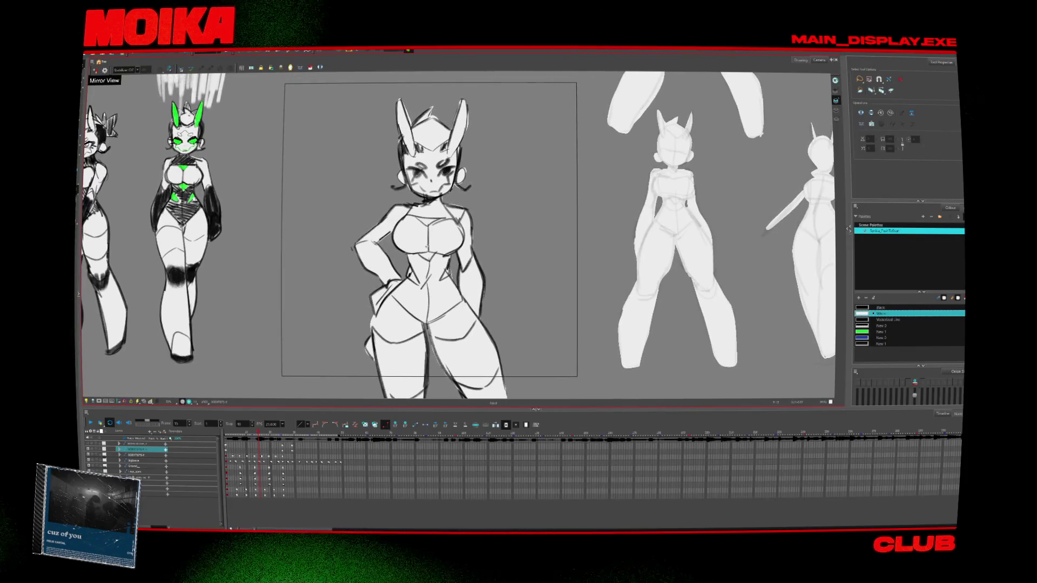
{"action": "key", "text": "Return"}
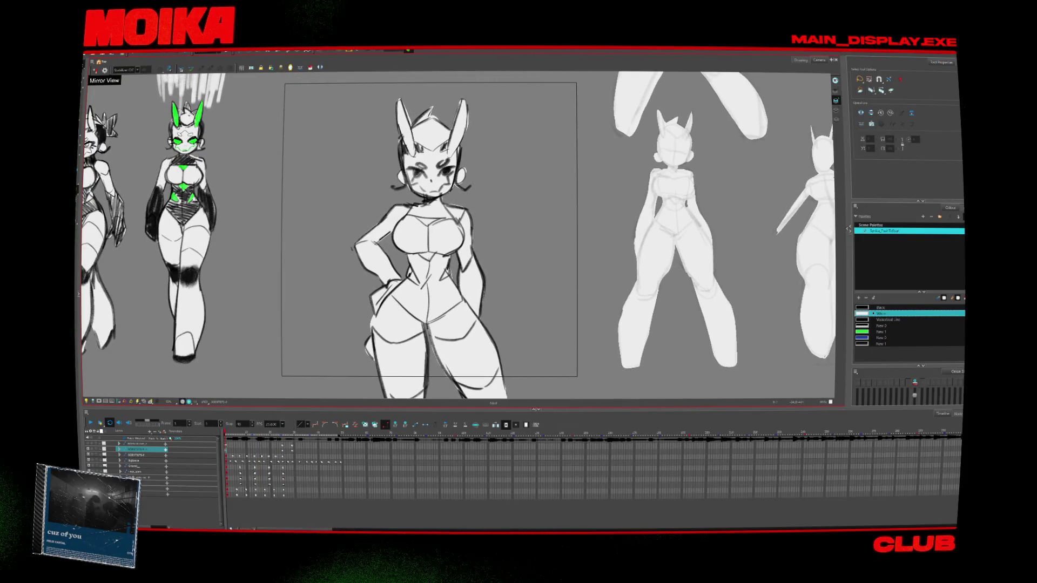
{"action": "left_click", "coordinate": [846, 229]}
Step: Rename the Write node's output movie to 'ica_still_blink'
{"action": "scroll", "coordinate": [753, 249], "scroll_direction": "up", "scroll_amount": 3}
{"action": "scroll", "coordinate": [752, 250], "scroll_direction": "up", "scroll_amount": 2}
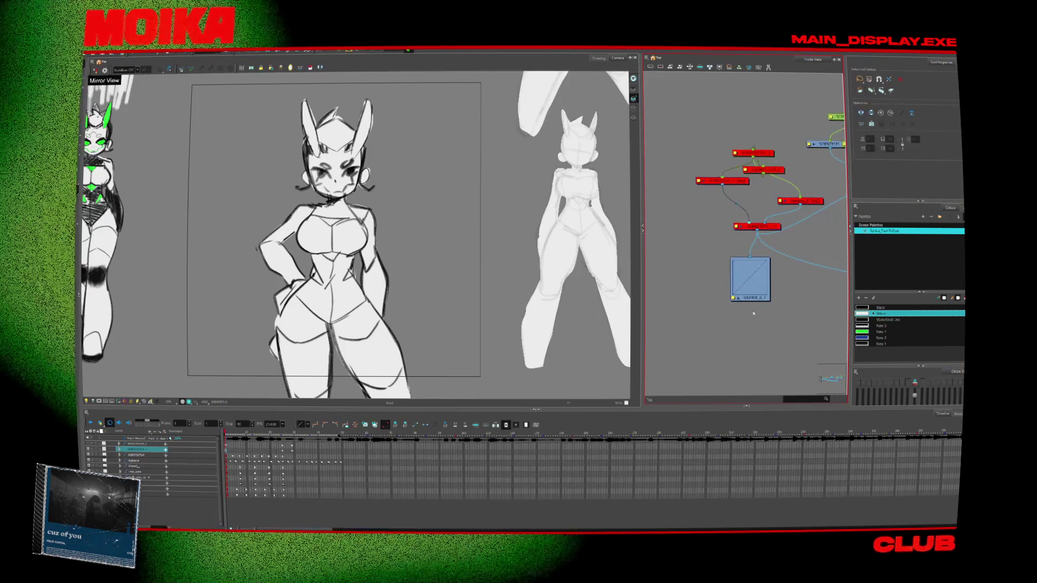
{"action": "mouse_move", "coordinate": [780, 254]}
{"action": "left_mouse_down"}
{"action": "mouse_move", "coordinate": [764, 245]}
{"action": "mouse_move", "coordinate": [752, 275]}
{"action": "mouse_move", "coordinate": [674, 268]}
{"action": "left_mouse_up"}
{"action": "left_click", "coordinate": [656, 295]}
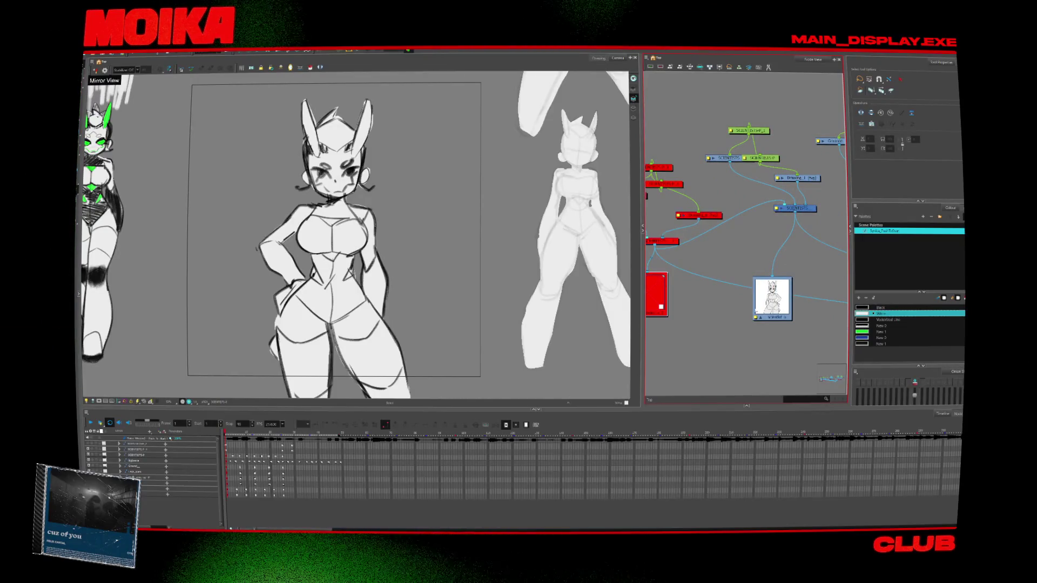
{"action": "double_click", "coordinate": [756, 318]}
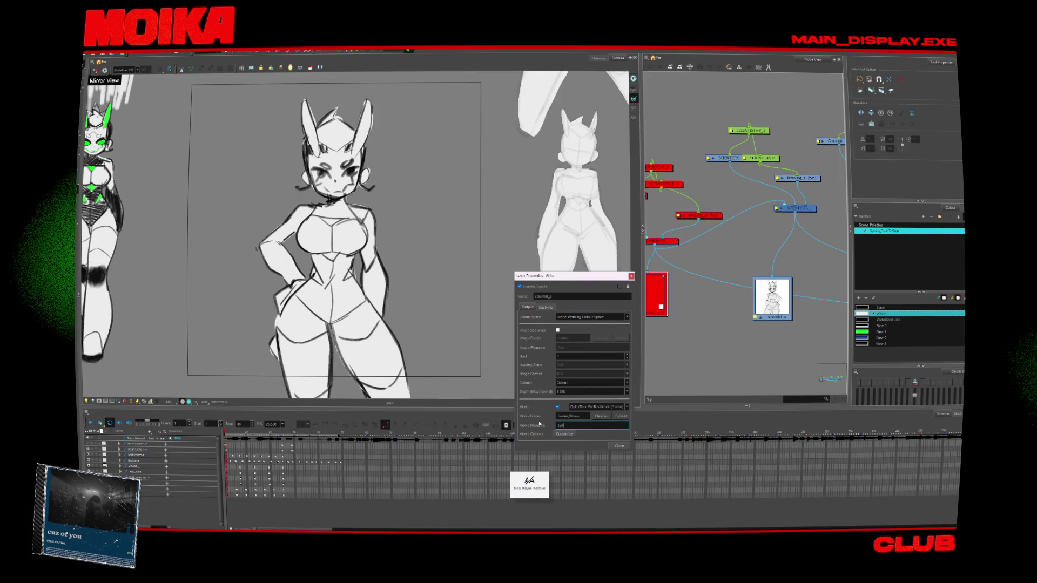
{"action": "type", "text": "ica_still"}
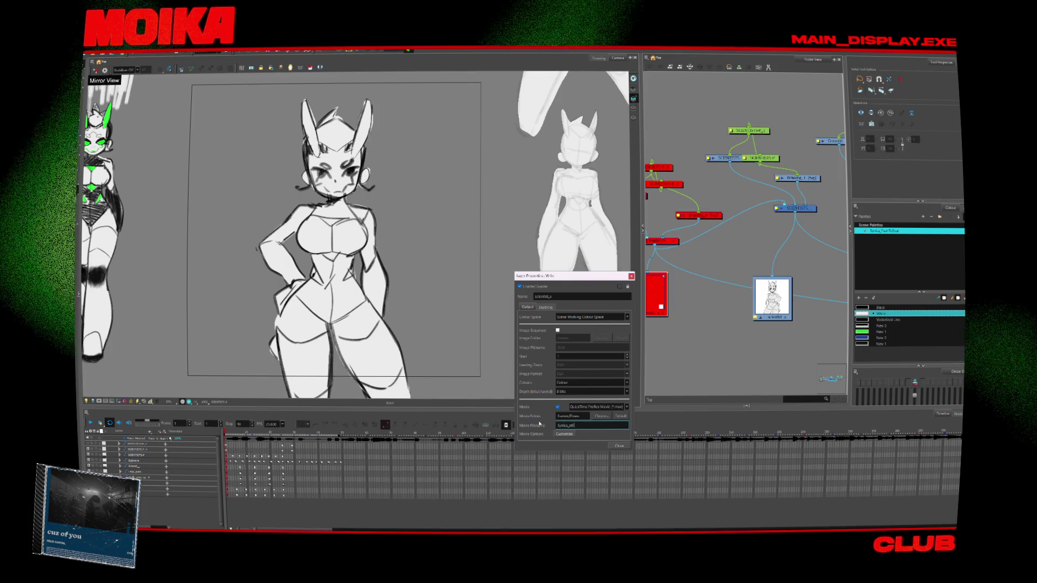
{"action": "type", "text": "_blink"}
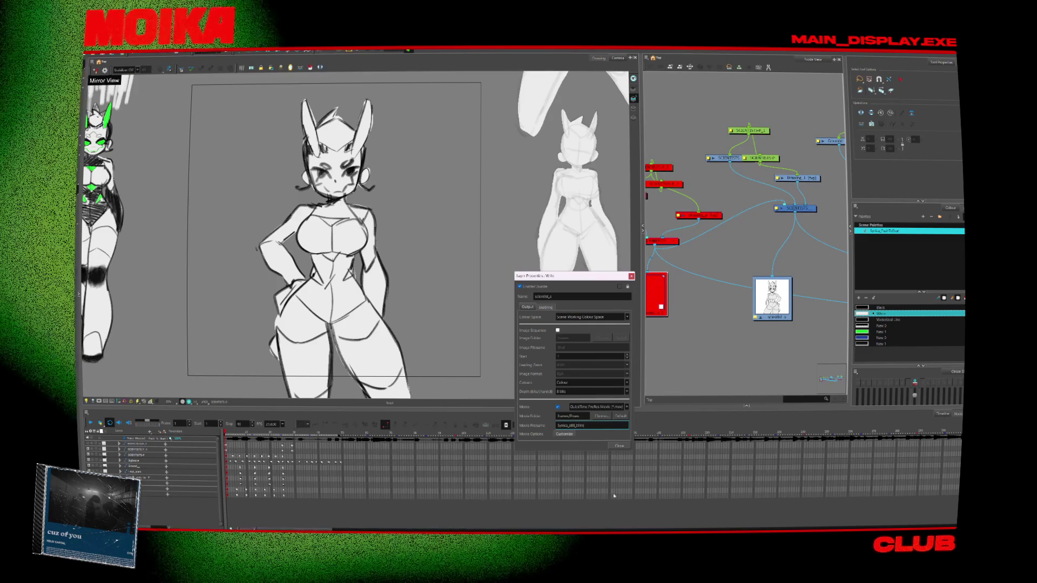
{"action": "left_click", "coordinate": [619, 446]}
Step: Go to the Export options in the File menu
{"action": "scroll", "coordinate": [697, 292], "scroll_direction": "down", "scroll_amount": 5}
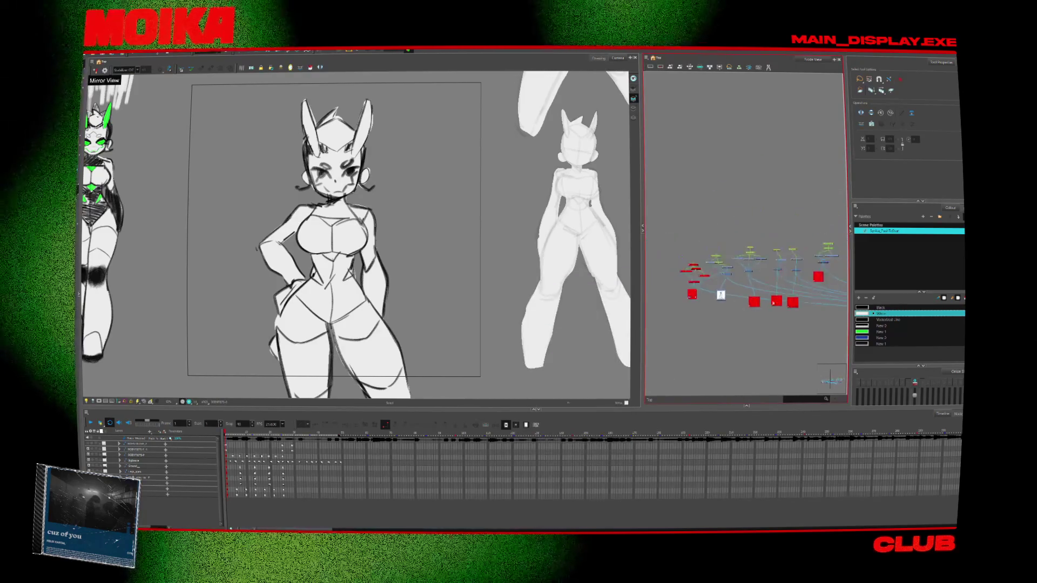
{"action": "scroll", "coordinate": [697, 293], "scroll_direction": "up", "scroll_amount": 5}
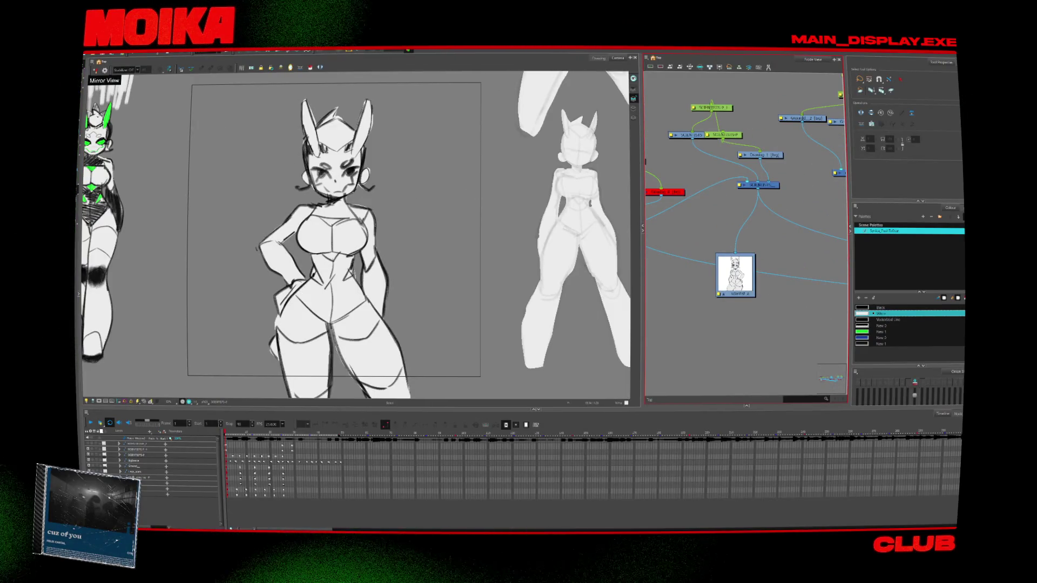
{"action": "left_click", "coordinate": [89, 54]}
{"action": "mouse_move", "coordinate": [115, 129]}
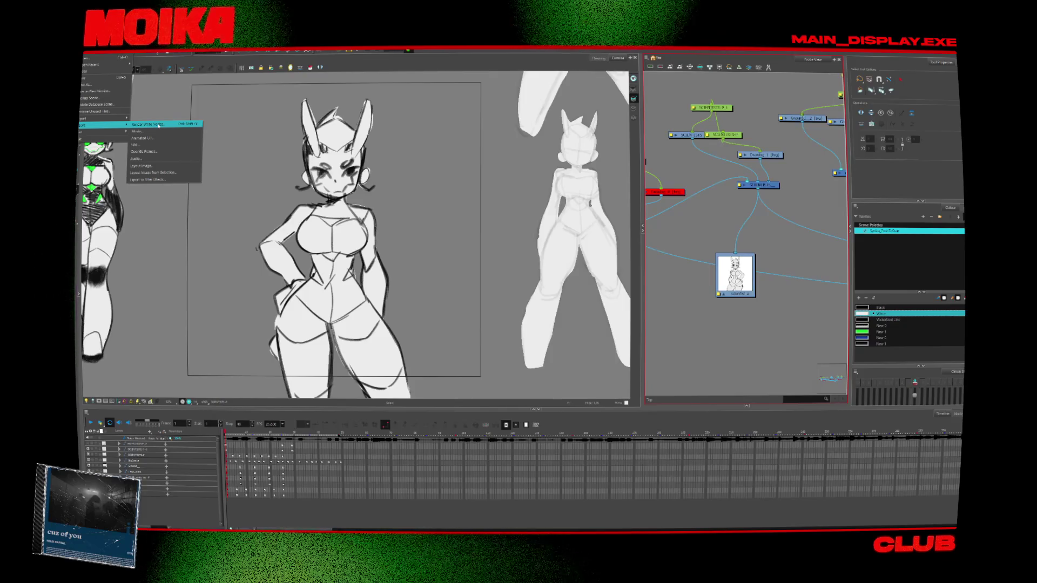
Step: Render the Write nodes to QuickTime, confirming the range and overwriting the existing movie
{"action": "left_click", "coordinate": [159, 124]}
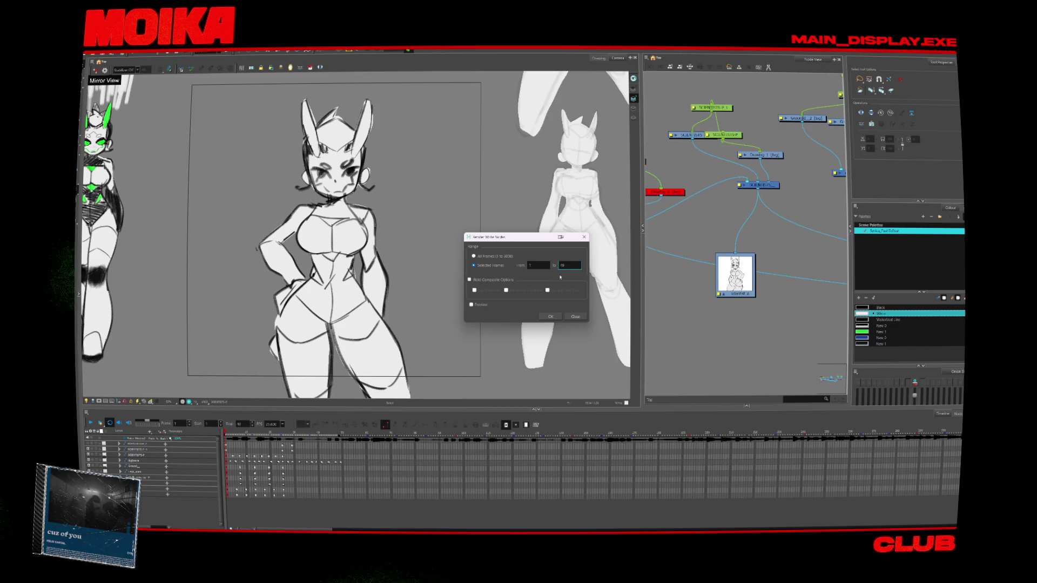
{"action": "left_click", "coordinate": [551, 316]}
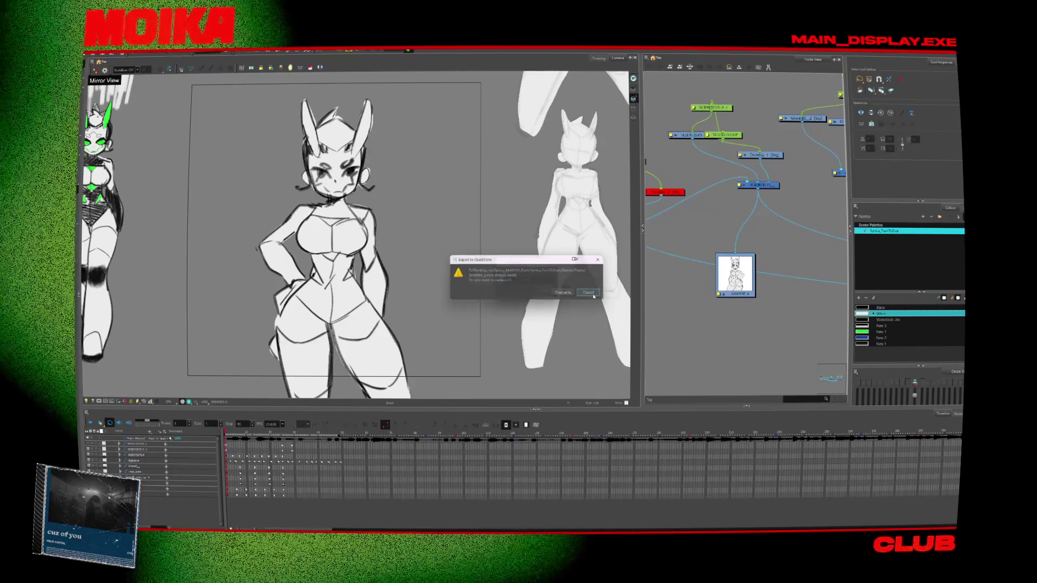
{"action": "left_click", "coordinate": [563, 292]}
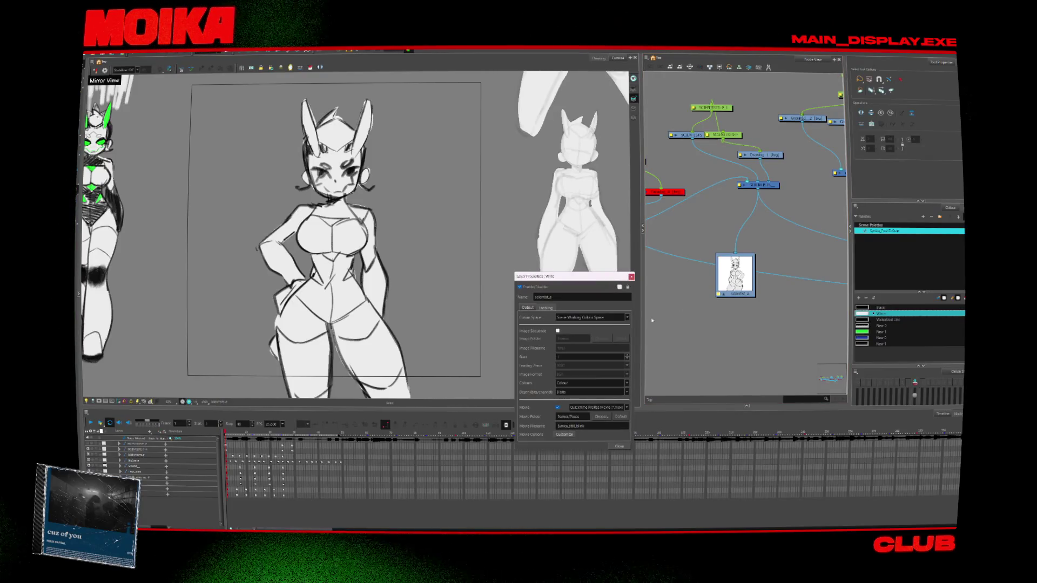
Step: Inspect the properties of both Write nodes in the Node View
{"action": "left_click", "coordinate": [618, 446]}
{"action": "scroll", "coordinate": [726, 263], "scroll_direction": "down", "scroll_amount": 5}
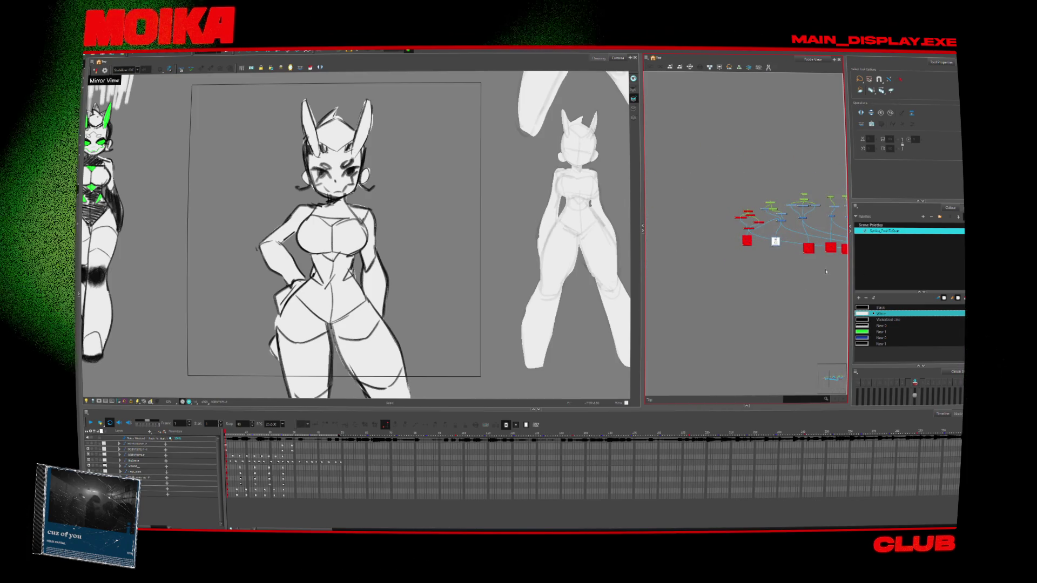
{"action": "scroll", "coordinate": [751, 212], "scroll_direction": "up", "scroll_amount": 5}
{"action": "scroll", "coordinate": [751, 212], "scroll_direction": "up", "scroll_amount": 2}
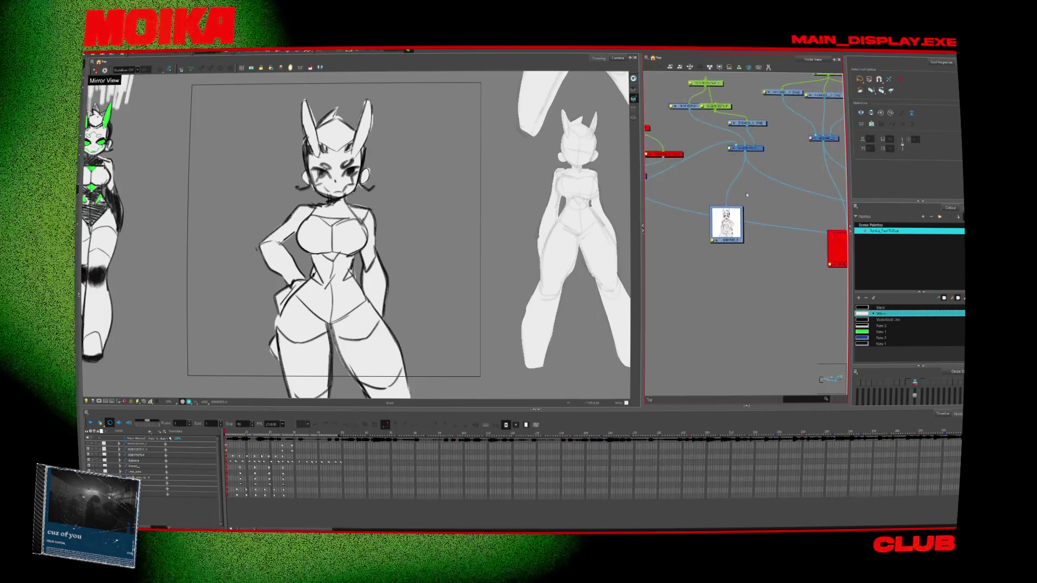
{"action": "left_click", "coordinate": [716, 245]}
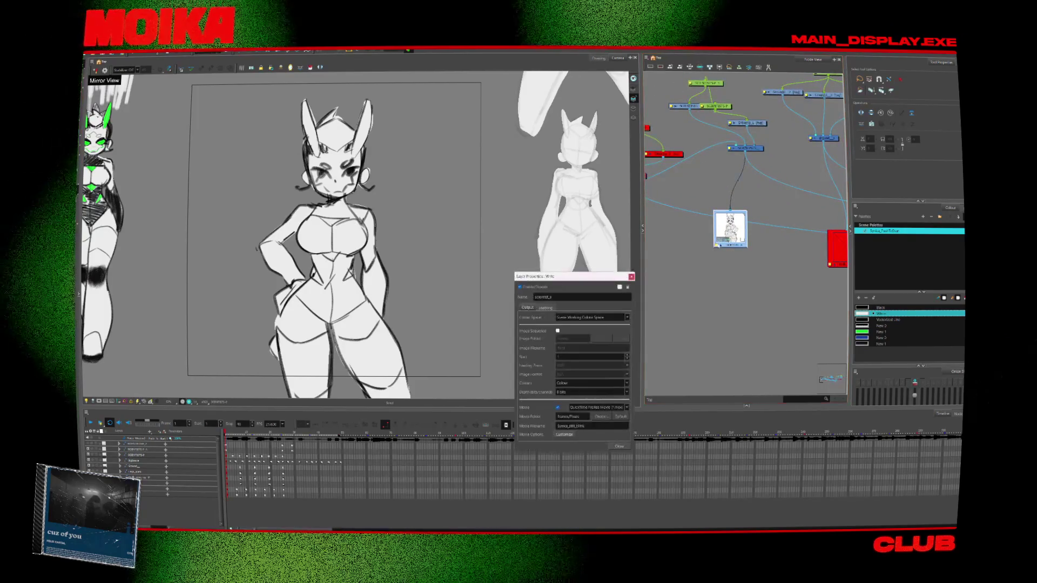
{"action": "key", "text": "Escape"}
{"action": "left_click_drag", "start_coordinate": [680, 237], "coordinate": [765, 251]}
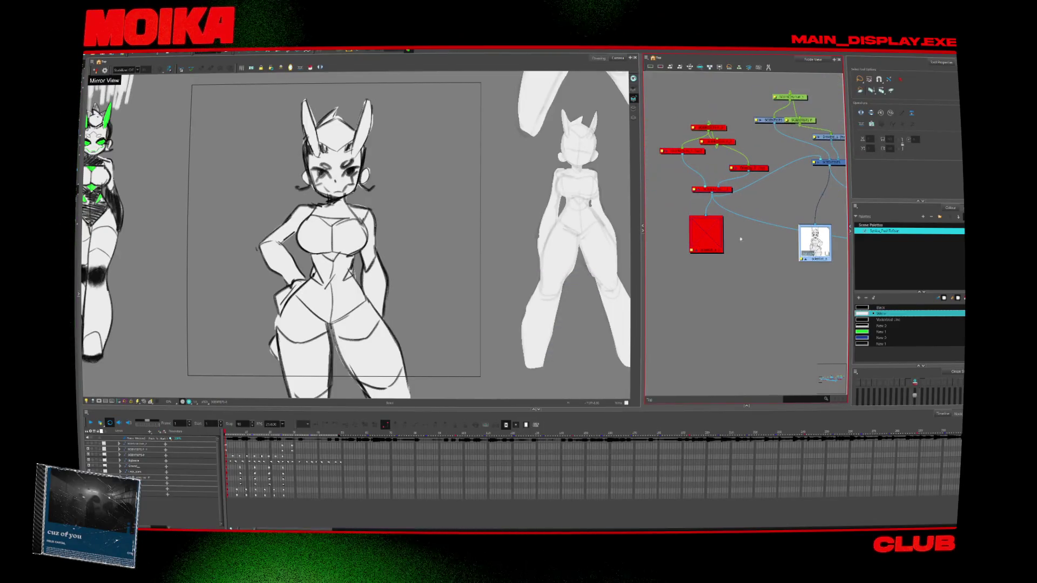
{"action": "left_click", "coordinate": [693, 251]}
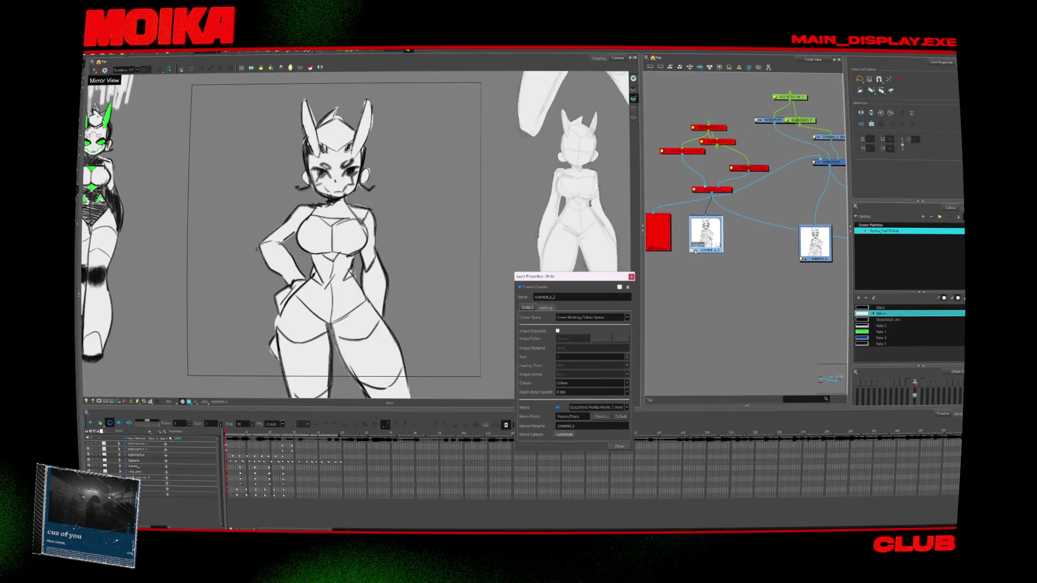
Step: Disable the middle copied node and select the red node
{"action": "left_click_drag", "start_coordinate": [638, 286], "coordinate": [648, 295]}
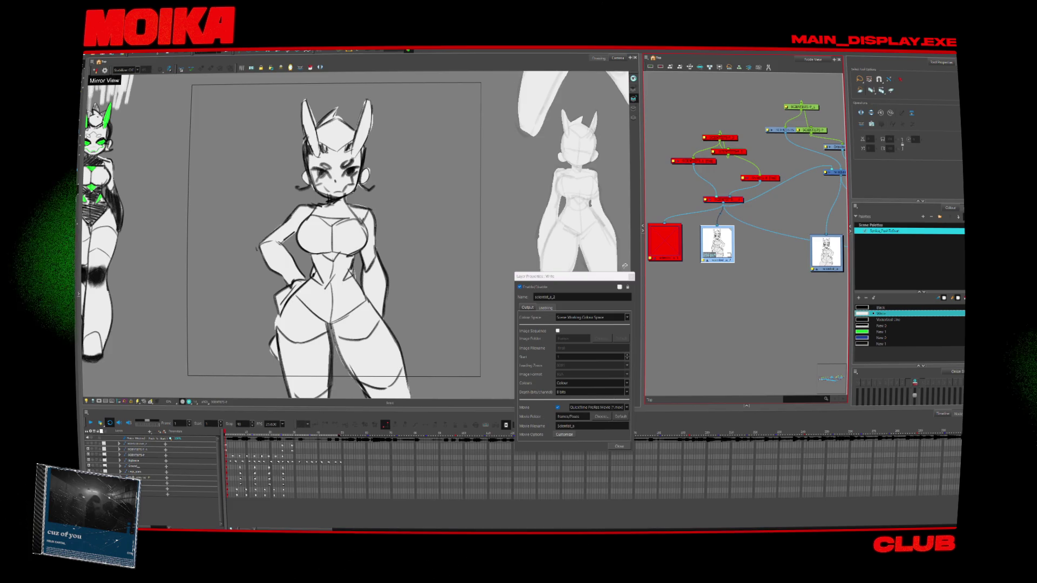
{"action": "key", "text": "Tab"}
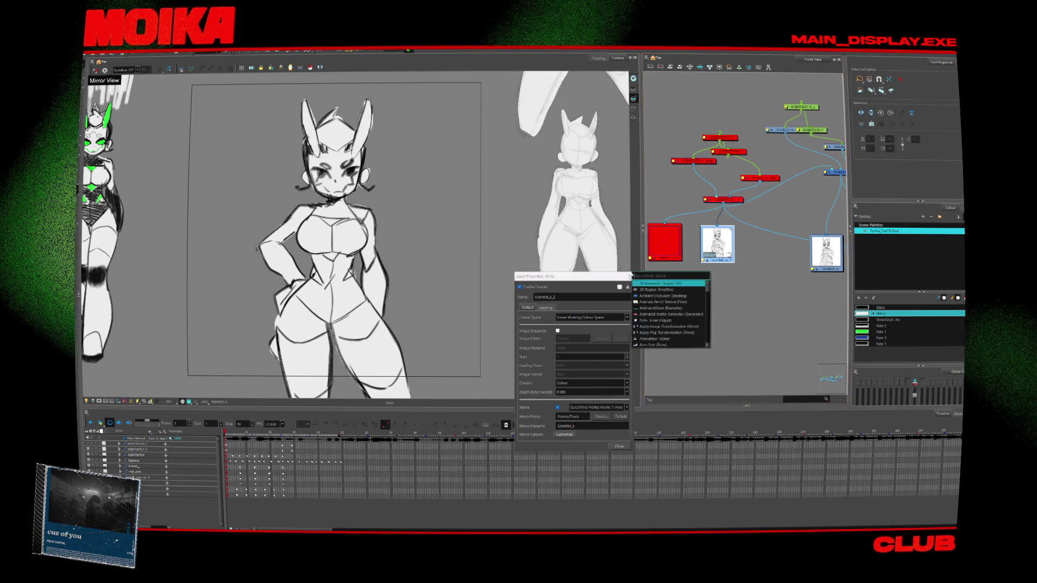
{"action": "key", "text": "Escape"}
{"action": "key", "text": "Escape"}
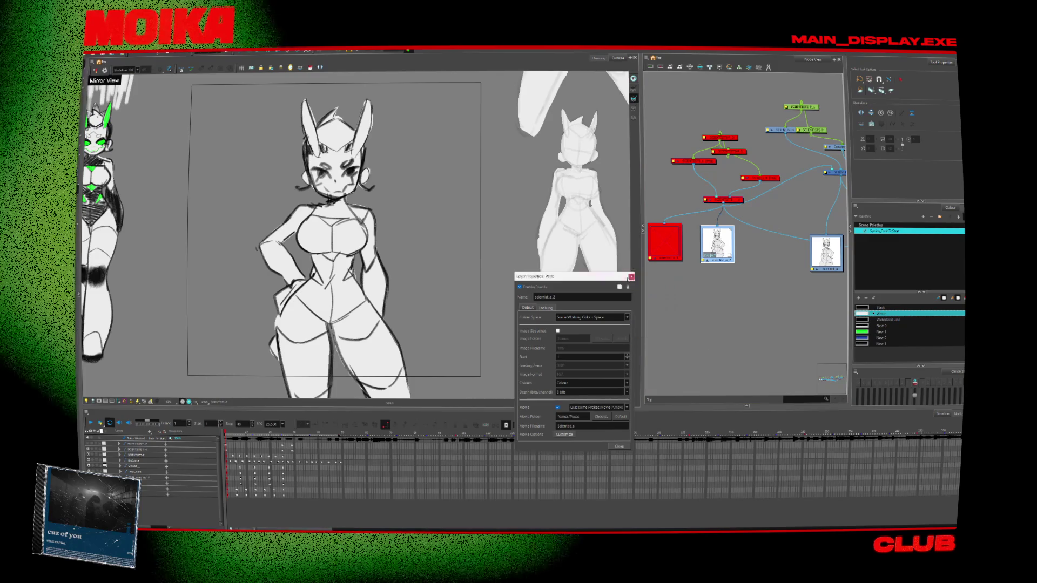
{"action": "left_click", "coordinate": [728, 151]}
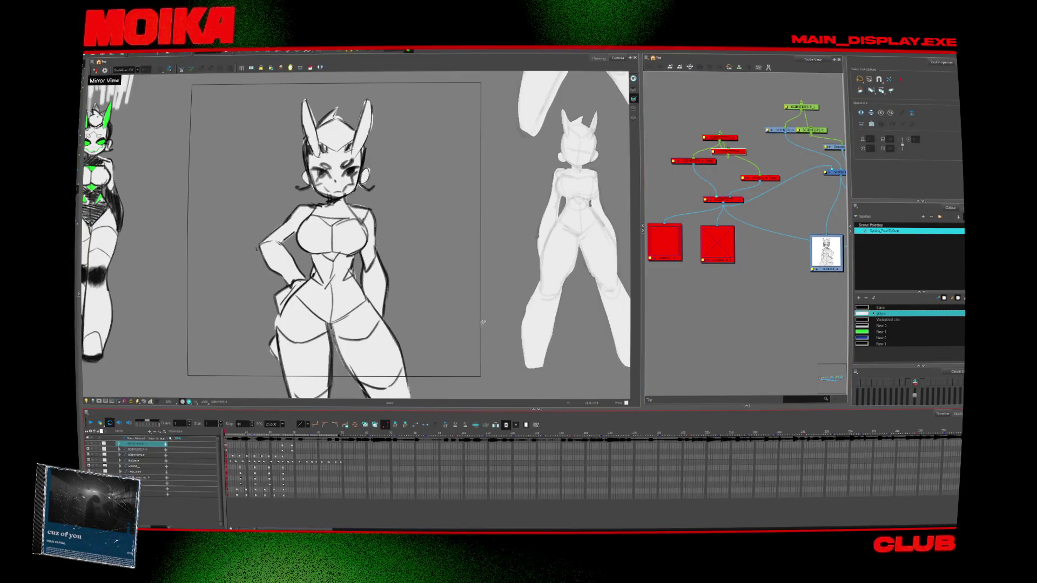
Step: Rearrange the red nodes in the Node View, moving them into new positions
{"action": "mouse_move", "coordinate": [746, 142]}
{"action": "left_mouse_down"}
{"action": "mouse_move", "coordinate": [762, 143]}
{"action": "mouse_move", "coordinate": [771, 164]}
{"action": "left_mouse_up"}
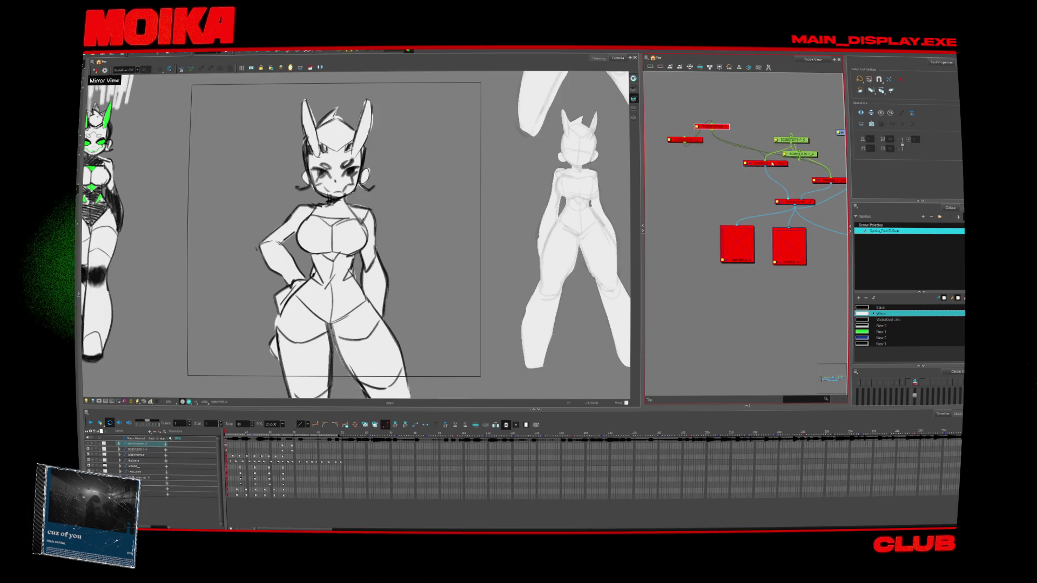
{"action": "left_click_drag", "start_coordinate": [668, 165], "coordinate": [735, 198]}
{"action": "left_click_drag", "start_coordinate": [746, 238], "coordinate": [681, 236]}
{"action": "left_click_drag", "start_coordinate": [727, 198], "coordinate": [709, 193]}
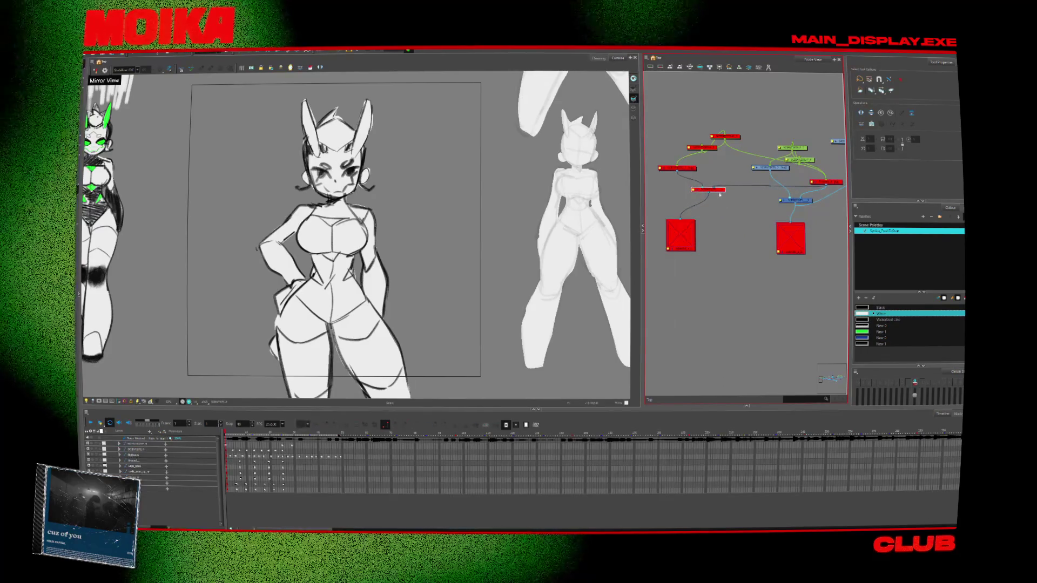
{"action": "scroll", "coordinate": [796, 196], "scroll_direction": "down", "scroll_amount": 1}
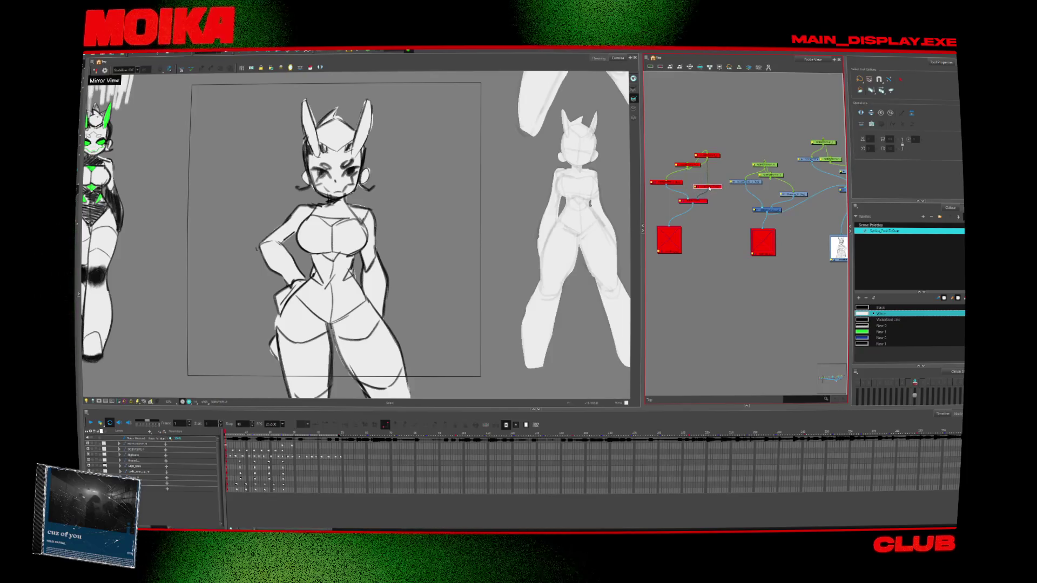
{"action": "scroll", "coordinate": [708, 242], "scroll_direction": "up", "scroll_amount": 3}
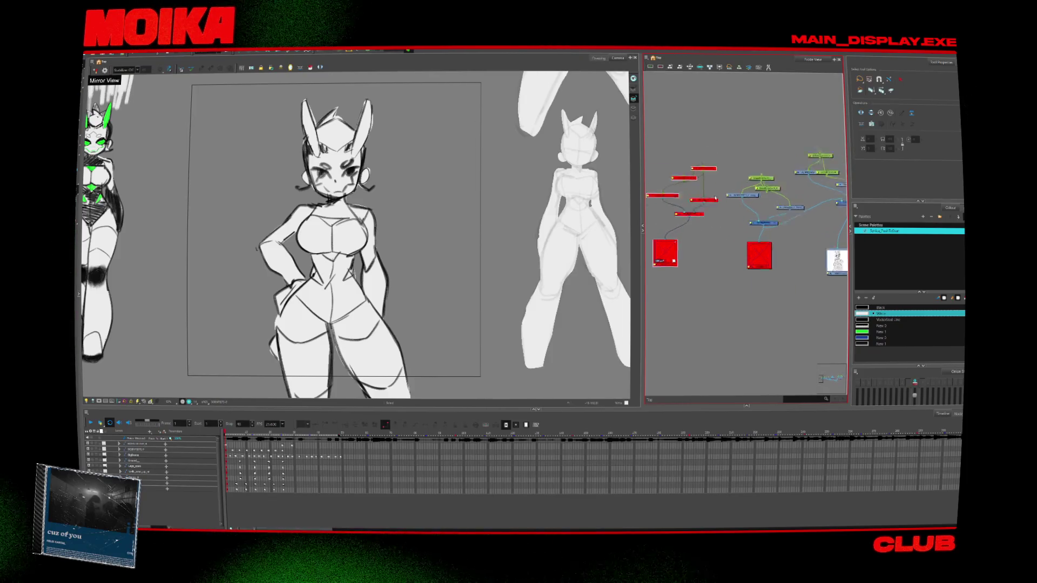
{"action": "scroll", "coordinate": [730, 238], "scroll_direction": "down", "scroll_amount": 1}
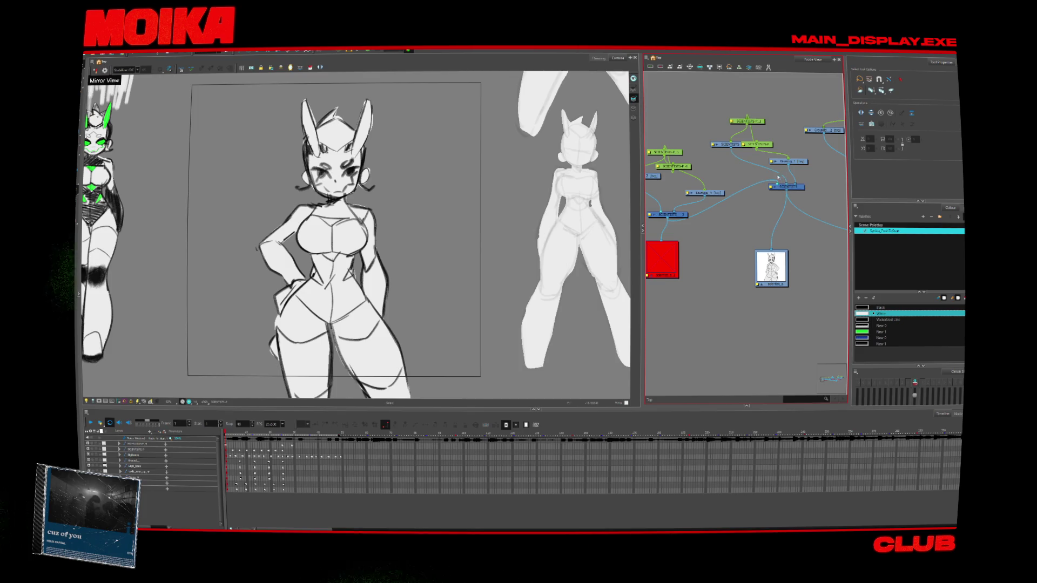
{"action": "left_click_drag", "start_coordinate": [675, 216], "coordinate": [717, 213]}
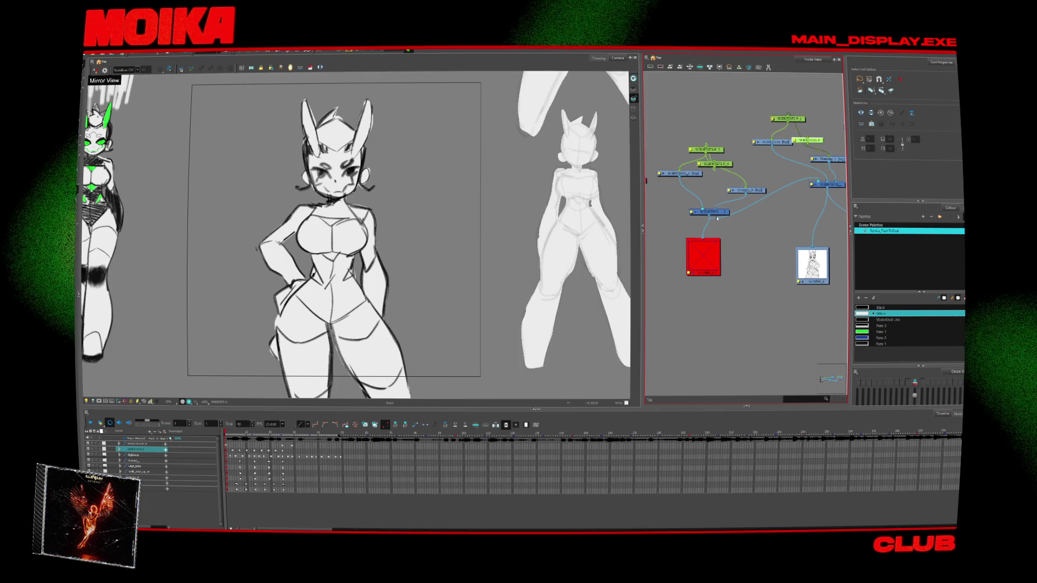
{"action": "scroll", "coordinate": [717, 213], "scroll_direction": "down", "scroll_amount": 3}
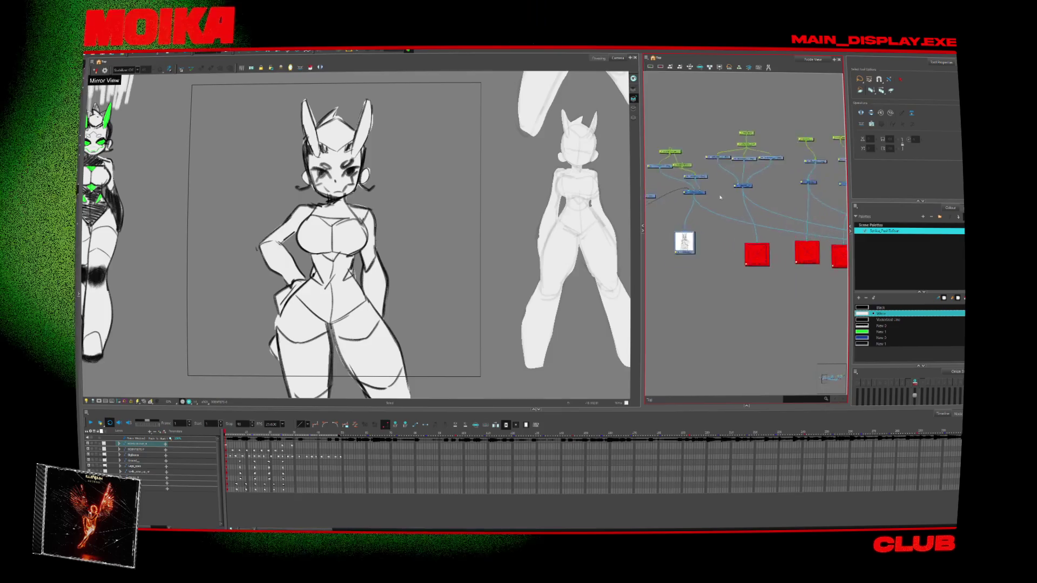
{"action": "scroll", "coordinate": [731, 196], "scroll_direction": "up", "scroll_amount": 3}
{"action": "scroll", "coordinate": [736, 193], "scroll_direction": "down", "scroll_amount": 2}
{"action": "left_click_drag", "start_coordinate": [735, 194], "coordinate": [646, 182]}
Step: Check the Write node's properties, then disable the character drawing so the camera frame is empty
{"action": "left_click_drag", "start_coordinate": [787, 264], "coordinate": [795, 259]}
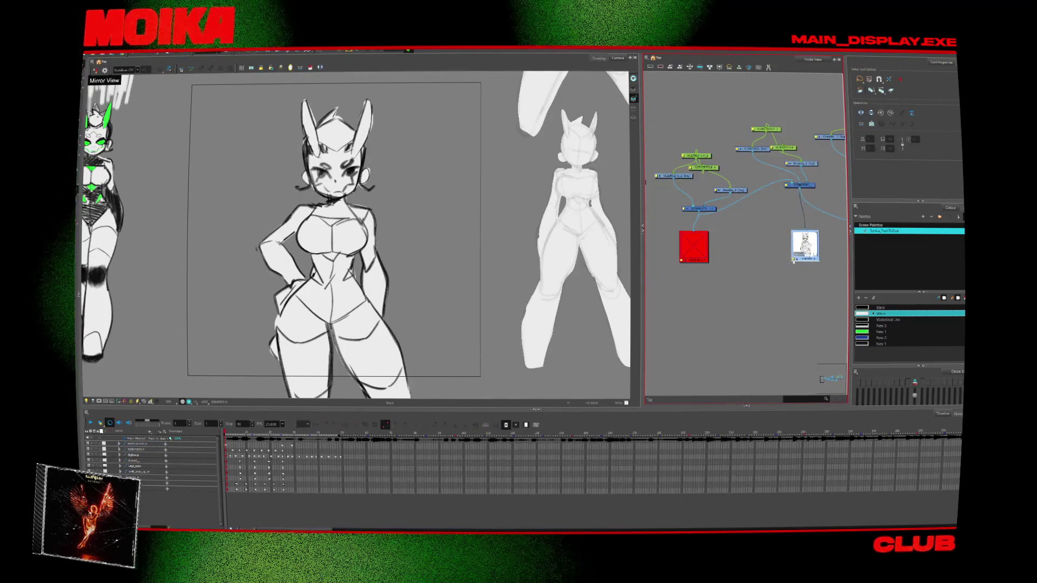
{"action": "double_click", "coordinate": [794, 260]}
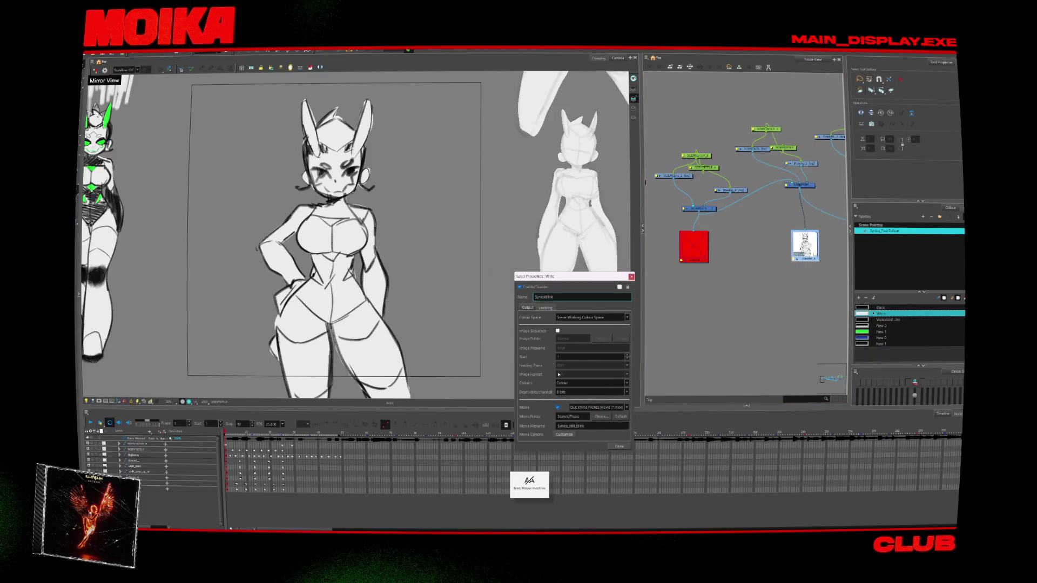
{"action": "left_click", "coordinate": [616, 447]}
{"action": "scroll", "coordinate": [771, 194], "scroll_direction": "up", "scroll_amount": 2}
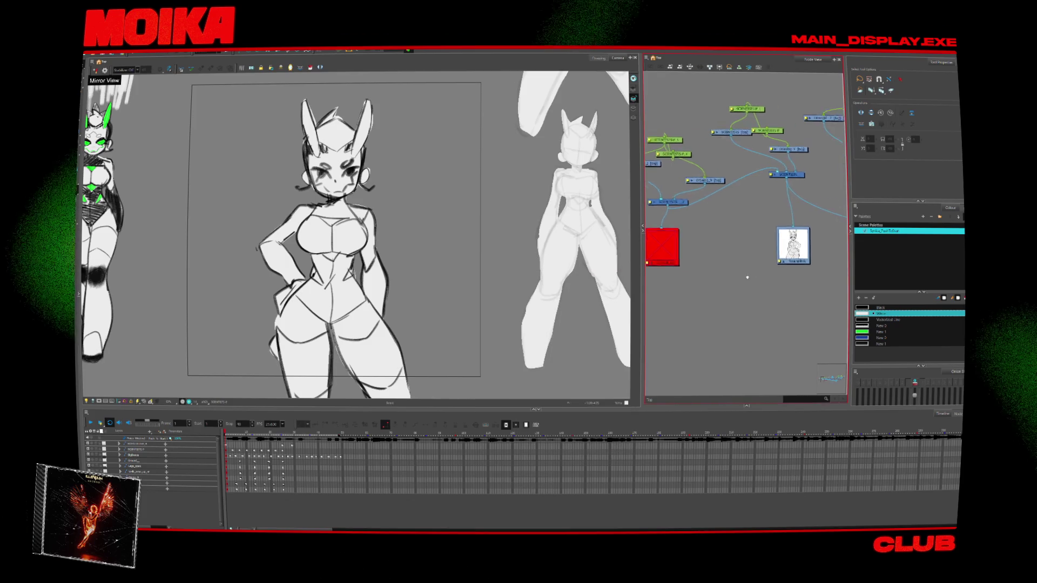
{"action": "key", "text": "Delete"}
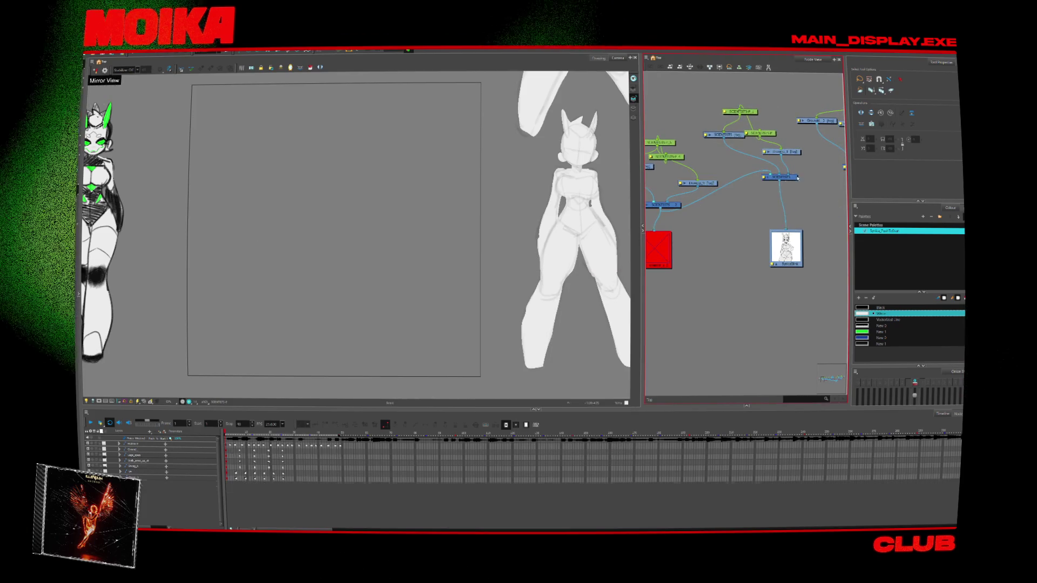
Step: Re-enable the small drawing node so the horned figure's sketch reappears in the camera view
{"action": "scroll", "coordinate": [753, 211], "scroll_direction": "down", "scroll_amount": 3}
{"action": "left_click", "coordinate": [676, 237]}
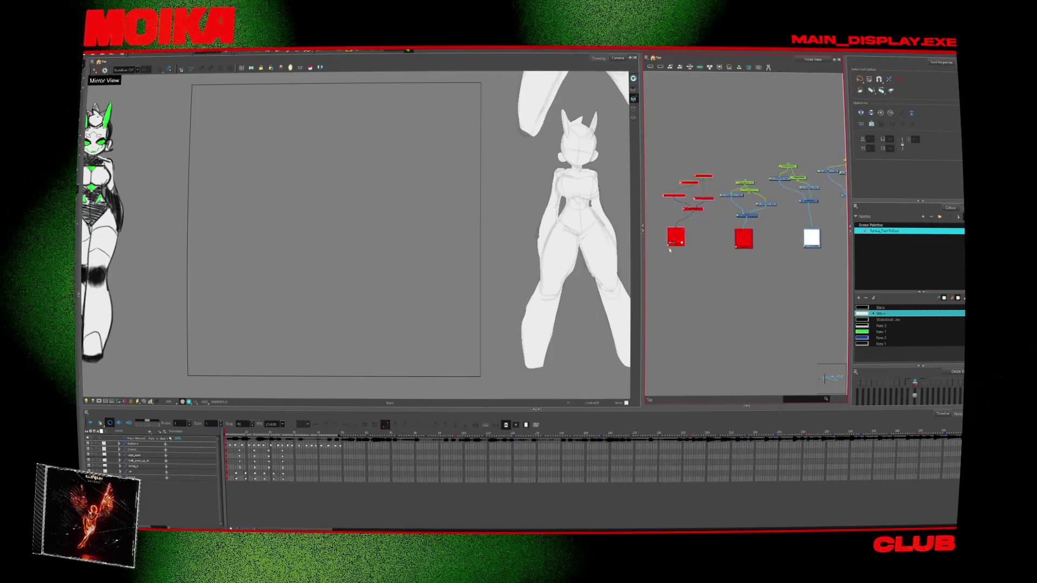
{"action": "scroll", "coordinate": [799, 251], "scroll_direction": "down", "scroll_amount": 3}
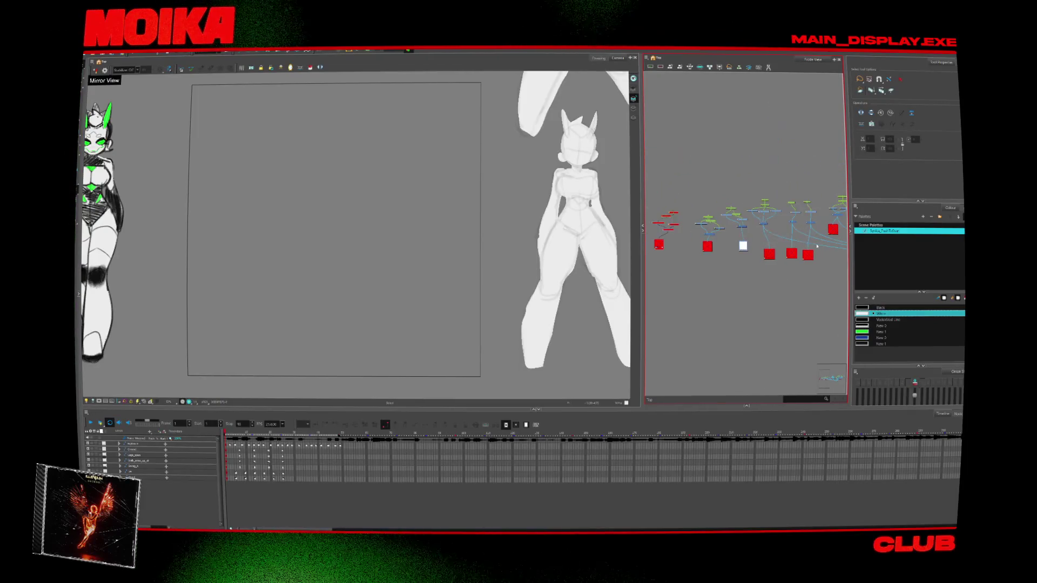
{"action": "scroll", "coordinate": [772, 241], "scroll_direction": "up", "scroll_amount": 2}
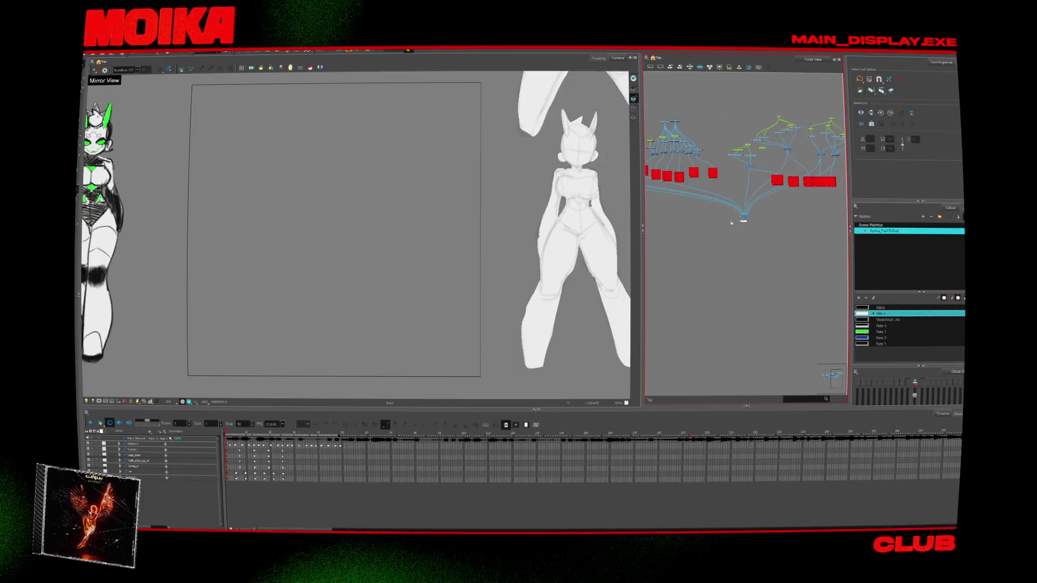
{"action": "scroll", "coordinate": [846, 251], "scroll_direction": "up", "scroll_amount": 2}
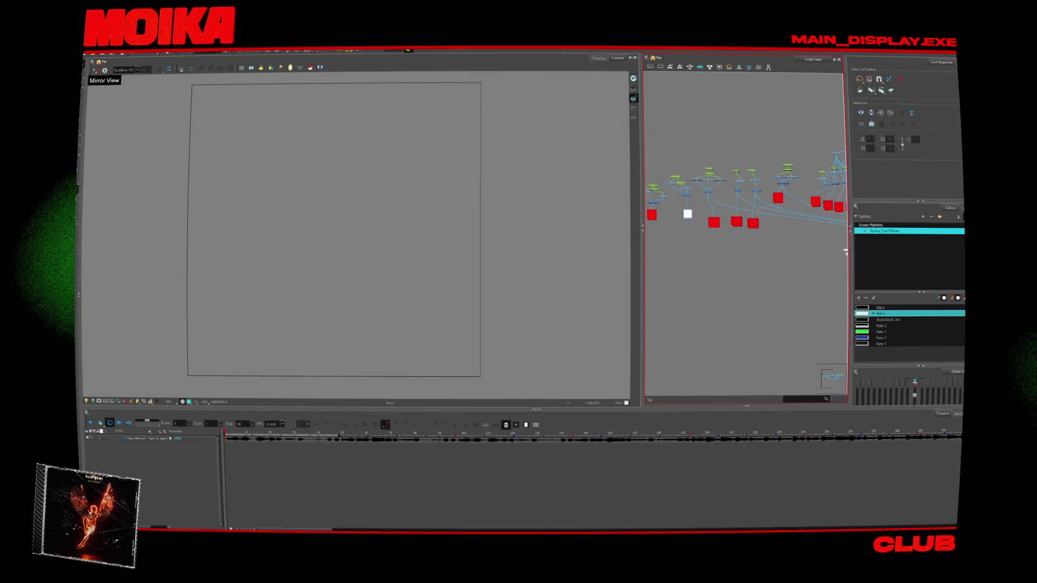
{"action": "left_click_drag", "start_coordinate": [846, 251], "coordinate": [844, 247]}
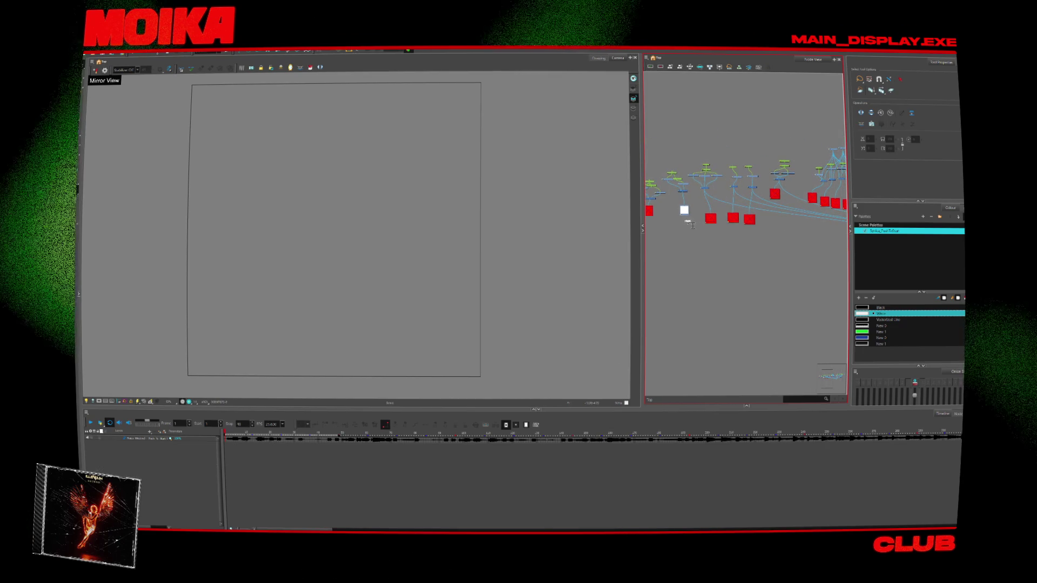
{"action": "scroll", "coordinate": [736, 242], "scroll_direction": "up", "scroll_amount": 2}
{"action": "scroll", "coordinate": [771, 282], "scroll_direction": "down", "scroll_amount": 1}
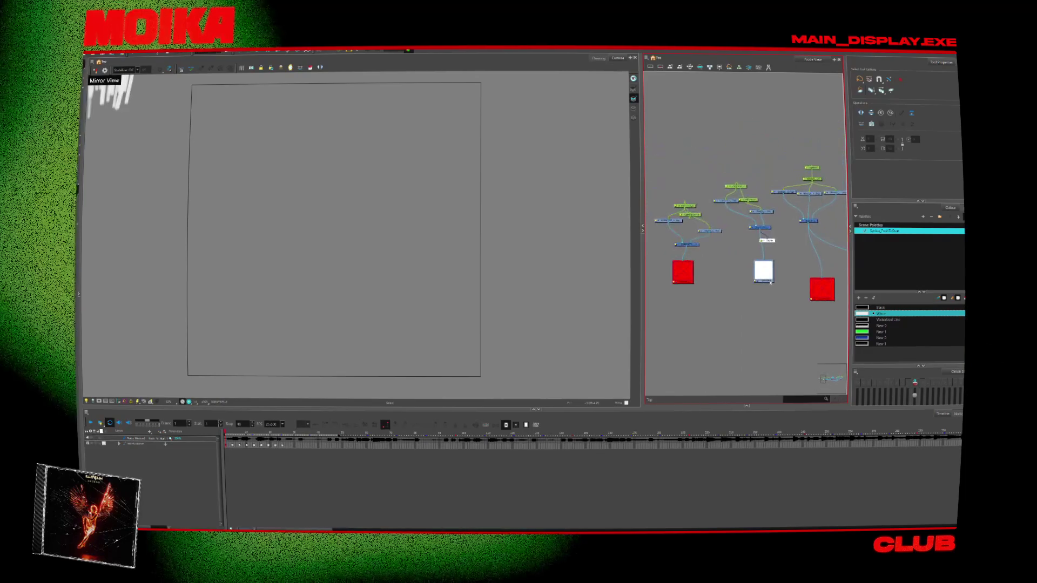
{"action": "right_click", "coordinate": [771, 282]}
{"action": "key", "text": "Escape"}
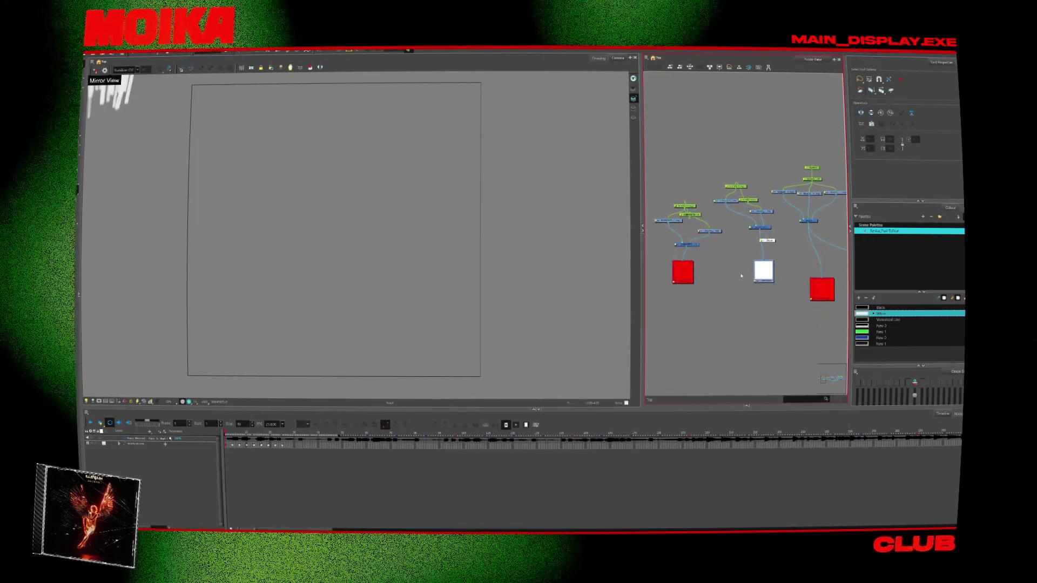
{"action": "left_click", "coordinate": [701, 259]}
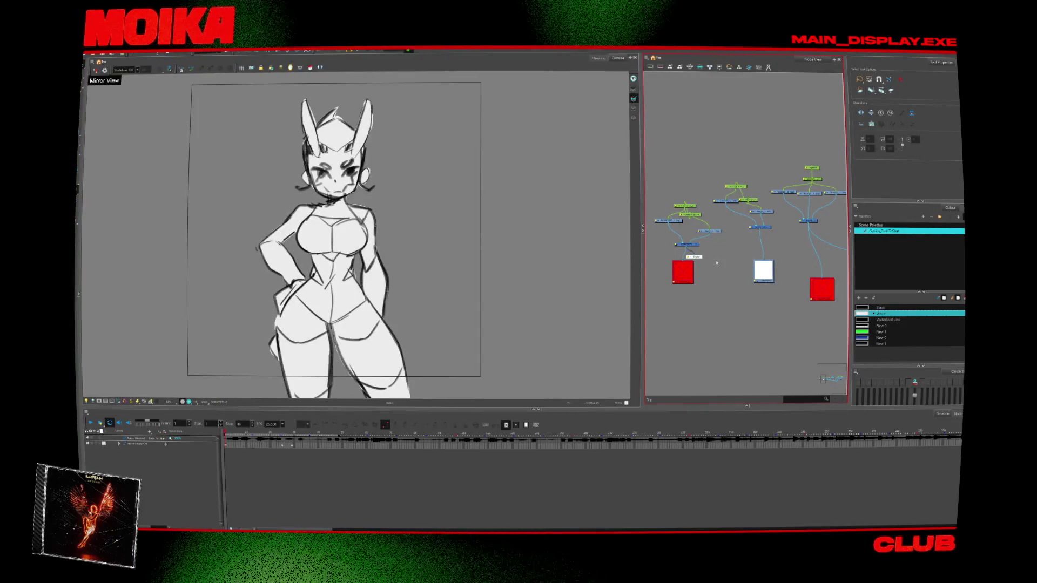
{"action": "scroll", "coordinate": [716, 263], "scroll_direction": "up", "scroll_amount": 2}
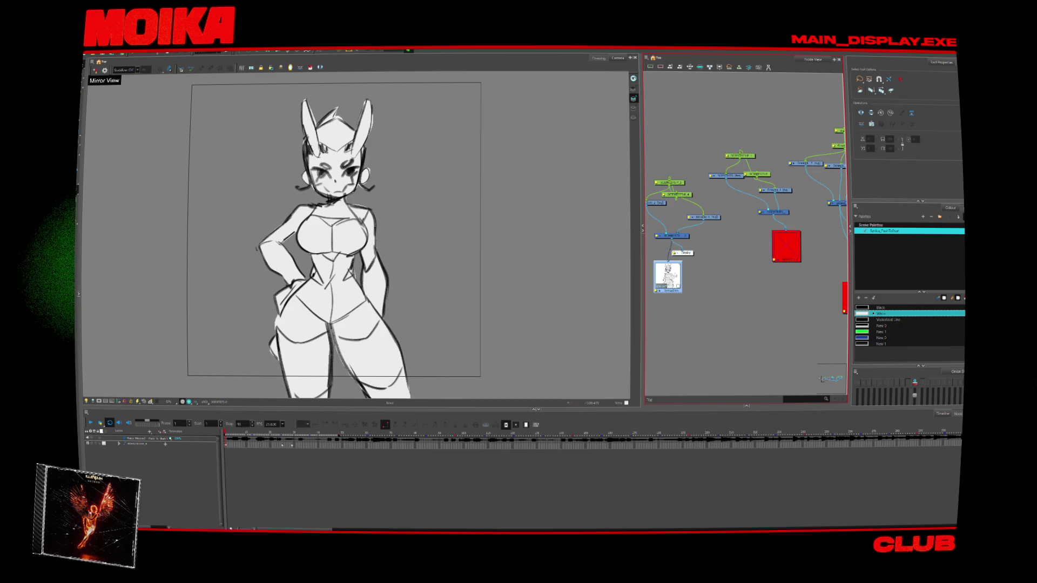
Step: Connect the Display node to the other Write node and review its properties
{"action": "left_click_drag", "start_coordinate": [691, 255], "coordinate": [780, 241]}
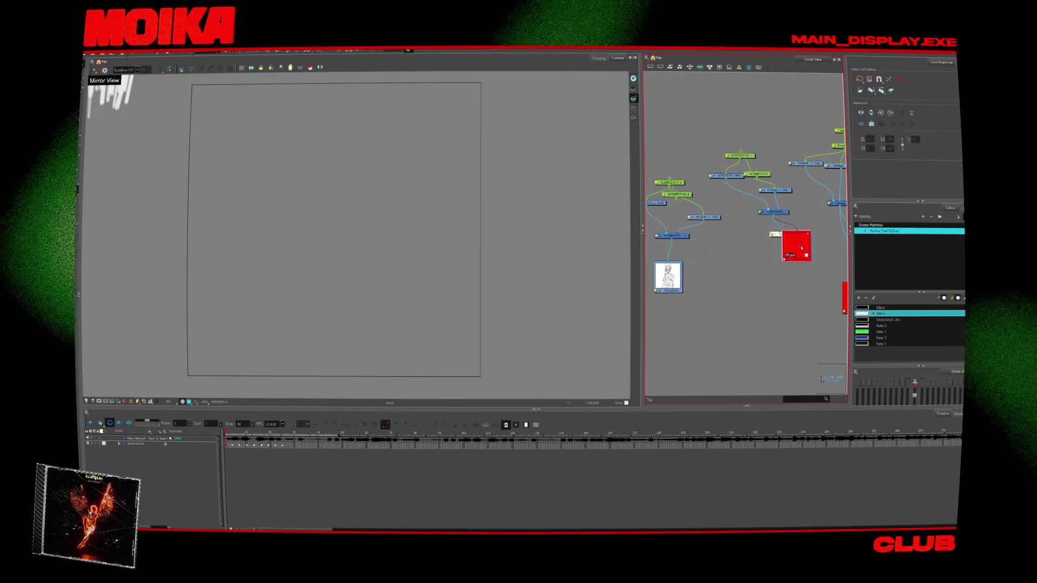
{"action": "double_click", "coordinate": [802, 248]}
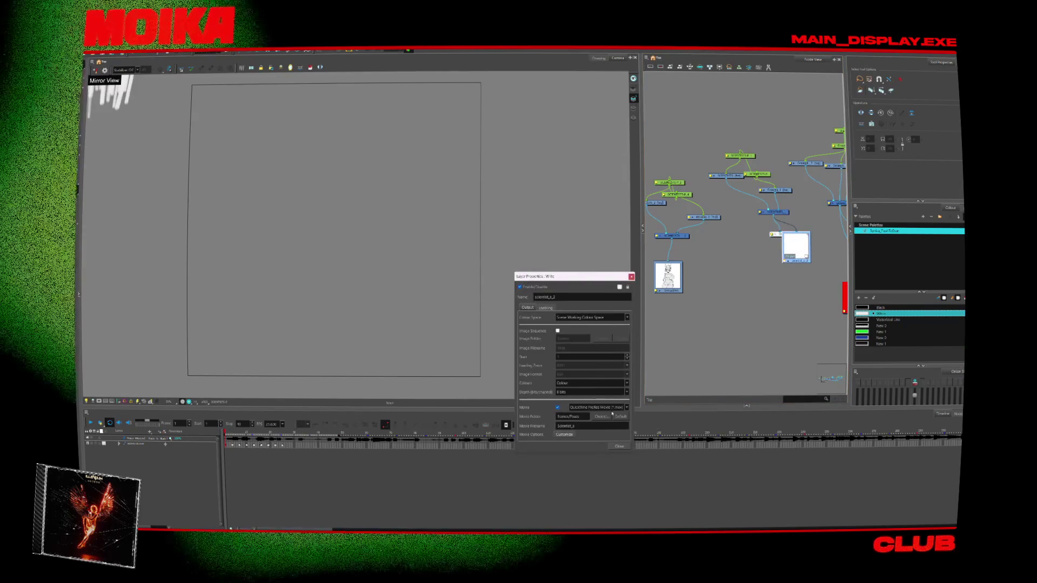
{"action": "left_click", "coordinate": [619, 446]}
{"action": "scroll", "coordinate": [258, 393], "scroll_direction": "down", "scroll_amount": 5}
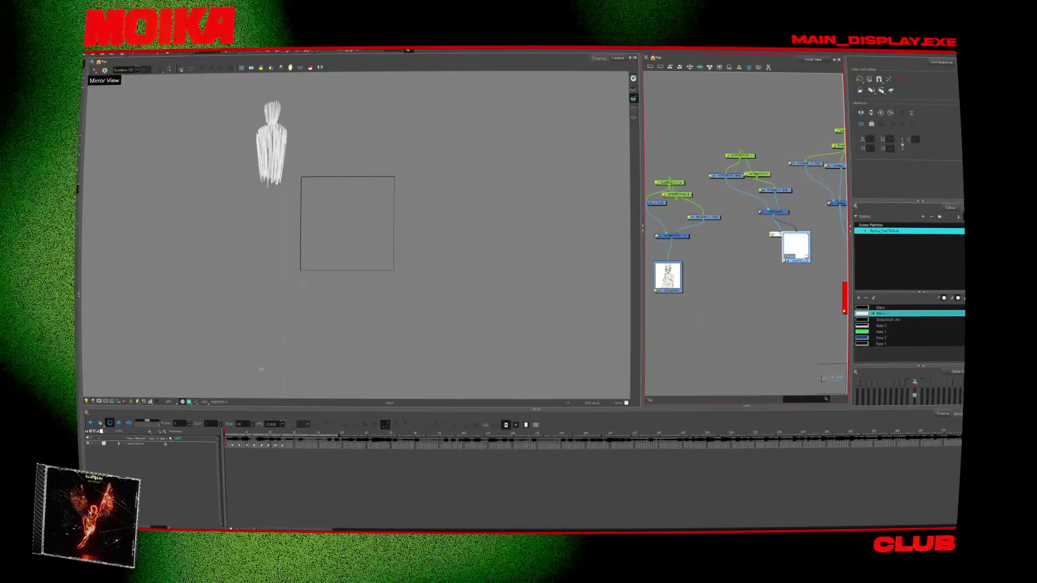
Step: Expand and select the top timeline layer and centre the figure on the canvas
{"action": "left_click", "coordinate": [119, 443]}
{"action": "left_click", "coordinate": [135, 443]}
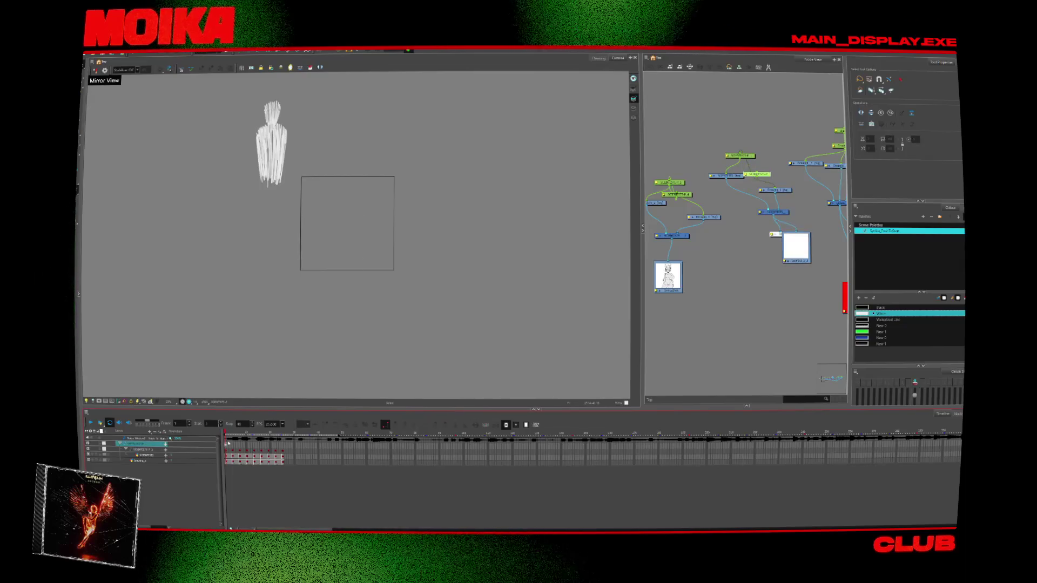
{"action": "scroll", "coordinate": [445, 219], "scroll_direction": "up", "scroll_amount": 4}
{"action": "left_click_drag", "start_coordinate": [480, 190], "coordinate": [484, 266]}
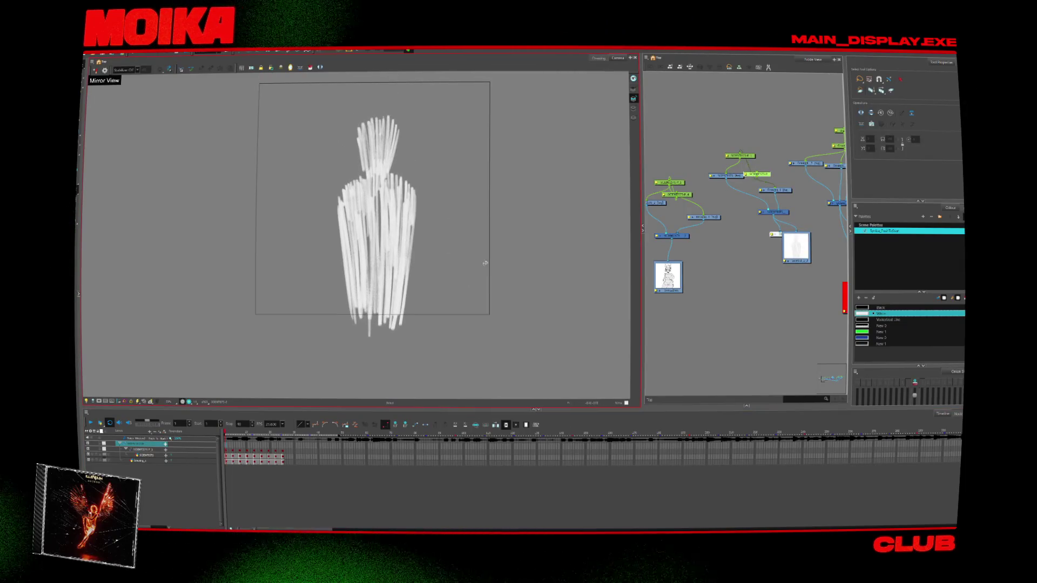
{"action": "scroll", "coordinate": [703, 294], "scroll_direction": "down", "scroll_amount": 2}
{"action": "left_click_drag", "start_coordinate": [703, 294], "coordinate": [750, 314]}
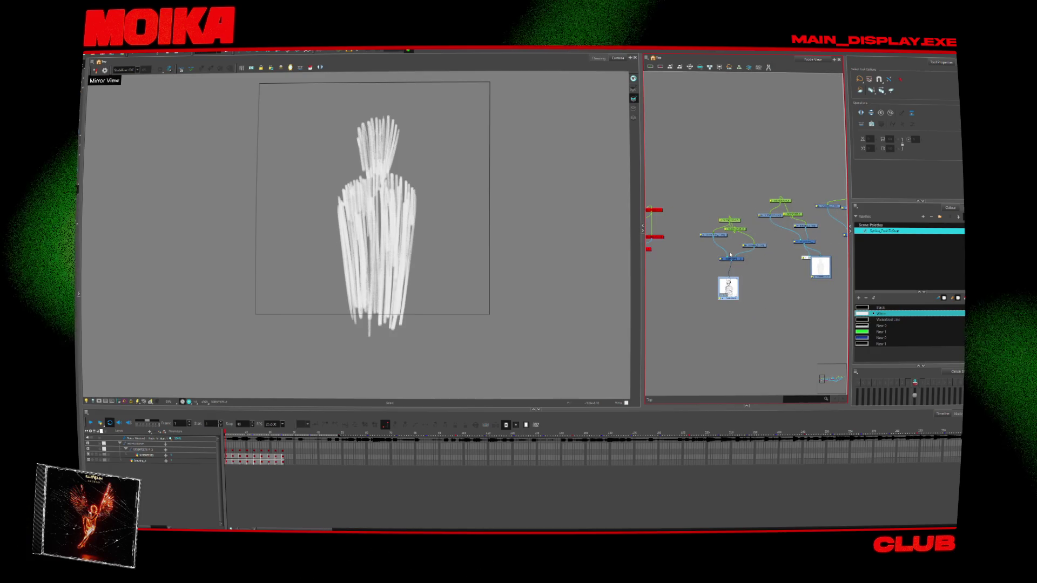
{"action": "scroll", "coordinate": [750, 303], "scroll_direction": "up", "scroll_amount": 2}
{"action": "left_click", "coordinate": [91, 53]}
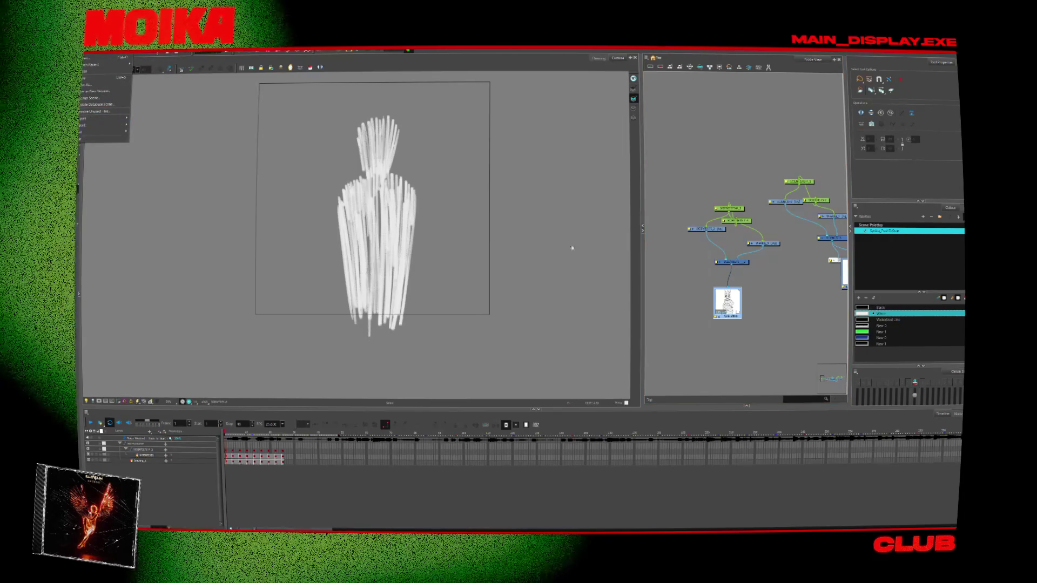
{"action": "key", "text": "Escape"}
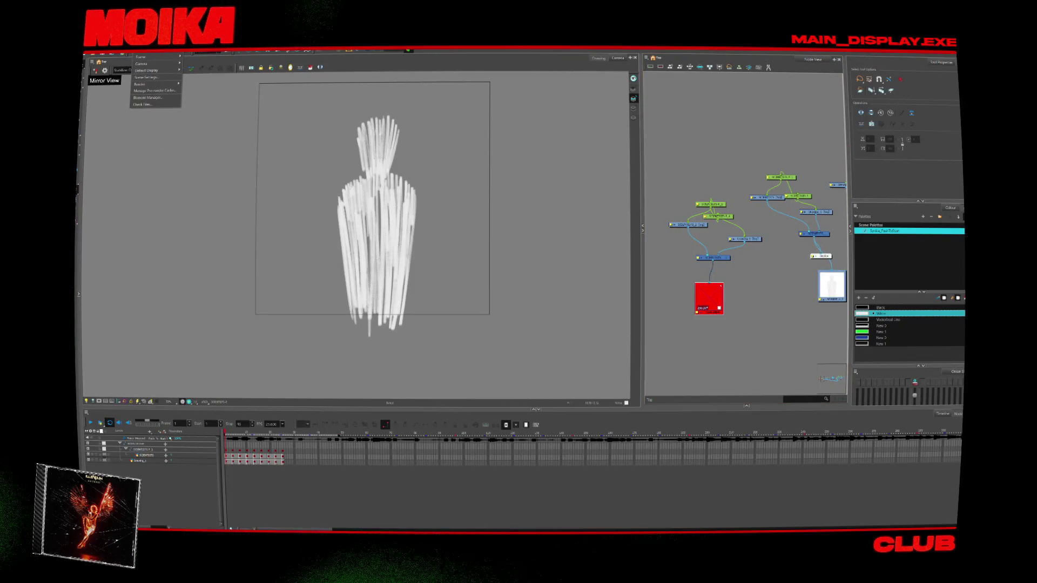
Step: Set the scene resolution to 720×720 in Scene Settings
{"action": "left_click", "coordinate": [143, 78]}
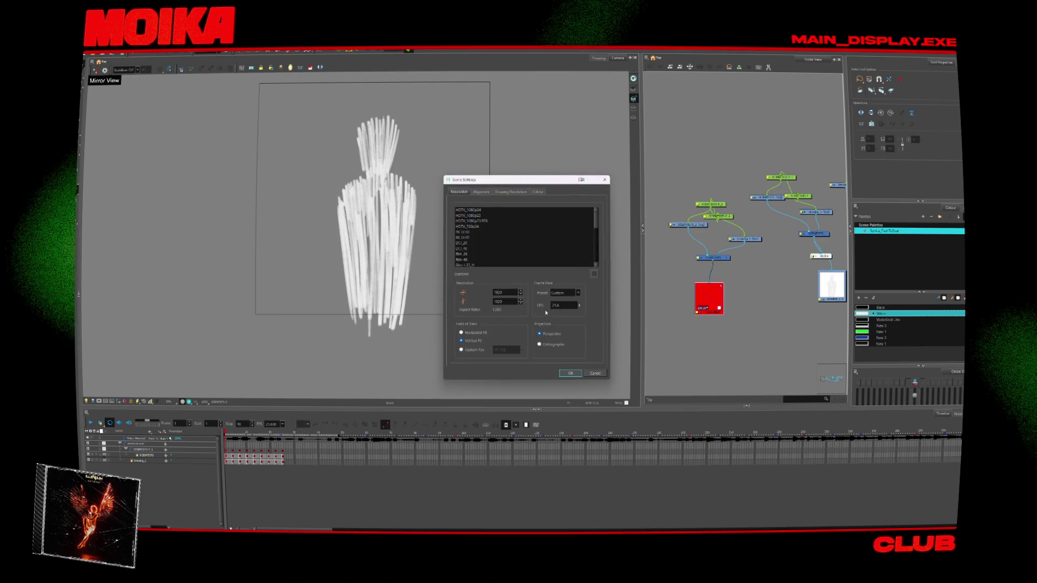
{"action": "double_click", "coordinate": [511, 294]}
{"action": "type", "text": "720"}
{"action": "key", "text": "Tab"}
{"action": "type", "text": "20"}
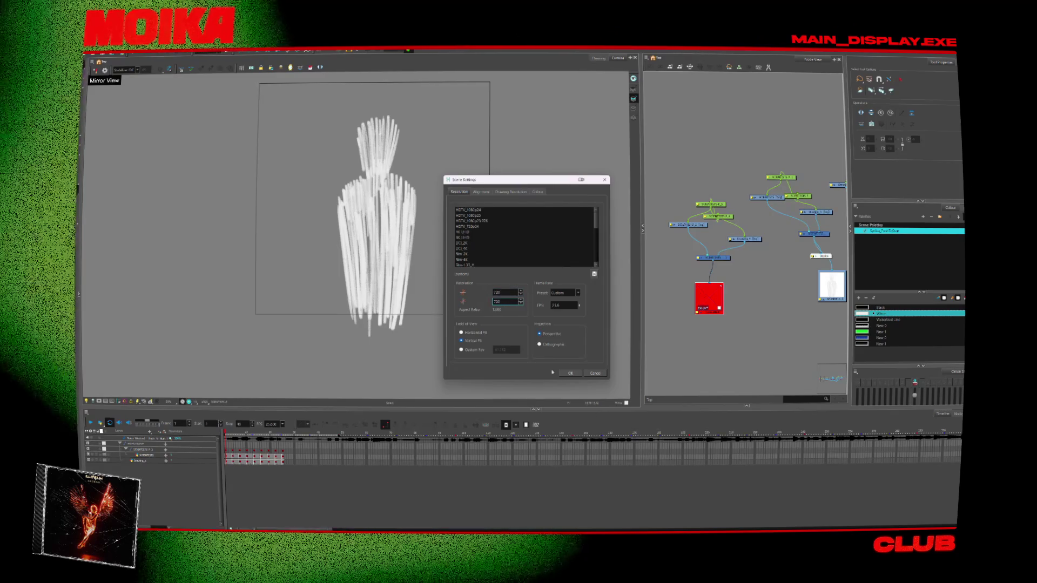
{"action": "left_click", "coordinate": [571, 373]}
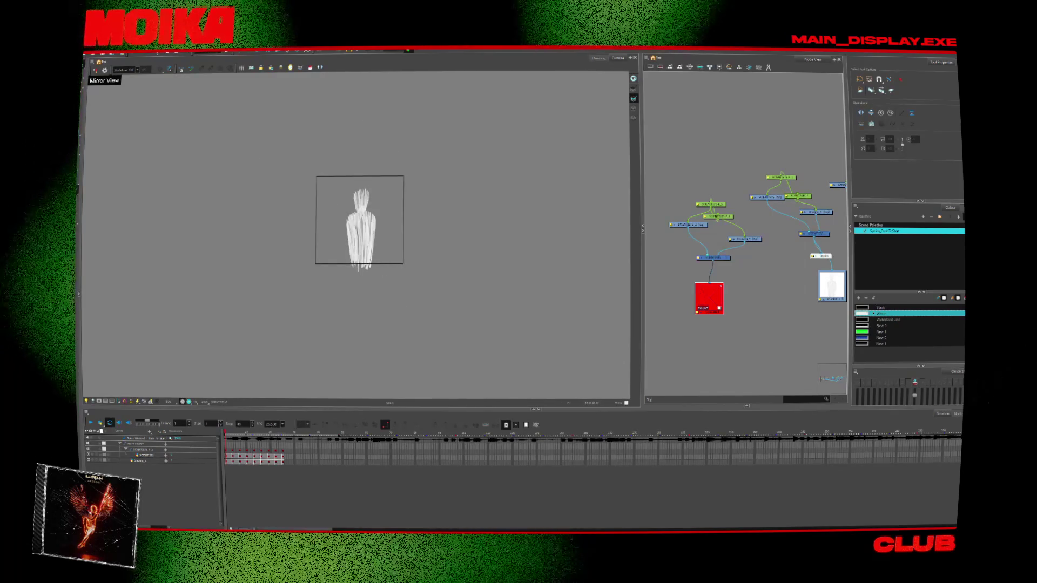
Step: Render the Write nodes to a movie, overwriting the existing file
{"action": "left_click", "coordinate": [90, 55]}
{"action": "mouse_move", "coordinate": [108, 124]}
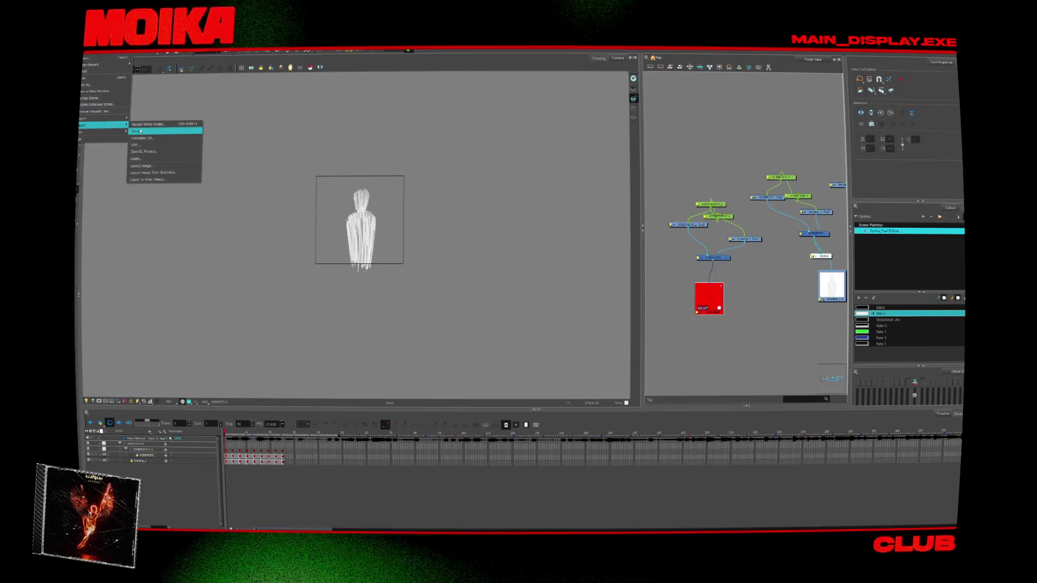
{"action": "left_click", "coordinate": [145, 125]}
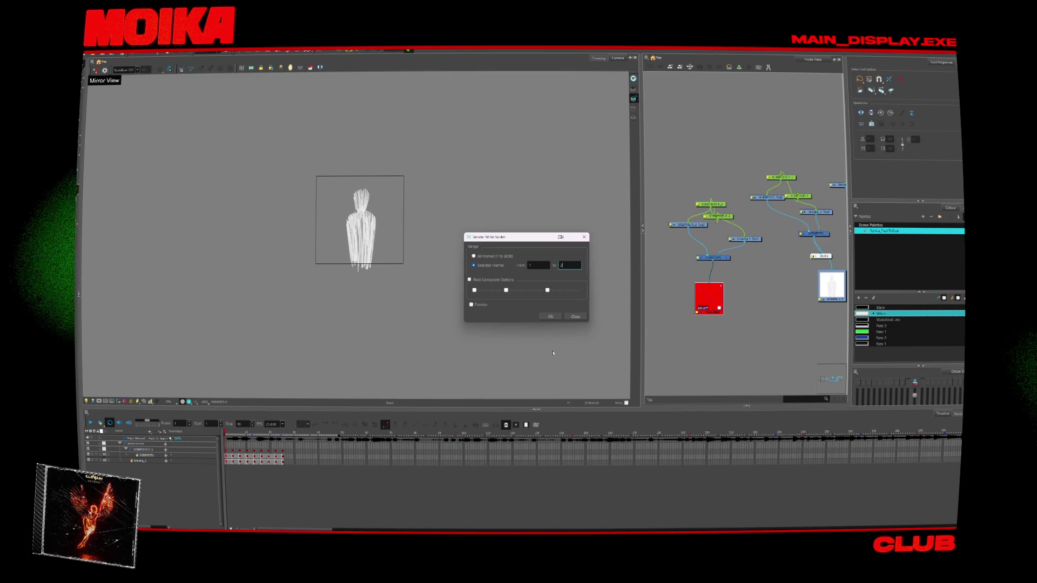
{"action": "left_click", "coordinate": [550, 316]}
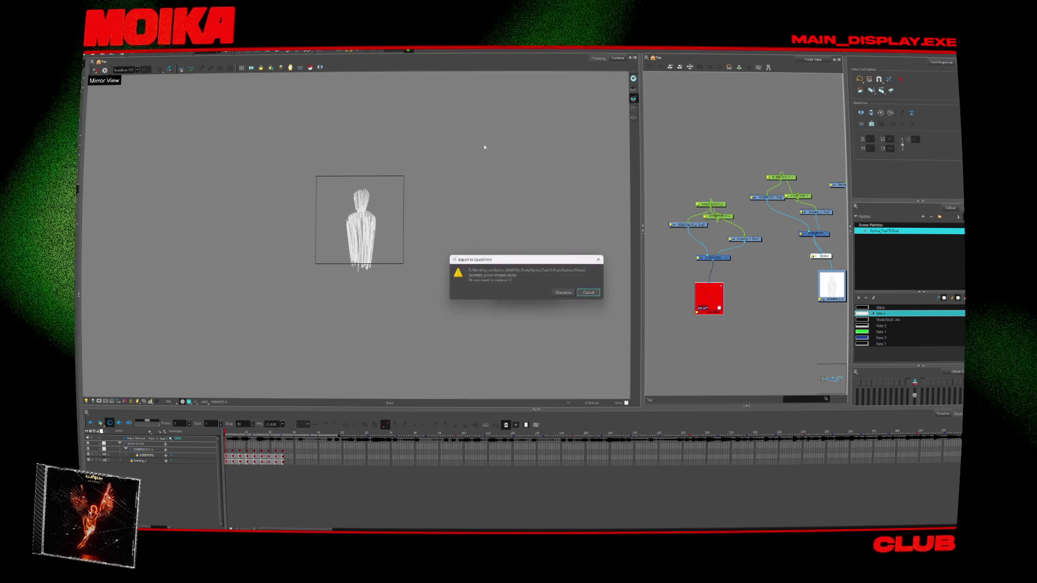
{"action": "left_click", "coordinate": [564, 292]}
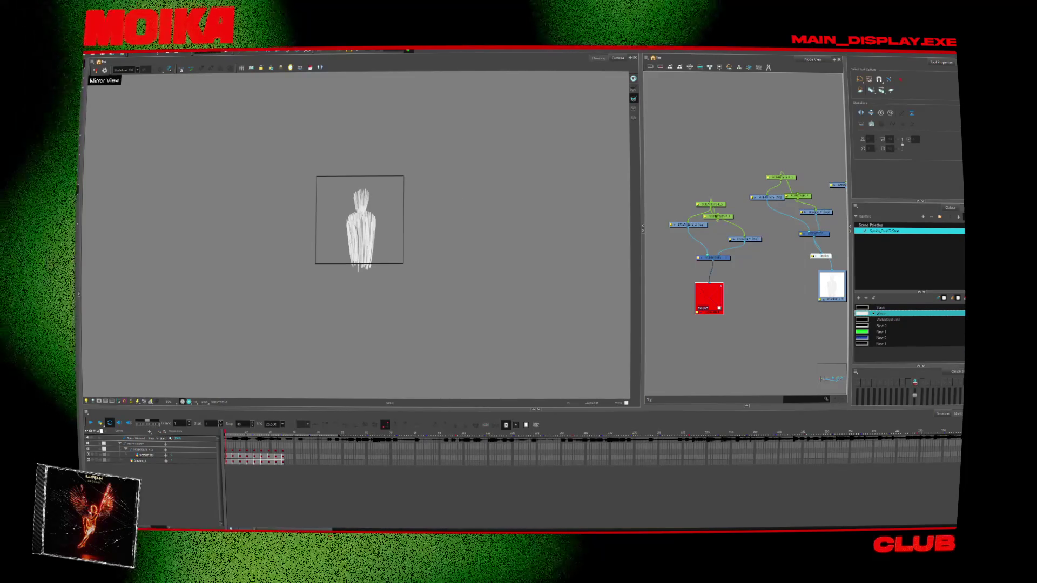
{"action": "scroll", "coordinate": [816, 265], "scroll_direction": "down", "scroll_amount": 2}
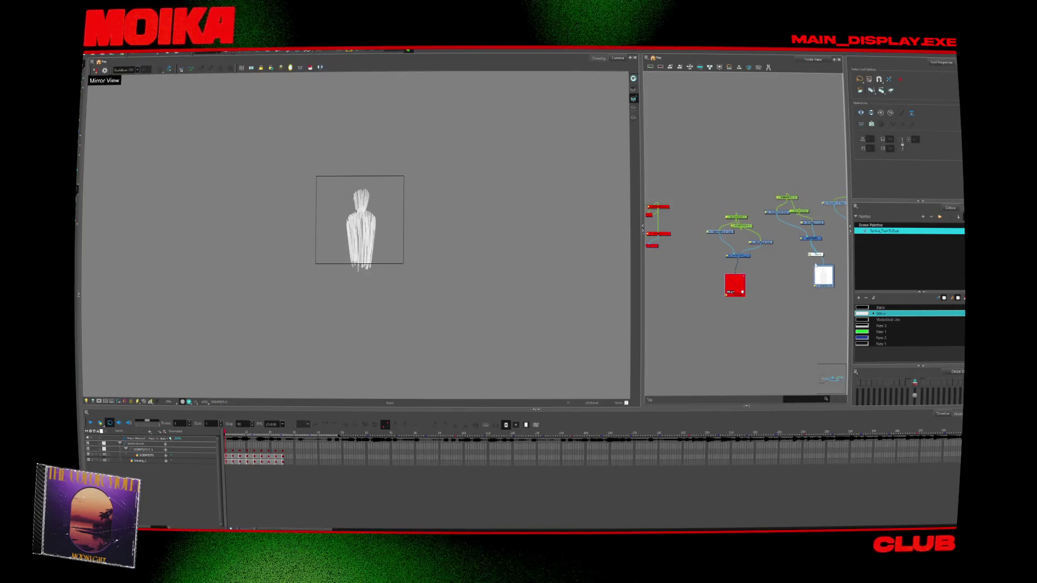
Step: Connect the Display node to the horned character drawing's branch
{"action": "mouse_move", "coordinate": [832, 290]}
{"action": "left_mouse_down"}
{"action": "mouse_move", "coordinate": [747, 267]}
{"action": "mouse_move", "coordinate": [752, 275]}
{"action": "left_mouse_up"}
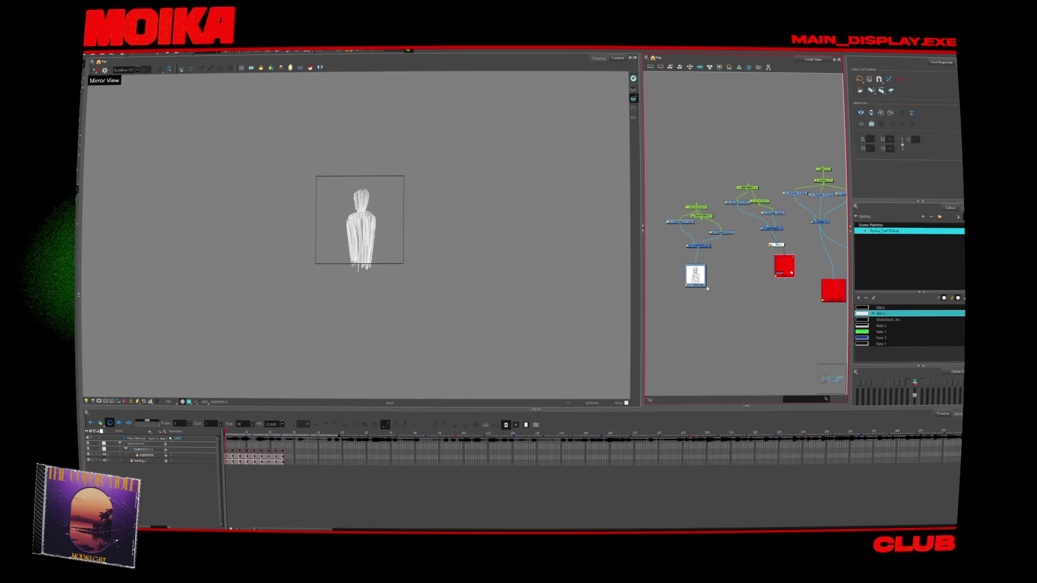
{"action": "scroll", "coordinate": [705, 290], "scroll_direction": "up", "scroll_amount": 3}
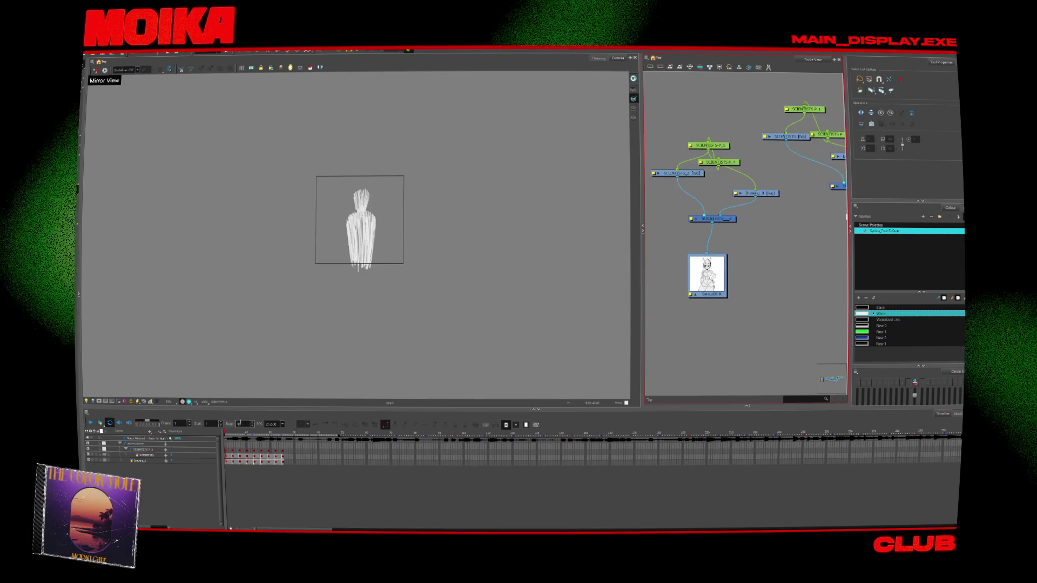
{"action": "scroll", "coordinate": [741, 250], "scroll_direction": "down", "scroll_amount": 3}
{"action": "mouse_move", "coordinate": [742, 250]}
{"action": "left_mouse_down"}
{"action": "mouse_move", "coordinate": [758, 229]}
{"action": "mouse_move", "coordinate": [700, 237]}
{"action": "left_mouse_up"}
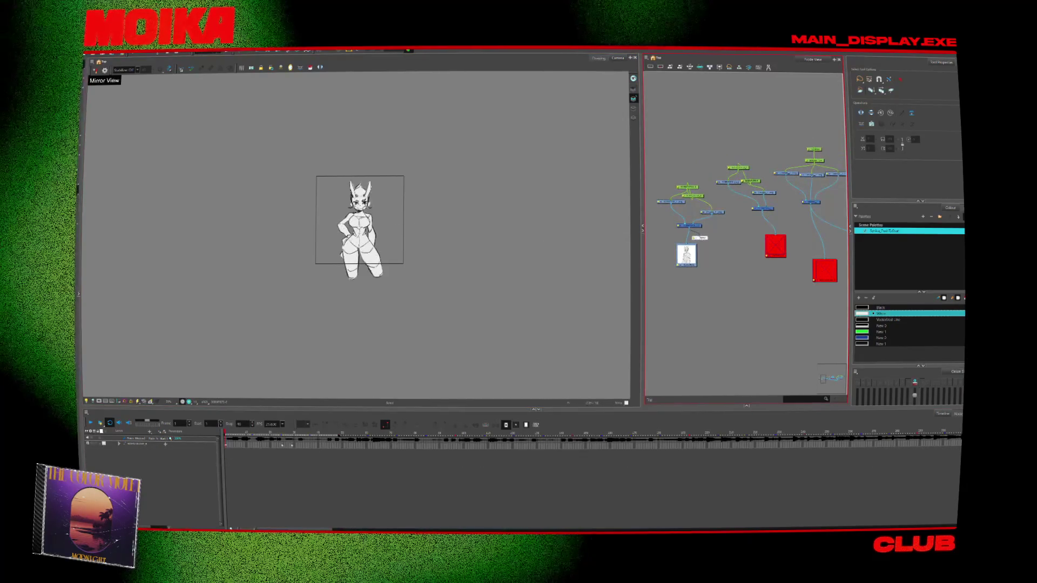
Step: Render the Write nodes again, replacing the previous movie file
{"action": "left_click", "coordinate": [90, 54]}
{"action": "mouse_move", "coordinate": [102, 126]}
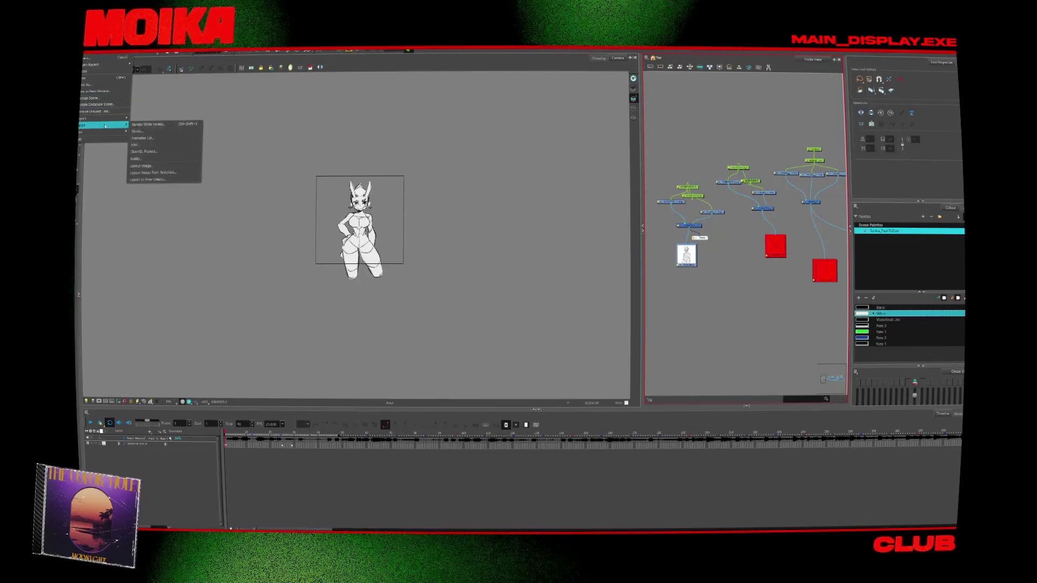
{"action": "left_click", "coordinate": [146, 124]}
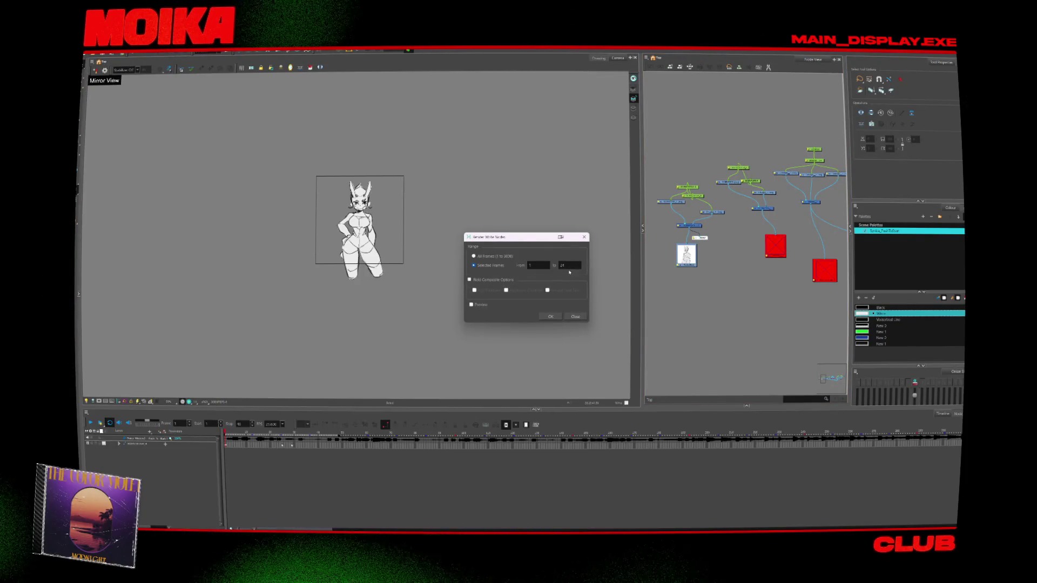
{"action": "left_click", "coordinate": [551, 316]}
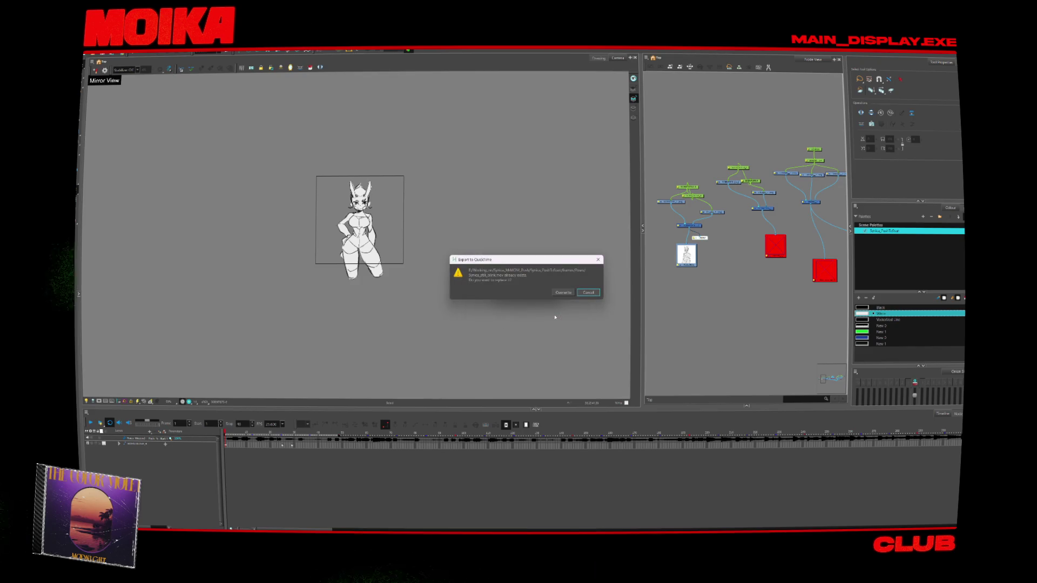
{"action": "left_click", "coordinate": [562, 293]}
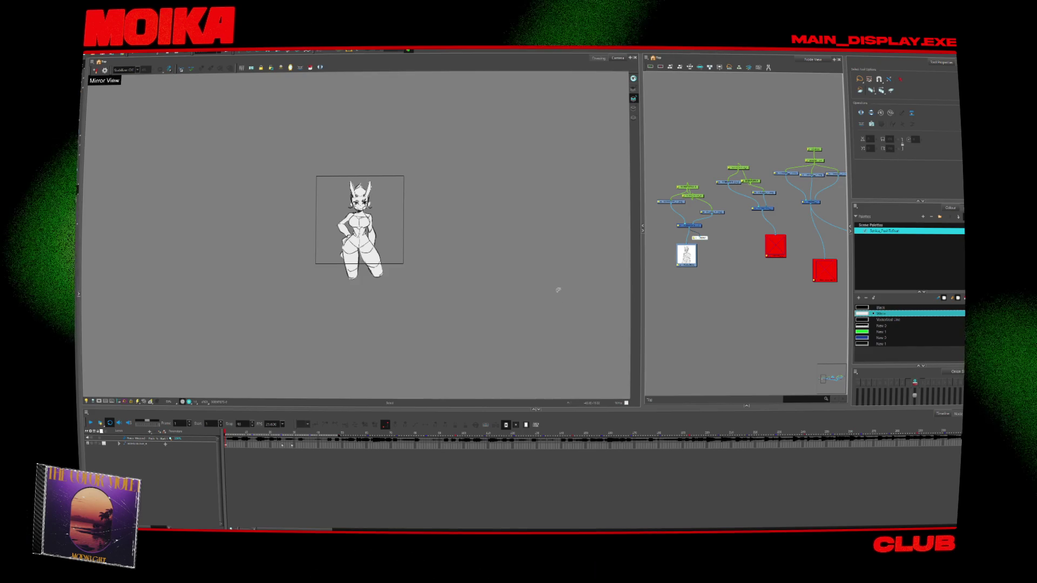
{"action": "left_click_drag", "start_coordinate": [708, 335], "coordinate": [811, 275]}
Step: Undo the Display reconnection and cable the Display node to the composite output so the characters render
{"action": "key", "text": "ctrl+z"}
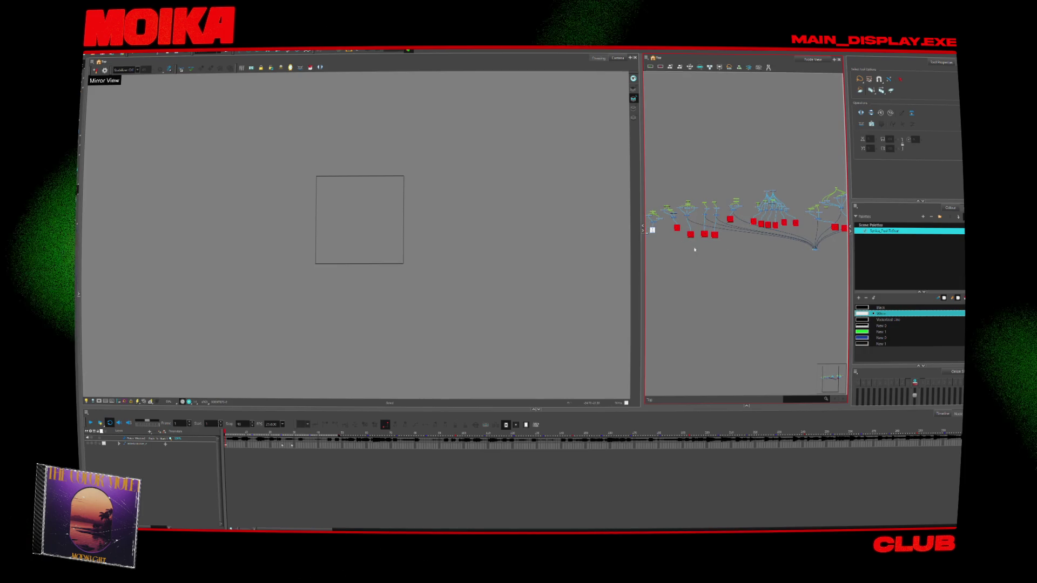
{"action": "scroll", "coordinate": [653, 227], "scroll_direction": "up", "scroll_amount": 4}
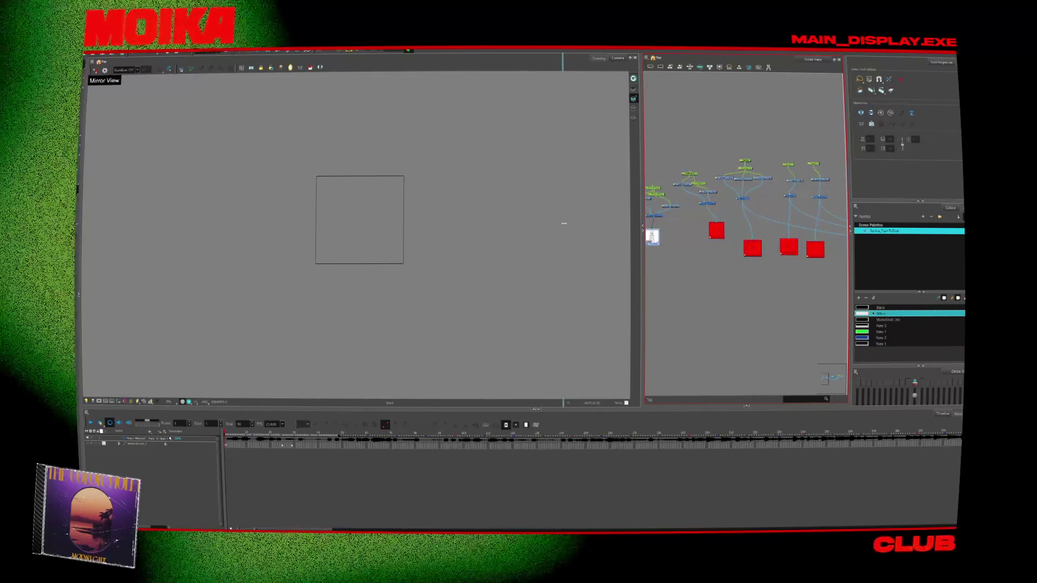
{"action": "left_click_drag", "start_coordinate": [640, 227], "coordinate": [273, 227]}
{"action": "scroll", "coordinate": [490, 242], "scroll_direction": "up", "scroll_amount": 3}
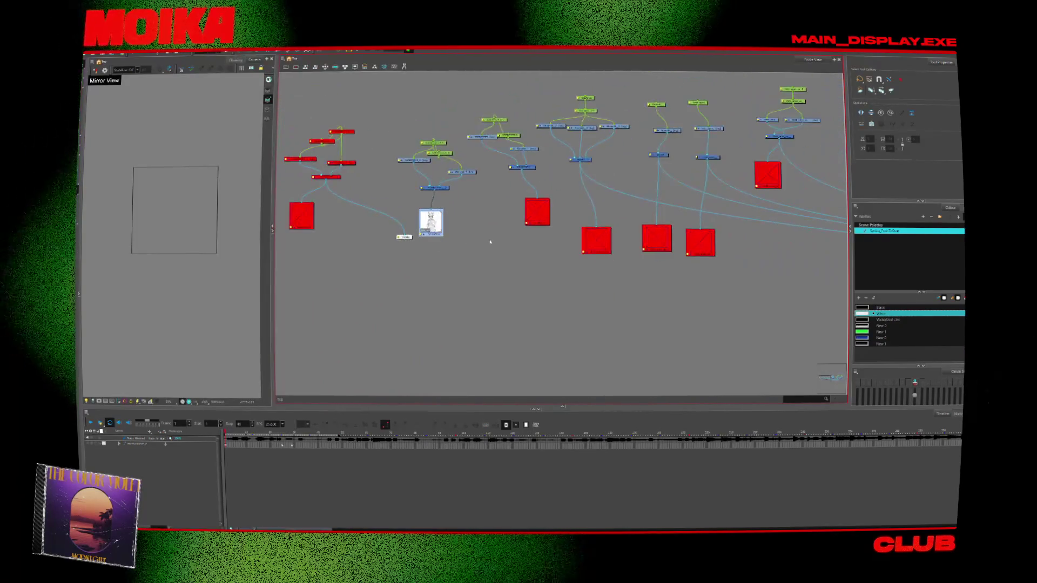
{"action": "scroll", "coordinate": [451, 219], "scroll_direction": "down", "scroll_amount": 2}
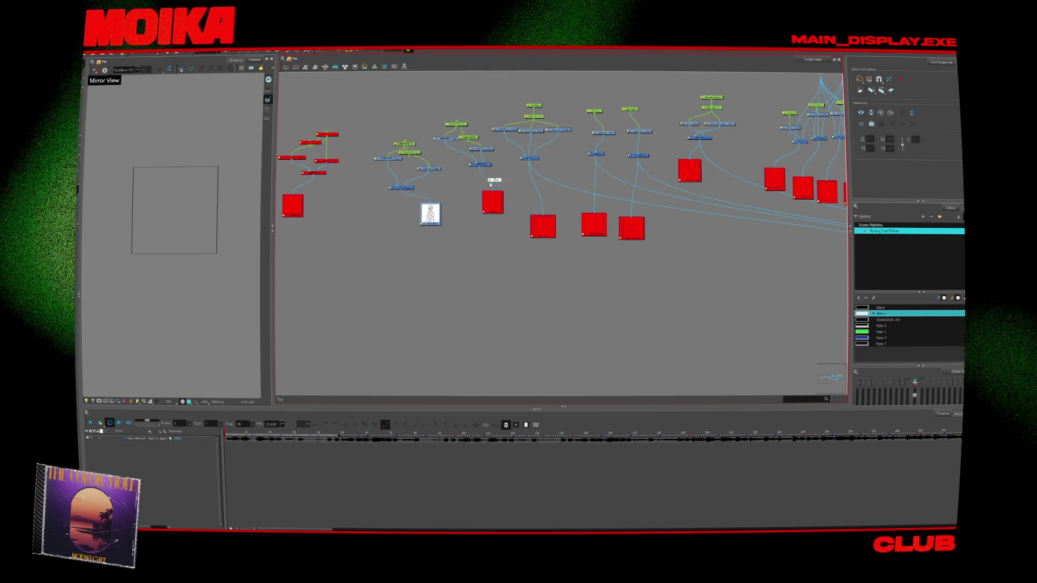
{"action": "scroll", "coordinate": [338, 187], "scroll_direction": "down", "scroll_amount": 5}
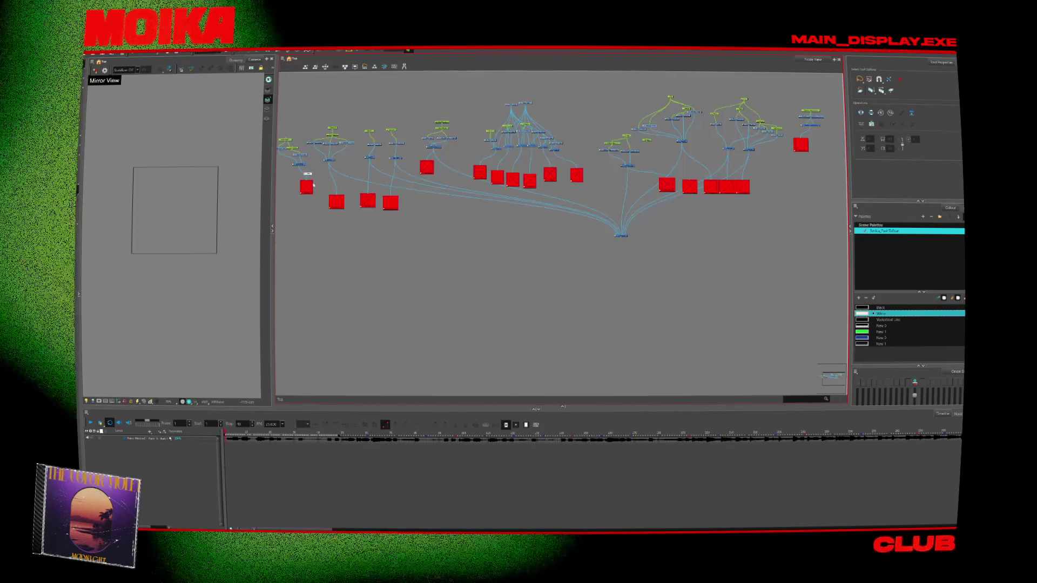
{"action": "left_click_drag", "start_coordinate": [339, 185], "coordinate": [442, 201]}
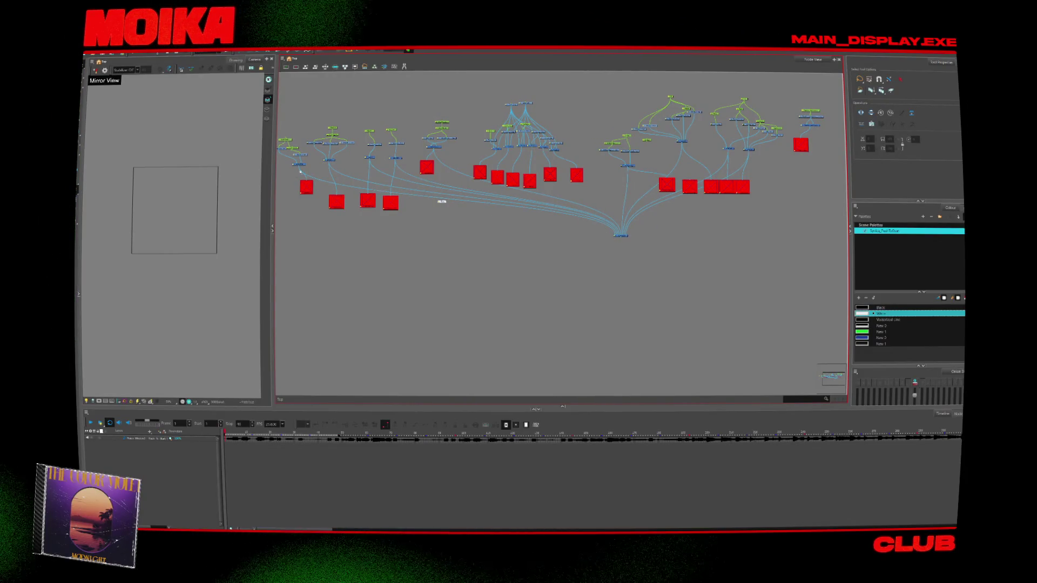
{"action": "scroll", "coordinate": [335, 186], "scroll_direction": "up", "scroll_amount": 2}
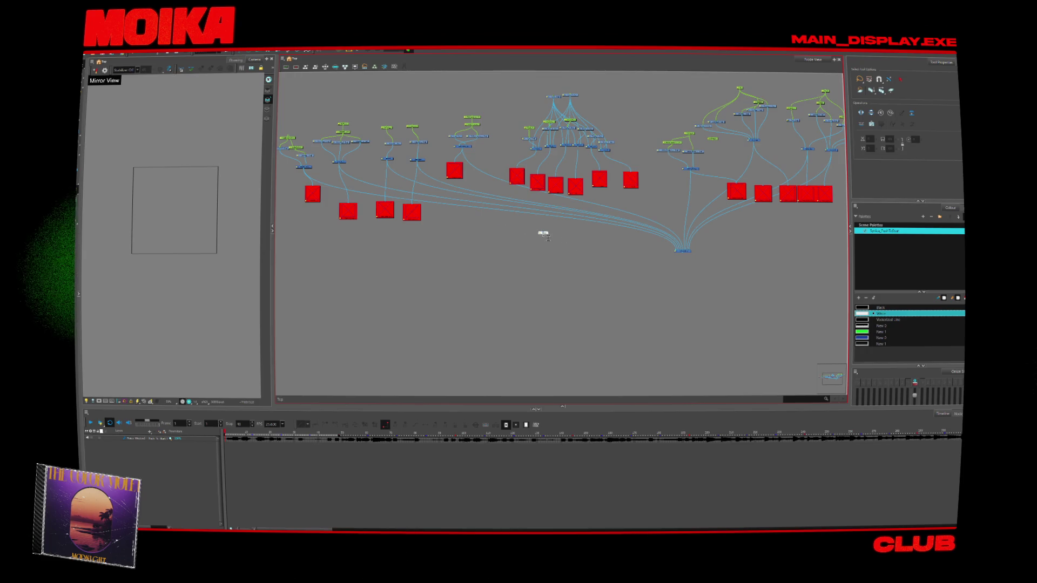
{"action": "left_click_drag", "start_coordinate": [695, 268], "coordinate": [692, 264]}
Step: Drag the hair drawing out of the camera frame so it no longer shows
{"action": "left_click_drag", "start_coordinate": [465, 304], "coordinate": [573, 319]}
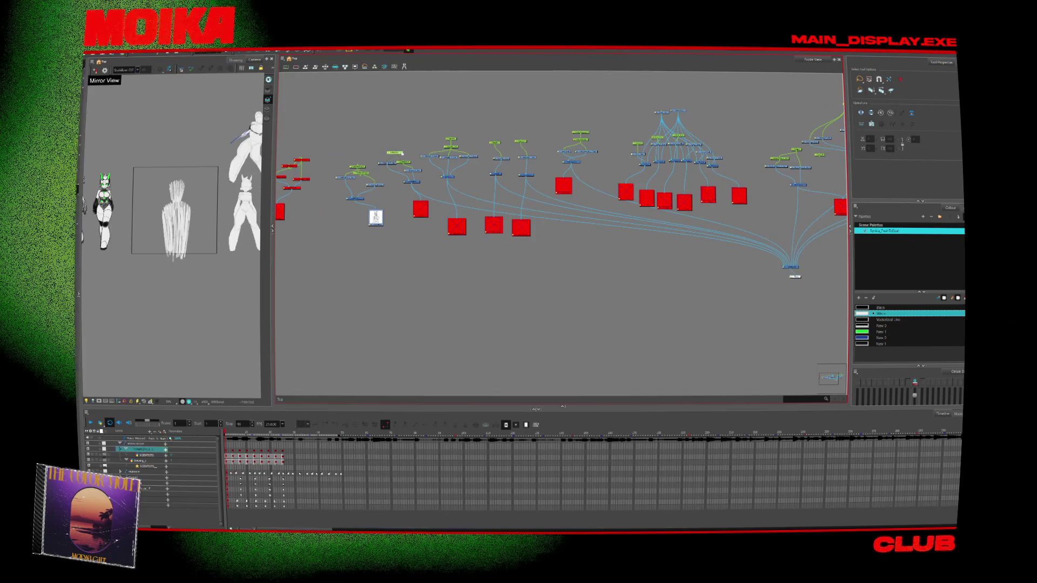
{"action": "left_click", "coordinate": [403, 162]}
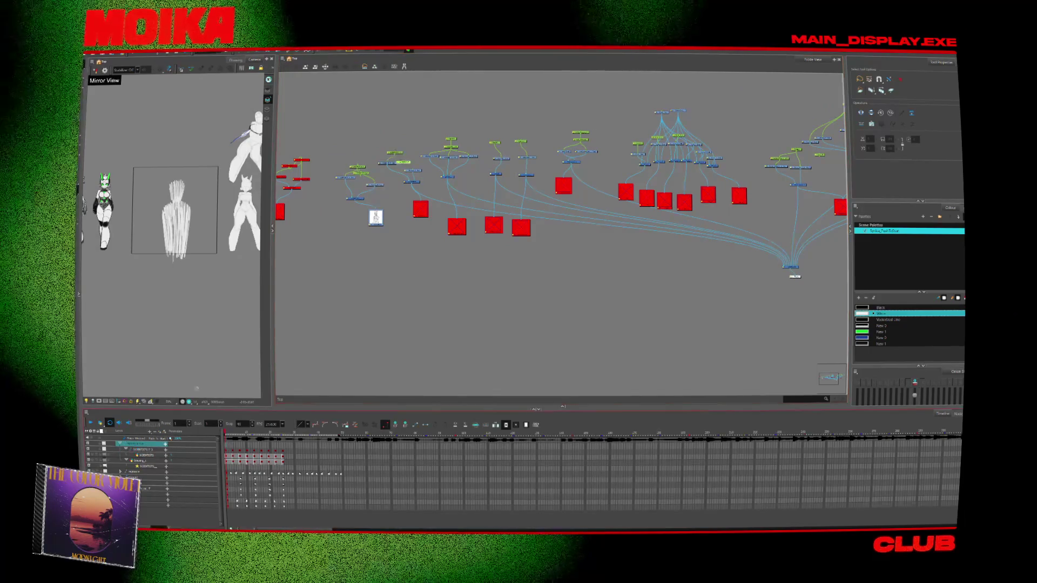
{"action": "left_click", "coordinate": [177, 216]}
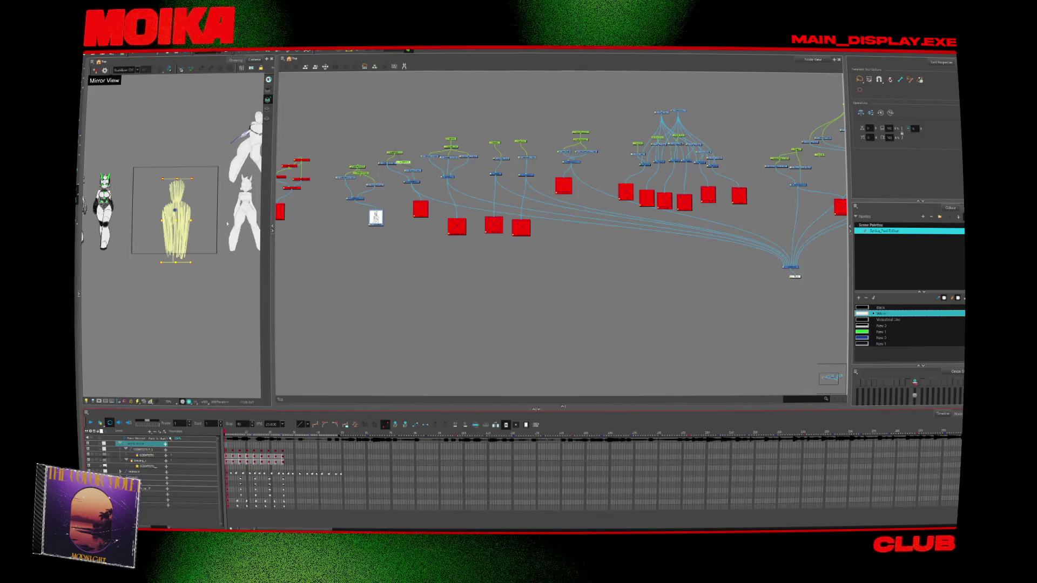
{"action": "left_click_drag", "start_coordinate": [174, 210], "coordinate": [171, 208]}
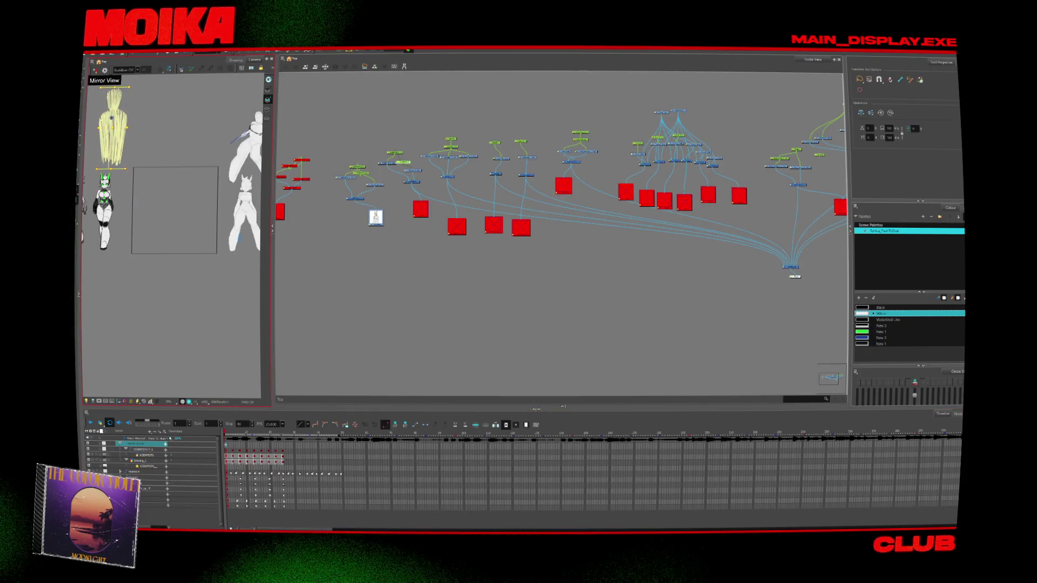
{"action": "left_click", "coordinate": [450, 257]}
Step: Cable the line-art drawing node and the left drawing node into the Composite node
{"action": "mouse_move", "coordinate": [384, 223]}
{"action": "left_mouse_down"}
{"action": "mouse_move", "coordinate": [356, 212]}
{"action": "mouse_move", "coordinate": [504, 220]}
{"action": "mouse_move", "coordinate": [592, 246]}
{"action": "left_mouse_up"}
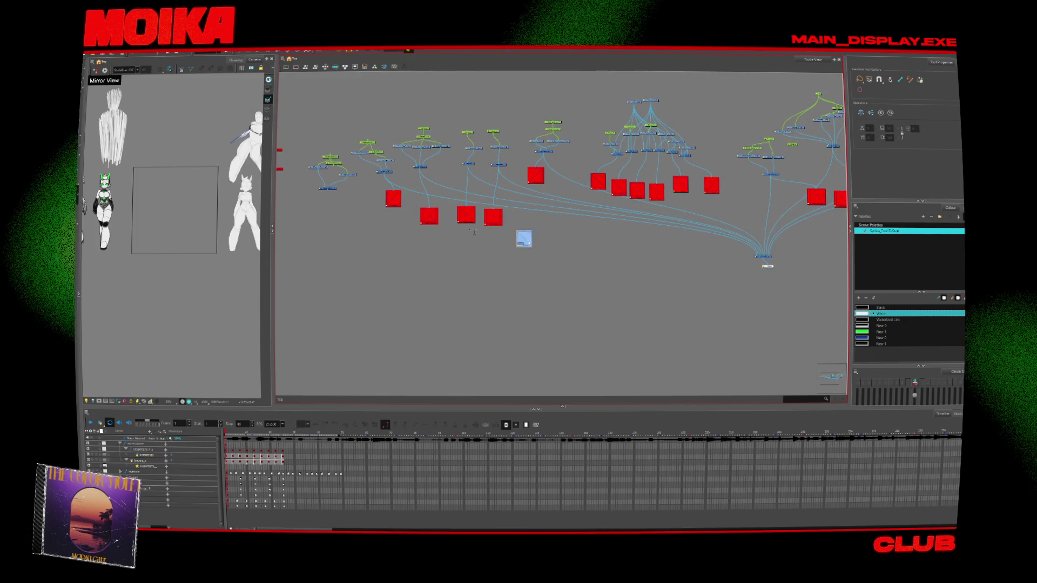
{"action": "left_click_drag", "start_coordinate": [310, 193], "coordinate": [331, 207]}
{"action": "left_click_drag", "start_coordinate": [327, 190], "coordinate": [313, 192]}
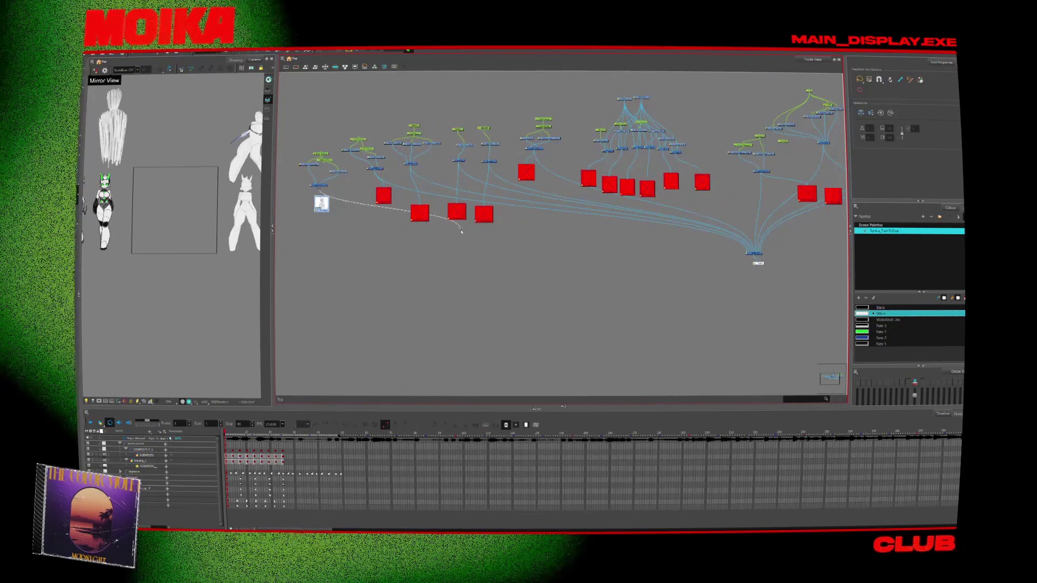
{"action": "left_click_drag", "start_coordinate": [462, 231], "coordinate": [746, 254]}
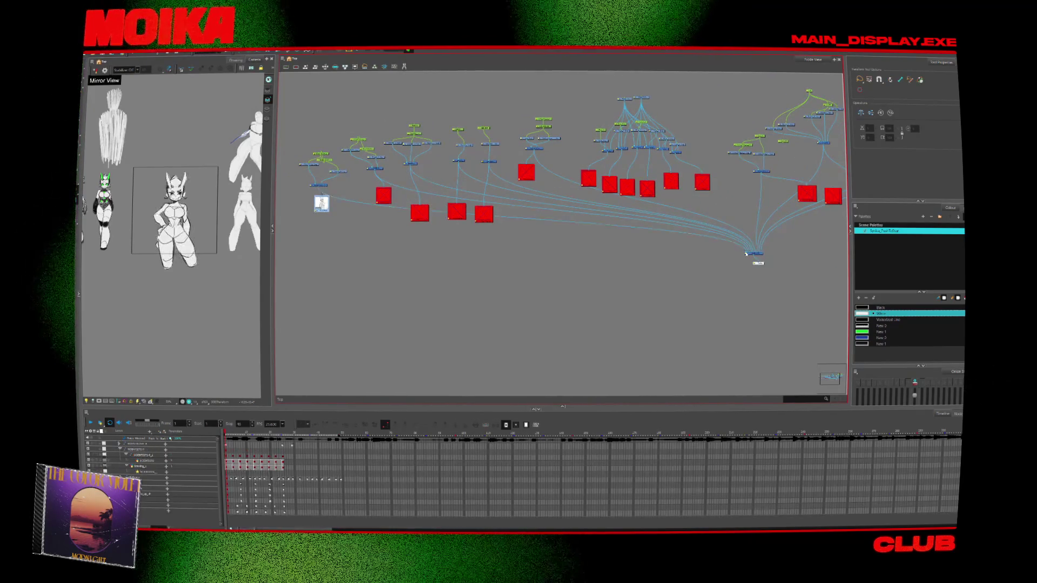
{"action": "scroll", "coordinate": [528, 273], "scroll_direction": "up", "scroll_amount": 2}
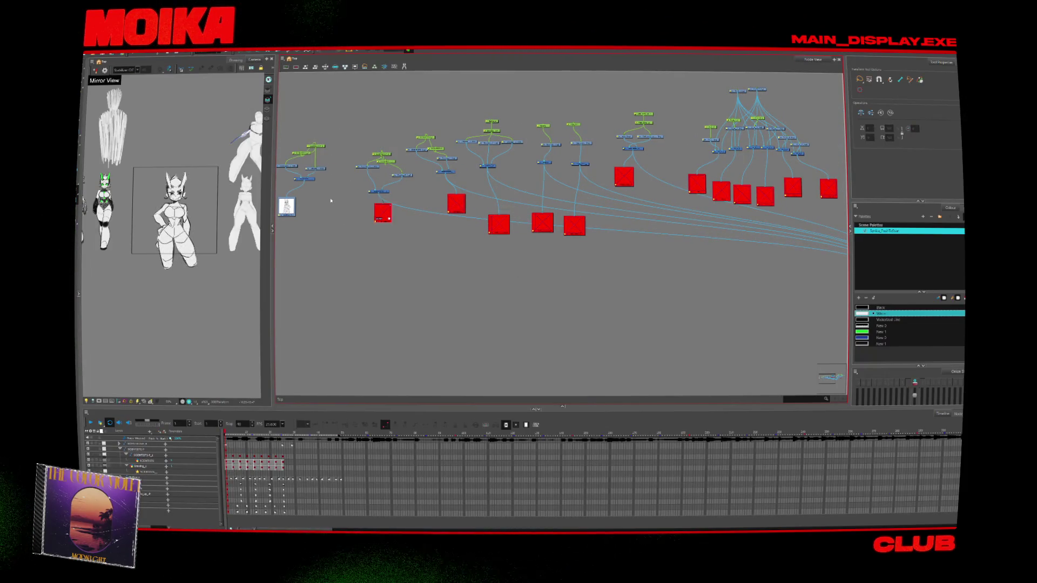
{"action": "scroll", "coordinate": [331, 200], "scroll_direction": "down", "scroll_amount": 3}
{"action": "left_click_drag", "start_coordinate": [287, 184], "coordinate": [365, 201]}
{"action": "left_click_drag", "start_coordinate": [469, 214], "coordinate": [653, 236]}
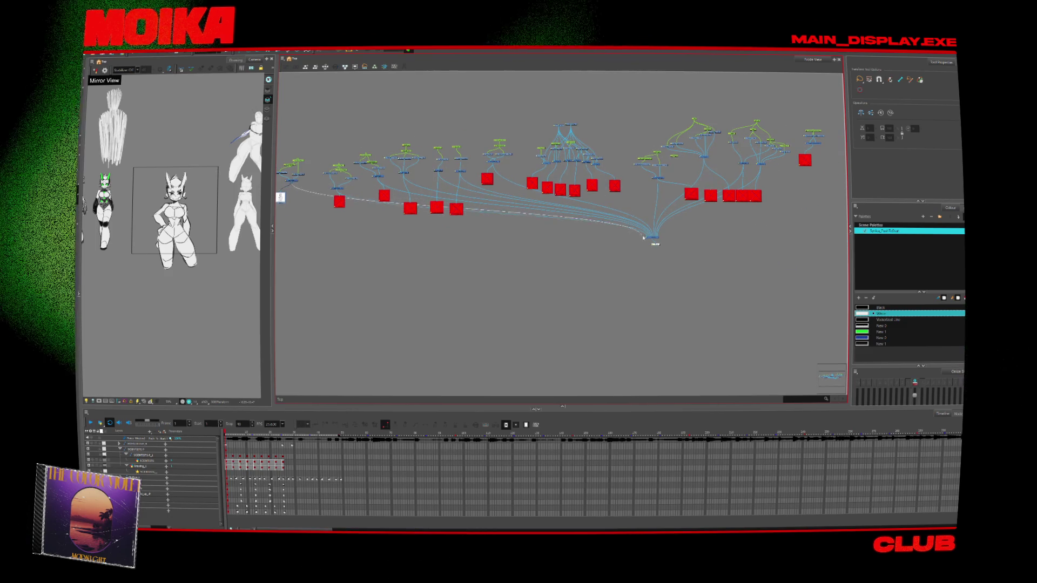
{"action": "scroll", "coordinate": [465, 238], "scroll_direction": "up", "scroll_amount": 5}
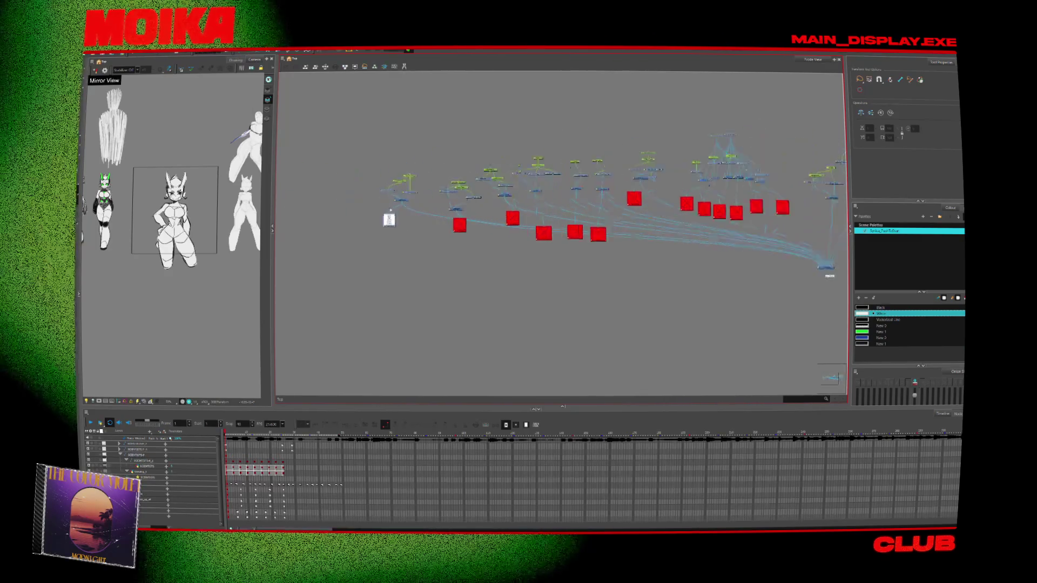
{"action": "scroll", "coordinate": [428, 223], "scroll_direction": "down", "scroll_amount": 3}
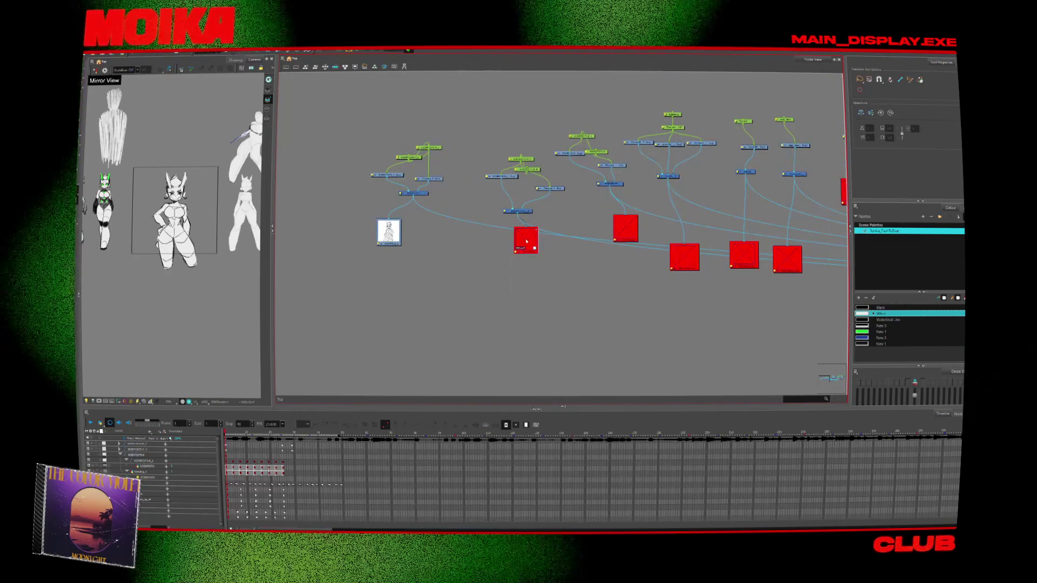
{"action": "scroll", "coordinate": [468, 201], "scroll_direction": "up", "scroll_amount": 2}
{"action": "scroll", "coordinate": [550, 210], "scroll_direction": "down", "scroll_amount": 2}
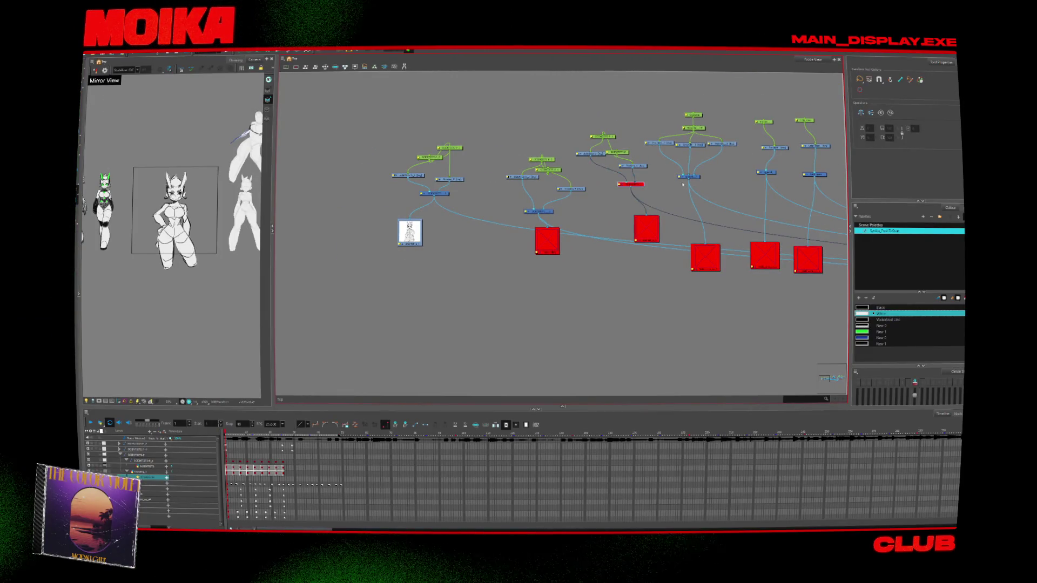
Step: Move the small node beside the line-art node and the group of three nodes lower in the Node View
{"action": "left_click_drag", "start_coordinate": [722, 180], "coordinate": [514, 182]}
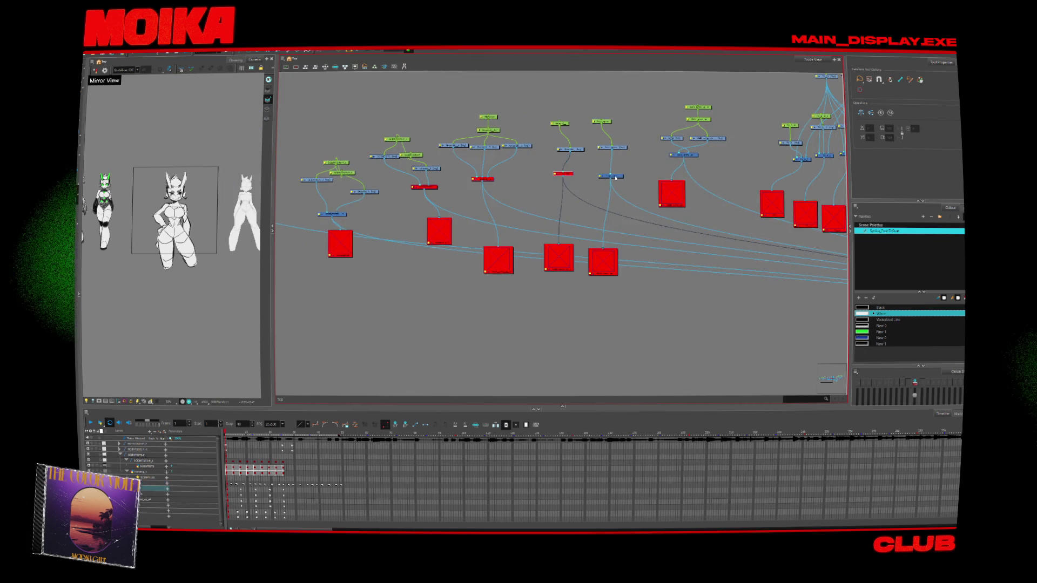
{"action": "scroll", "coordinate": [484, 168], "scroll_direction": "down", "scroll_amount": 3}
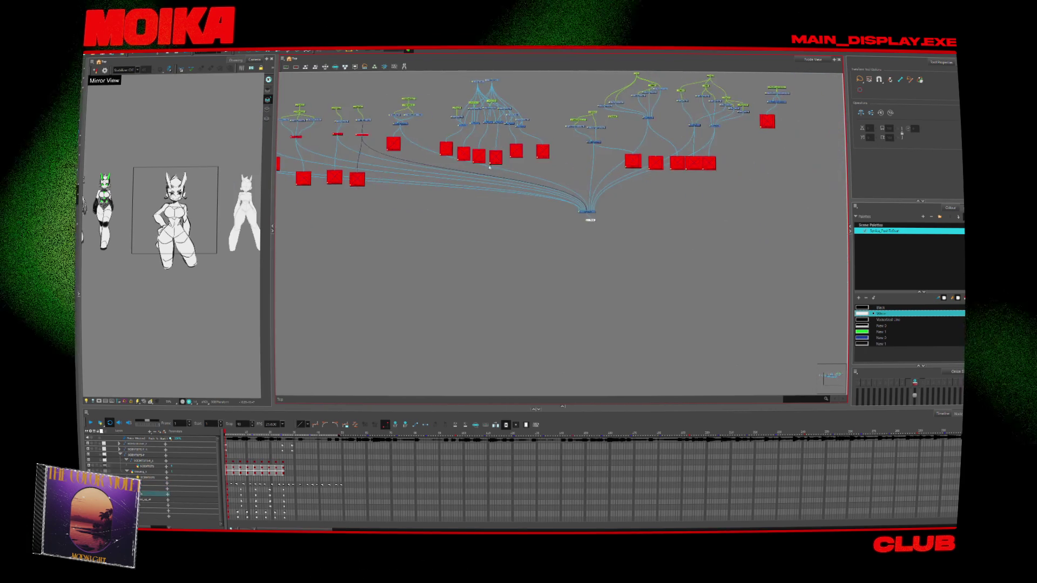
{"action": "scroll", "coordinate": [476, 141], "scroll_direction": "up", "scroll_amount": 3}
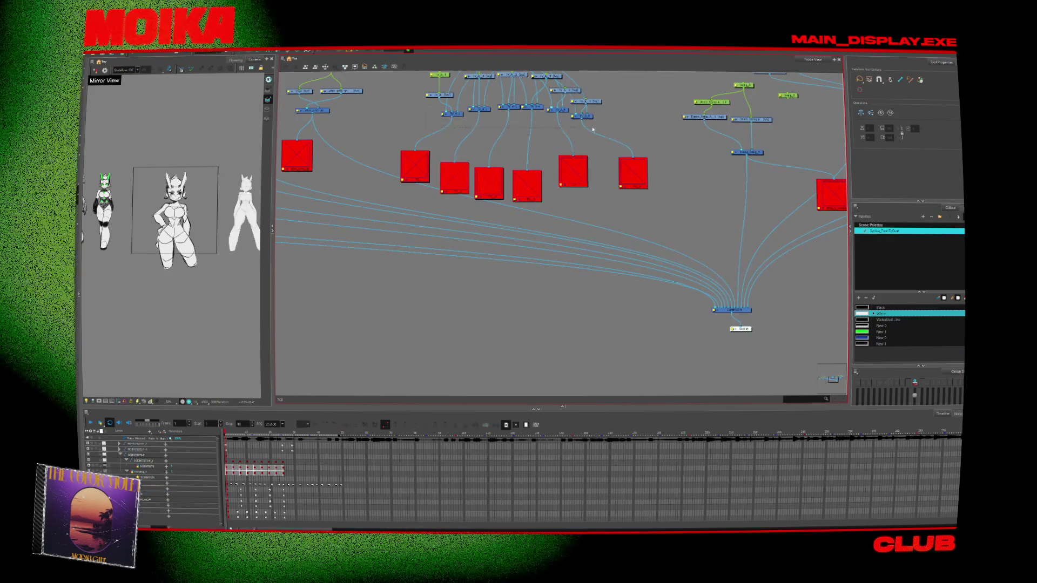
{"action": "scroll", "coordinate": [593, 129], "scroll_direction": "down", "scroll_amount": 2}
{"action": "scroll", "coordinate": [540, 146], "scroll_direction": "up", "scroll_amount": 2}
{"action": "left_click", "coordinate": [514, 146]}
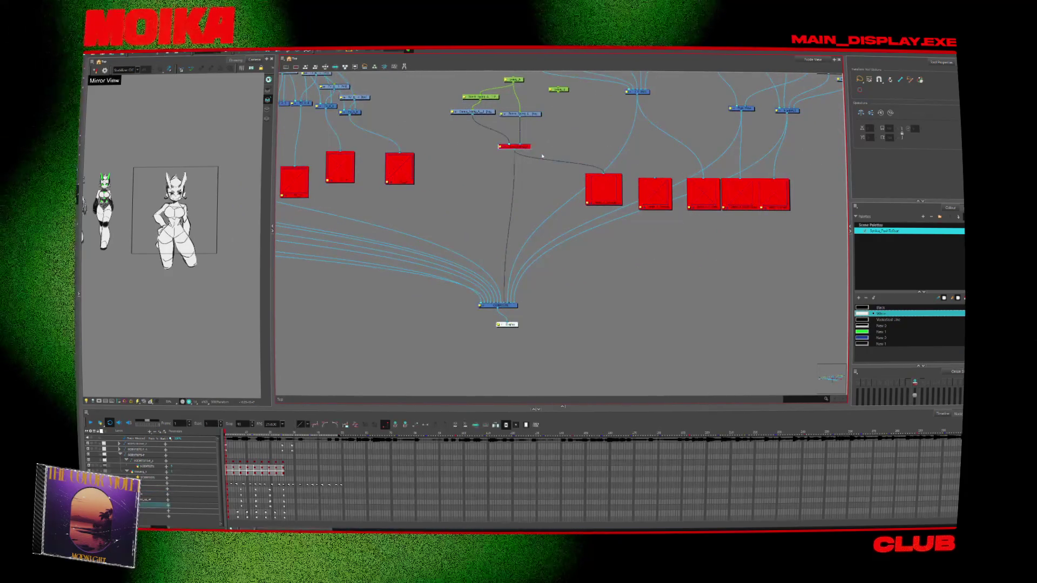
{"action": "scroll", "coordinate": [543, 156], "scroll_direction": "down", "scroll_amount": 2}
{"action": "mouse_move", "coordinate": [496, 166]}
{"action": "left_mouse_down"}
{"action": "mouse_move", "coordinate": [475, 171]}
{"action": "mouse_move", "coordinate": [672, 189]}
{"action": "left_mouse_up"}
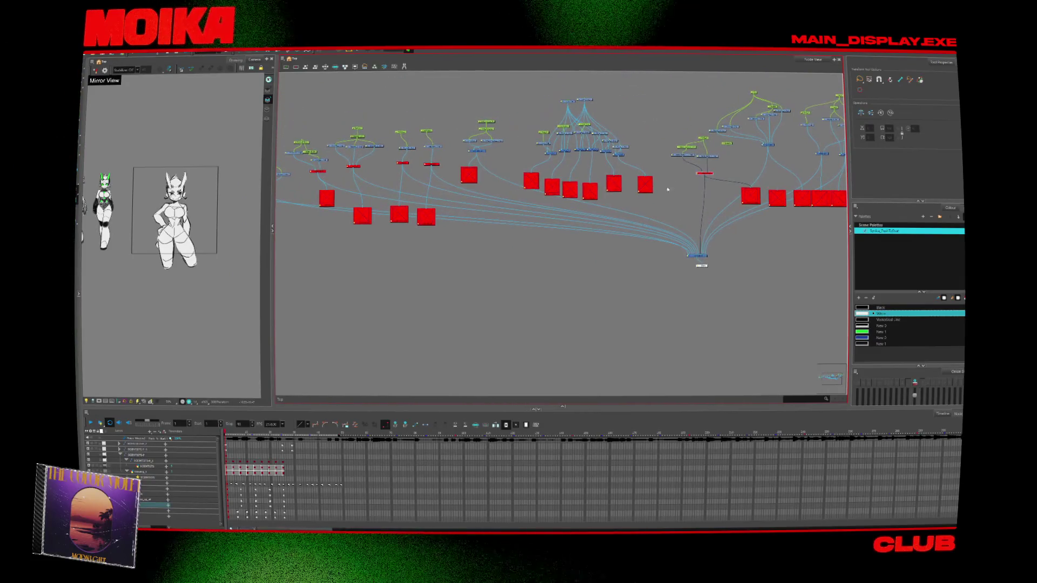
{"action": "left_click_drag", "start_coordinate": [607, 187], "coordinate": [671, 195]}
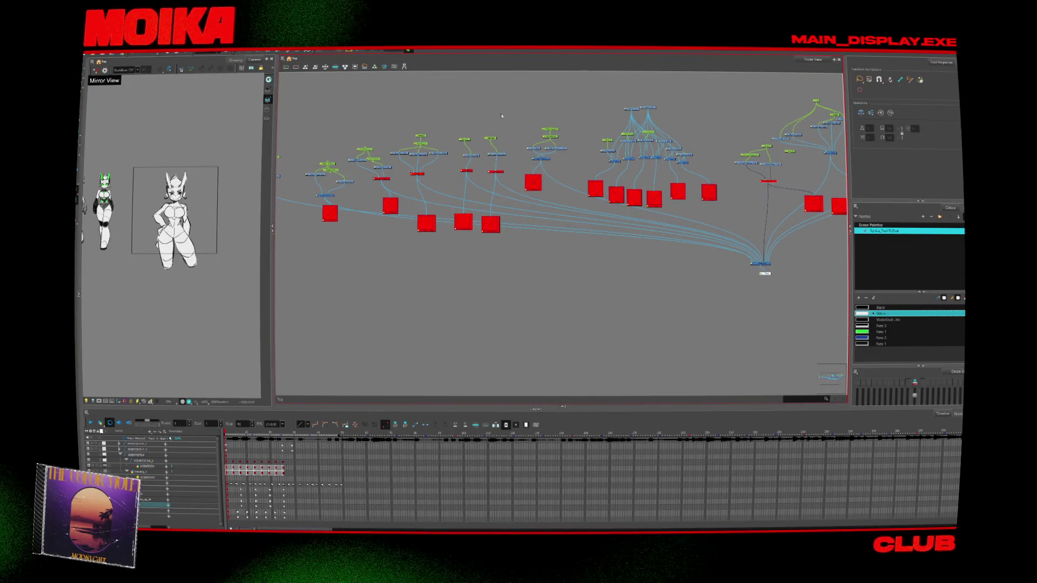
{"action": "left_click_drag", "start_coordinate": [390, 200], "coordinate": [528, 216]}
{"action": "scroll", "coordinate": [475, 209], "scroll_direction": "up", "scroll_amount": 2}
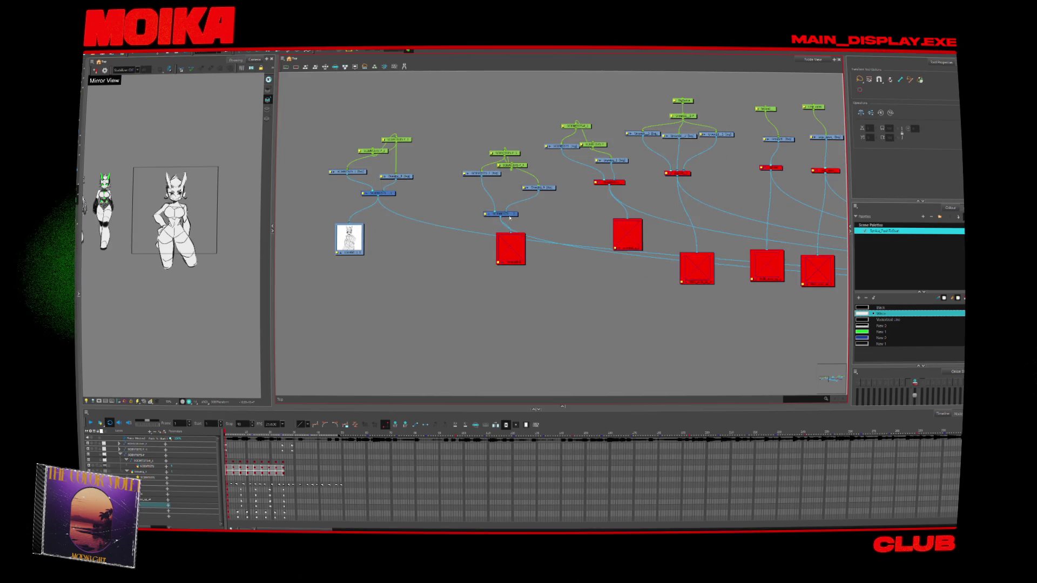
{"action": "left_click", "coordinate": [521, 205]}
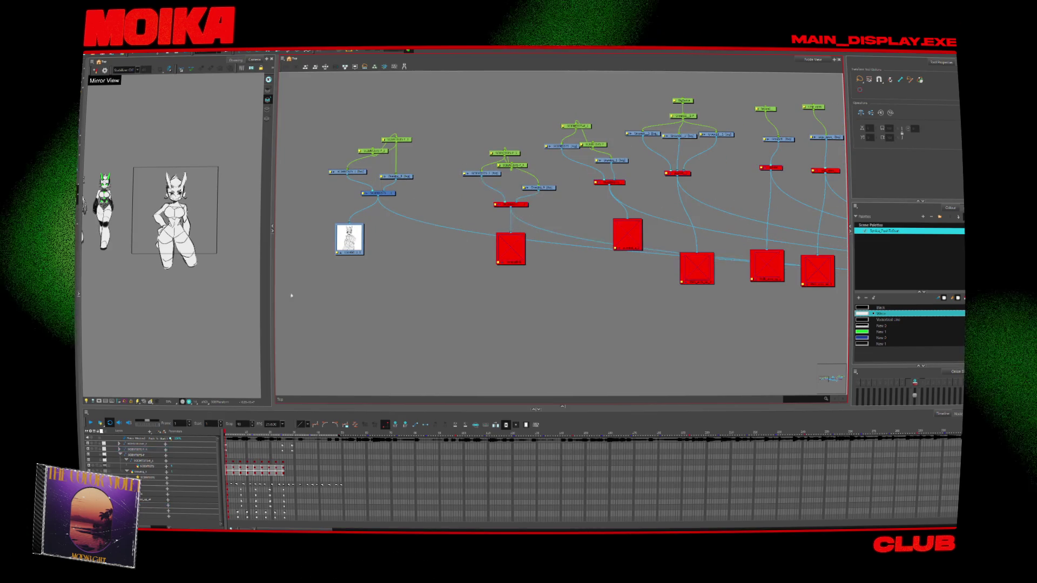
{"action": "scroll", "coordinate": [512, 234], "scroll_direction": "down", "scroll_amount": 5}
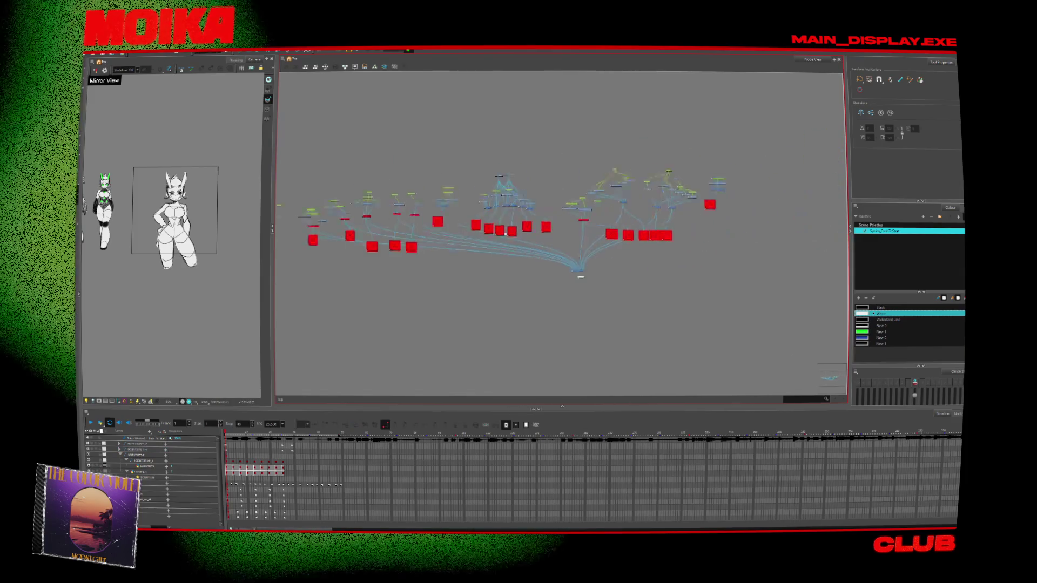
{"action": "scroll", "coordinate": [639, 202], "scroll_direction": "up", "scroll_amount": 5}
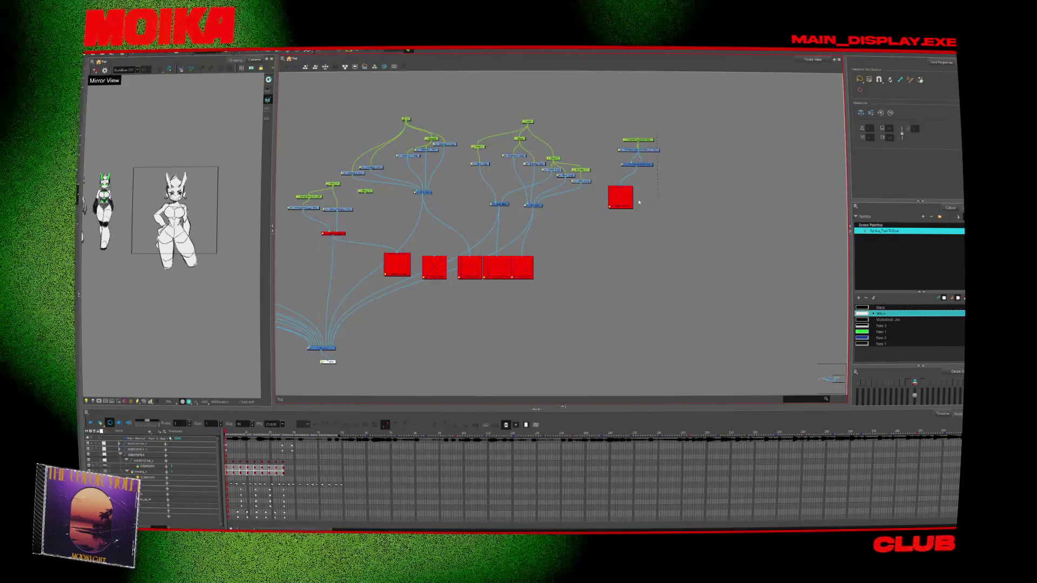
{"action": "left_click_drag", "start_coordinate": [630, 194], "coordinate": [605, 267]}
{"action": "mouse_move", "coordinate": [645, 165]}
{"action": "left_mouse_down"}
{"action": "mouse_move", "coordinate": [627, 206]}
{"action": "mouse_move", "coordinate": [659, 201]}
{"action": "left_mouse_up"}
{"action": "scroll", "coordinate": [508, 229], "scroll_direction": "up", "scroll_amount": 2}
{"action": "scroll", "coordinate": [463, 225], "scroll_direction": "left", "scroll_amount": 5}
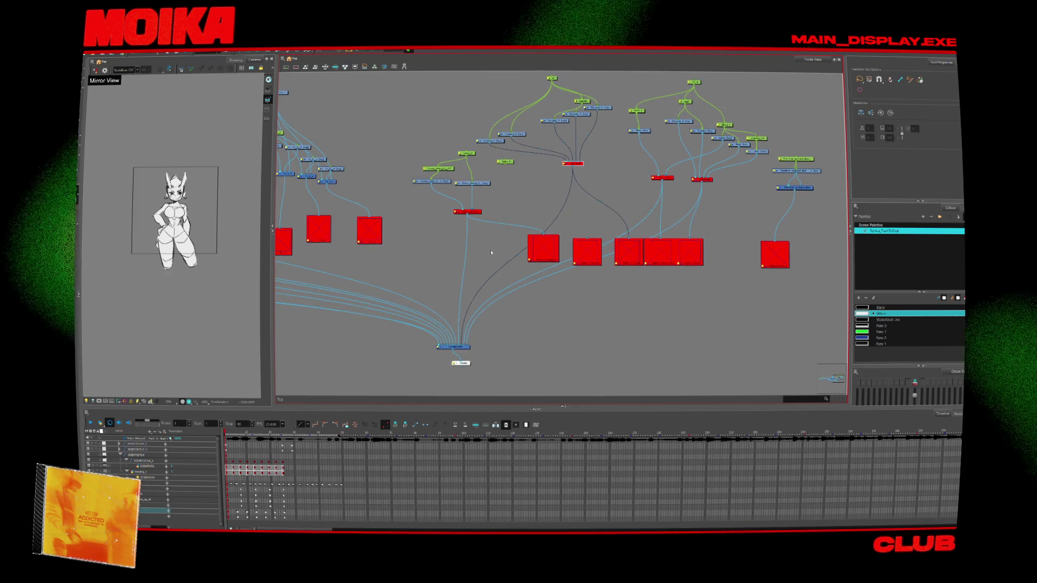
Step: Select three nodes together and move them up-left so only the line-art character stays in frame
{"action": "mouse_move", "coordinate": [490, 201]}
{"action": "left_mouse_down"}
{"action": "mouse_move", "coordinate": [415, 162]}
{"action": "mouse_move", "coordinate": [465, 167]}
{"action": "mouse_move", "coordinate": [459, 158]}
{"action": "left_mouse_up"}
{"action": "left_click", "coordinate": [499, 108]}
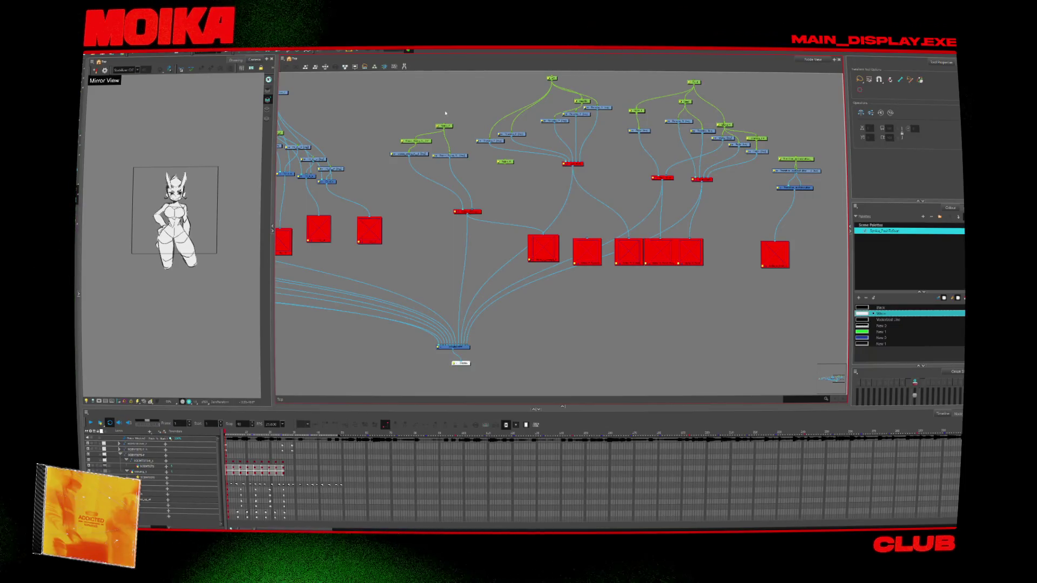
{"action": "scroll", "coordinate": [433, 183], "scroll_direction": "up", "scroll_amount": 3}
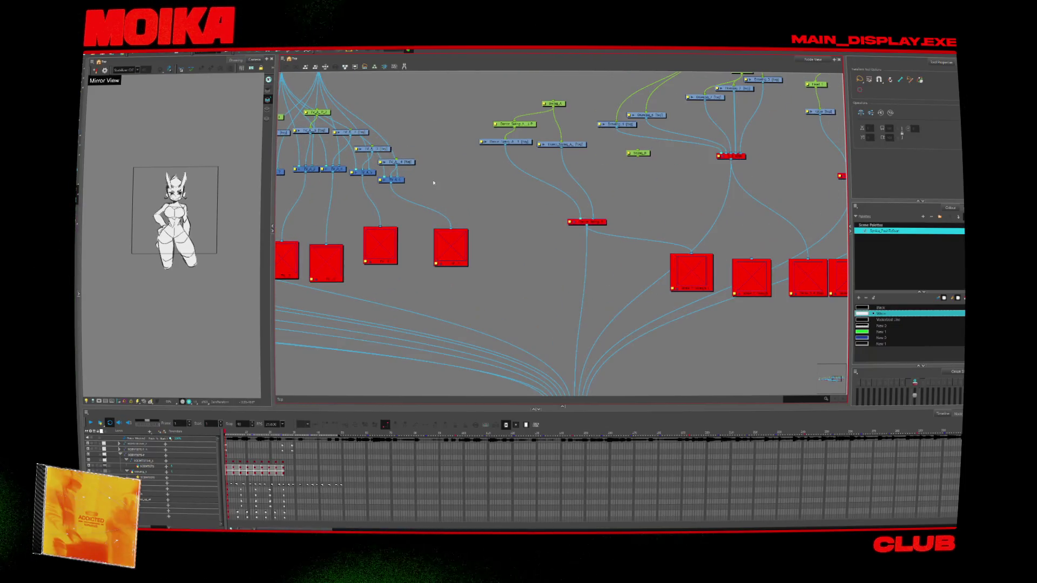
{"action": "scroll", "coordinate": [449, 202], "scroll_direction": "down", "scroll_amount": 3}
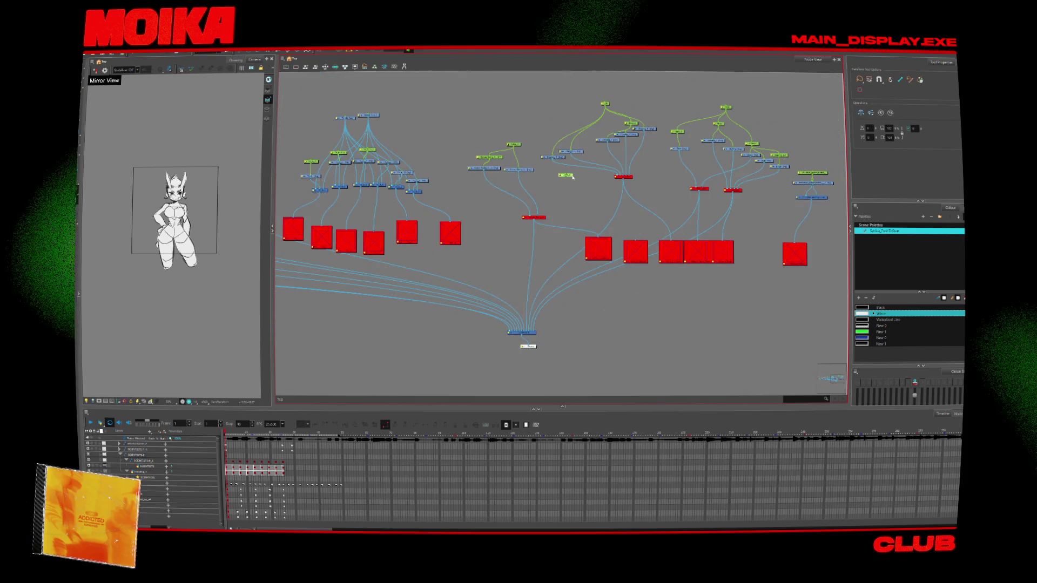
{"action": "scroll", "coordinate": [705, 221], "scroll_direction": "up", "scroll_amount": 3}
{"action": "scroll", "coordinate": [705, 221], "scroll_direction": "up", "scroll_amount": 1}
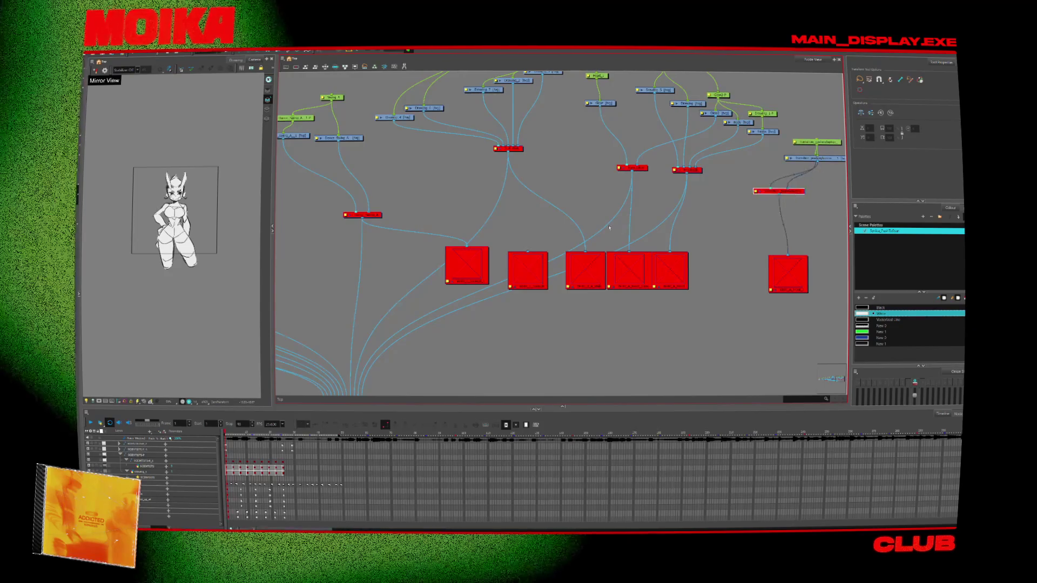
{"action": "scroll", "coordinate": [609, 227], "scroll_direction": "down", "scroll_amount": 6}
{"action": "scroll", "coordinate": [671, 297], "scroll_direction": "up", "scroll_amount": 2}
{"action": "scroll", "coordinate": [471, 262], "scroll_direction": "up", "scroll_amount": 3}
{"action": "scroll", "coordinate": [471, 262], "scroll_direction": "down", "scroll_amount": 3}
{"action": "scroll", "coordinate": [500, 215], "scroll_direction": "up", "scroll_amount": 4}
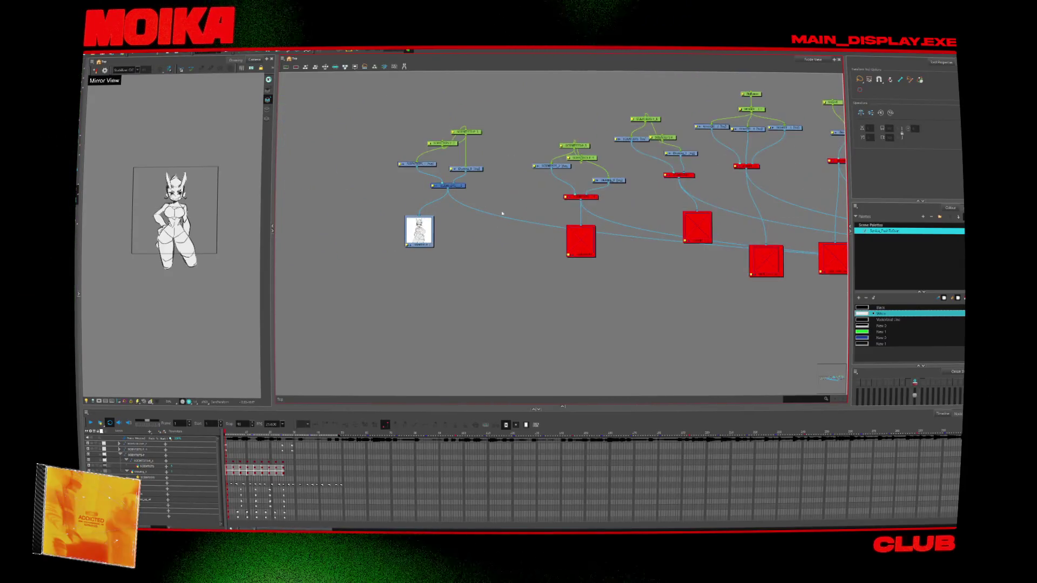
{"action": "scroll", "coordinate": [500, 215], "scroll_direction": "down", "scroll_amount": 2}
{"action": "scroll", "coordinate": [500, 215], "scroll_direction": "up", "scroll_amount": 3}
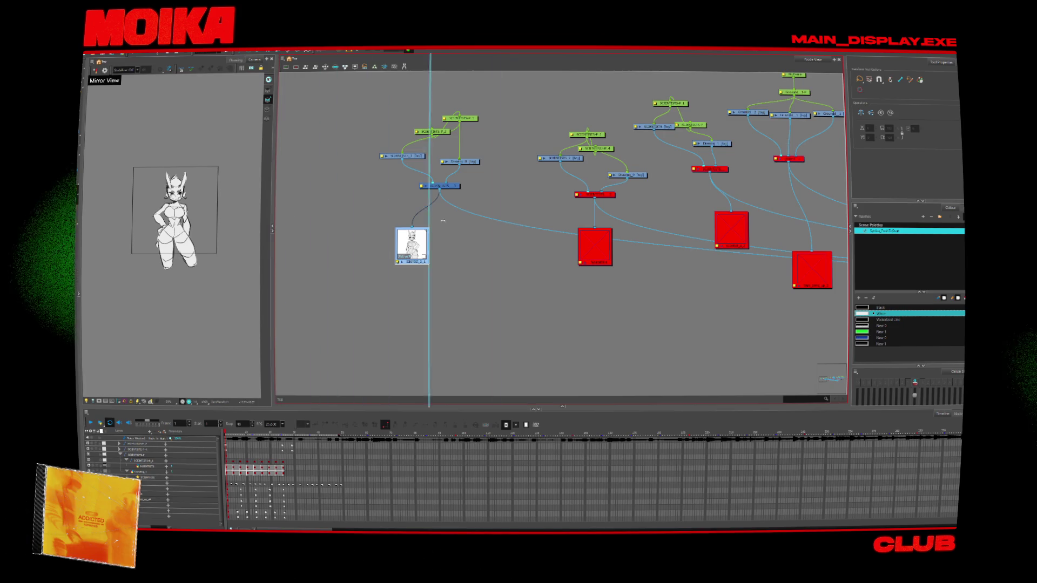
Step: Change the Write node's Movie Filename from scientist_a1 to 'synco'
{"action": "left_click_drag", "start_coordinate": [404, 232], "coordinate": [579, 233]}
{"action": "scroll", "coordinate": [713, 232], "scroll_direction": "down", "scroll_amount": 2}
{"action": "scroll", "coordinate": [713, 232], "scroll_direction": "up", "scroll_amount": 2}
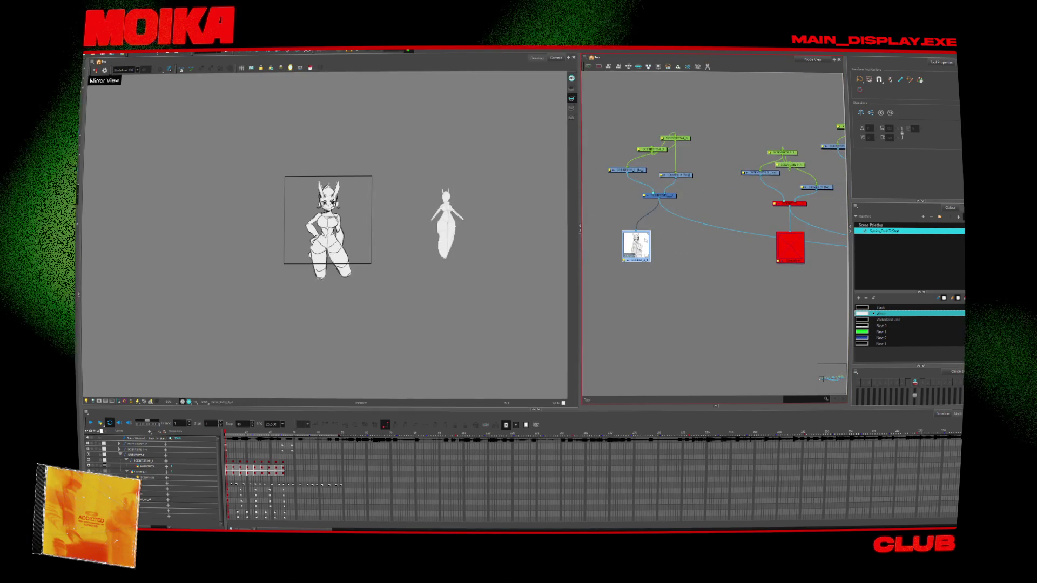
{"action": "double_click", "coordinate": [790, 247]}
{"action": "key", "text": "ctrl+a"}
{"action": "type", "text": "syn"}
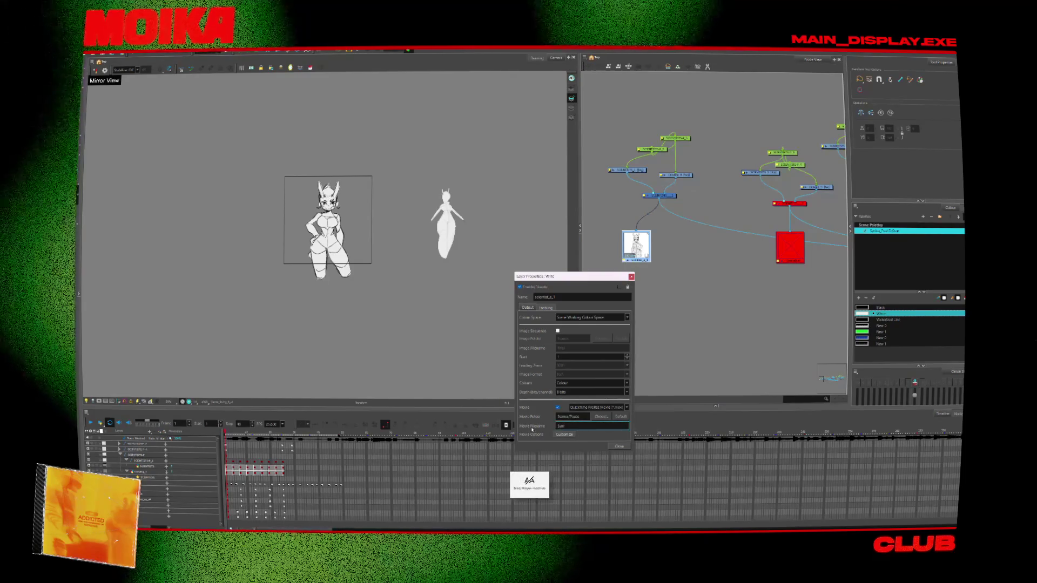
{"action": "type", "text": "co"}
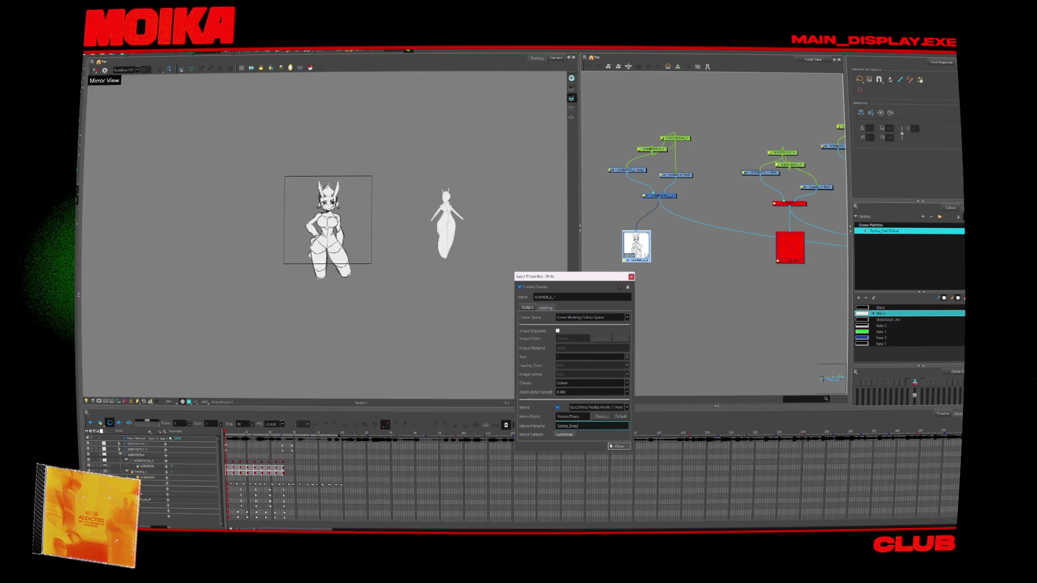
{"action": "left_click", "coordinate": [615, 447]}
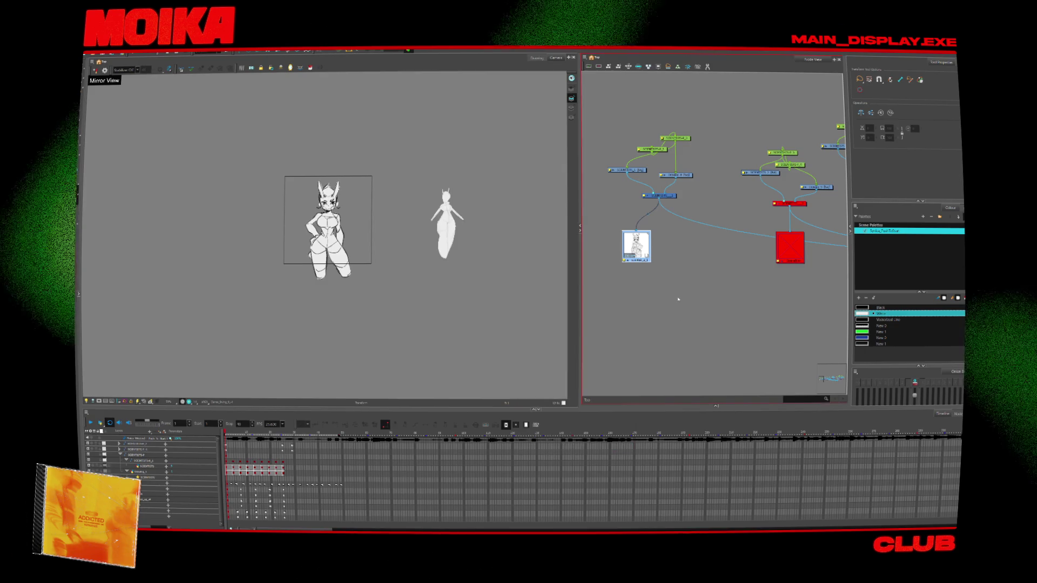
{"action": "scroll", "coordinate": [646, 284], "scroll_direction": "up", "scroll_amount": 4}
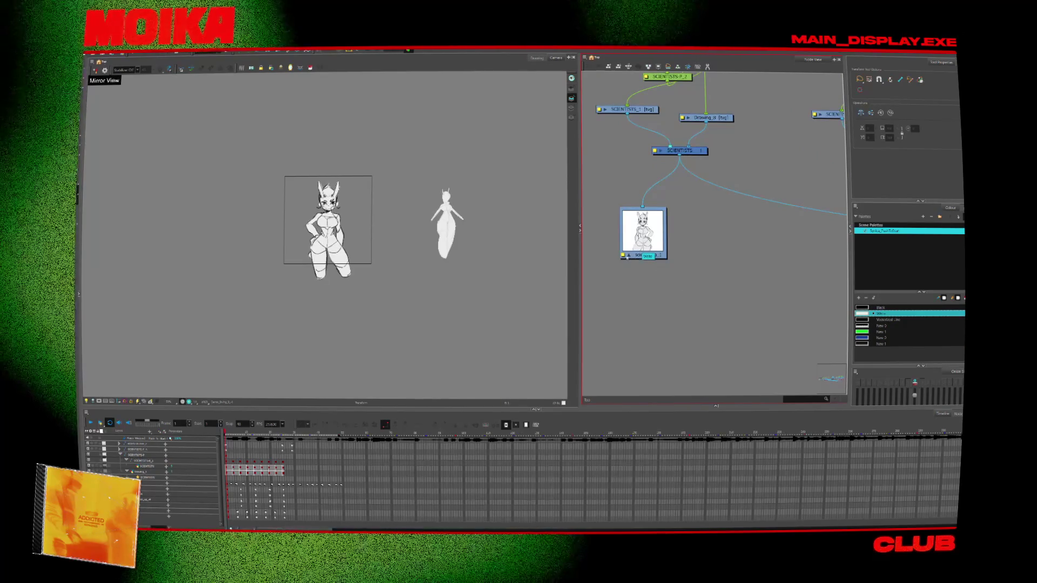
Step: Collapse the SCIENTISTS group and drag the duplicate character to the left of the original
{"action": "scroll", "coordinate": [290, 220], "scroll_direction": "up", "scroll_amount": 3}
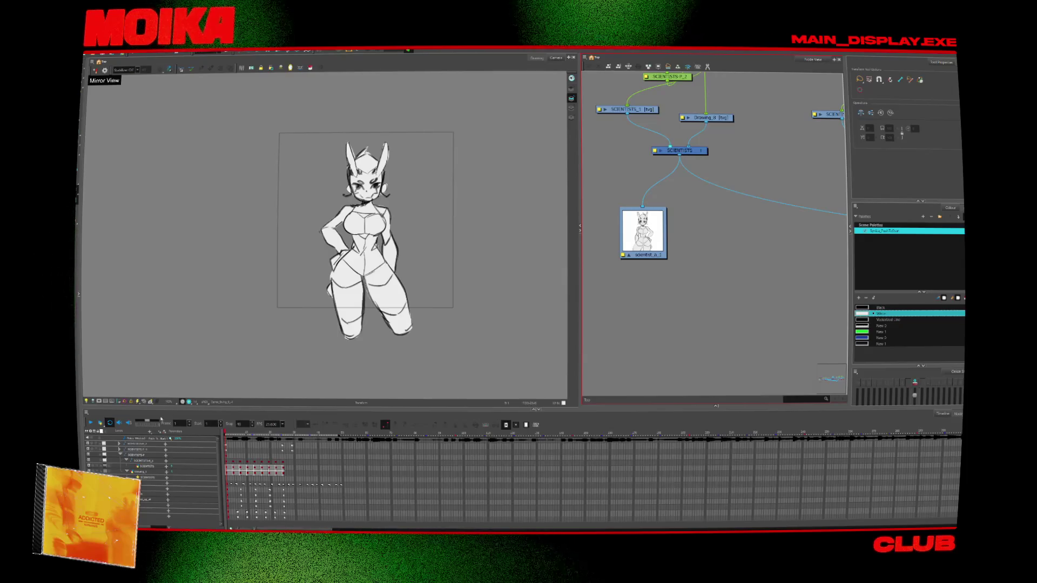
{"action": "left_click", "coordinate": [120, 455]}
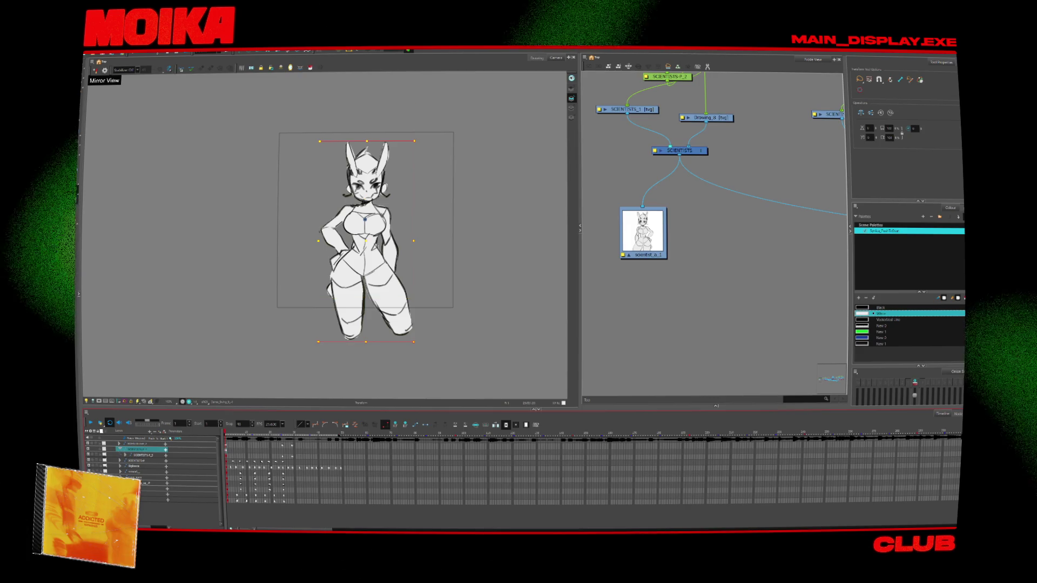
{"action": "scroll", "coordinate": [713, 243], "scroll_direction": "down", "scroll_amount": 3}
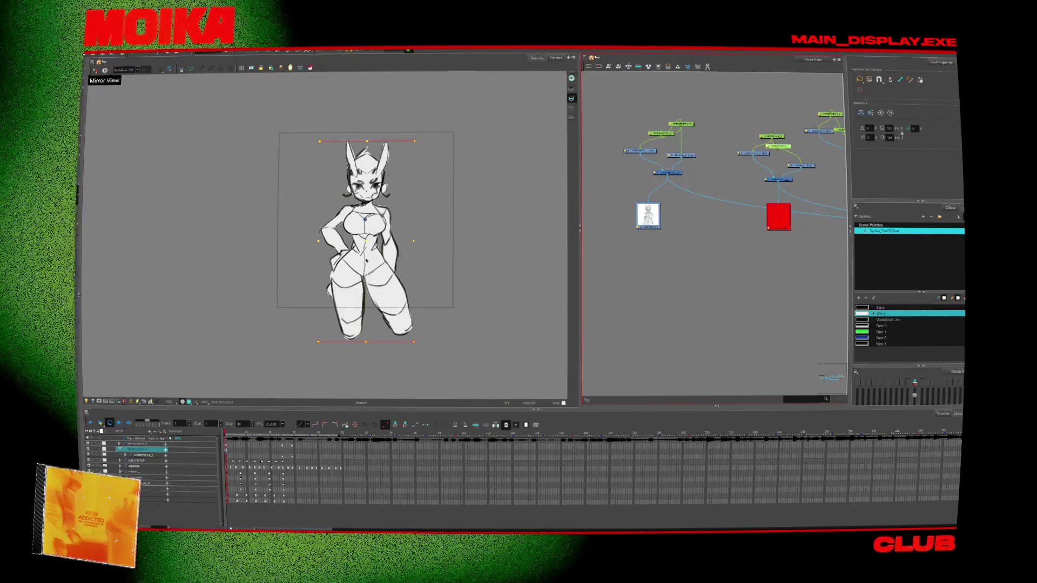
{"action": "mouse_move", "coordinate": [365, 311]}
{"action": "left_mouse_down"}
{"action": "mouse_move", "coordinate": [270, 308]}
{"action": "mouse_move", "coordinate": [180, 276]}
{"action": "left_mouse_up"}
{"action": "left_click", "coordinate": [339, 306]}
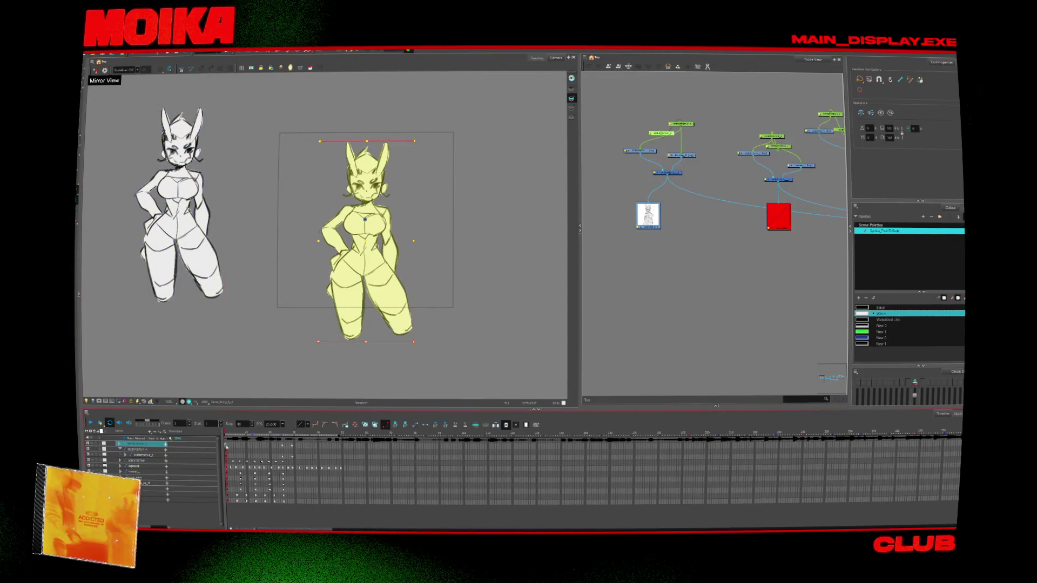
Step: Give the duplicate and original character layers new names in the timeline
{"action": "left_click", "coordinate": [151, 449]}
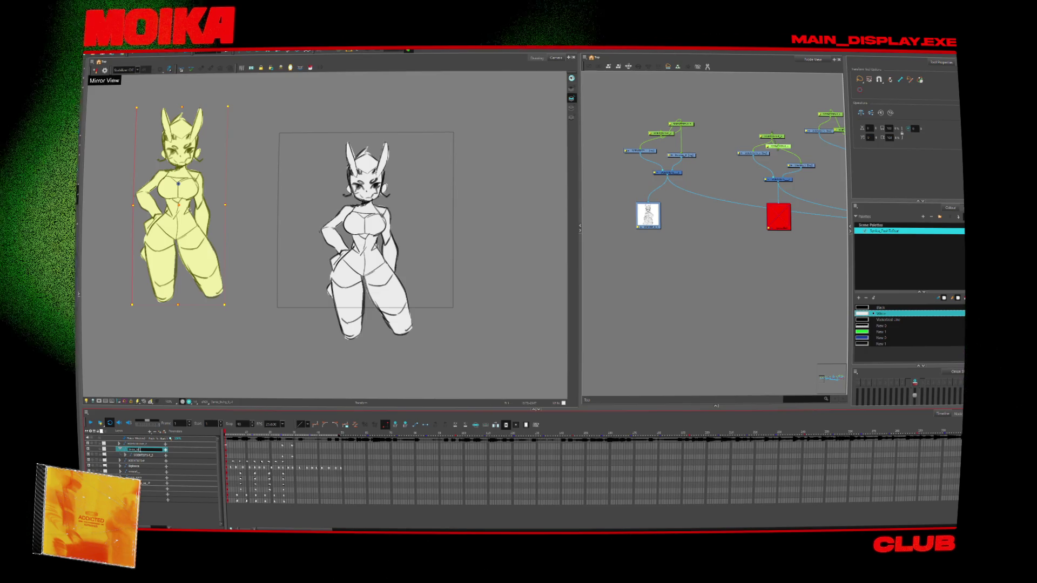
{"action": "double_click", "coordinate": [142, 455]}
{"action": "key", "text": "Caps_Lock"}
{"action": "key", "text": "Caps_Lock"}
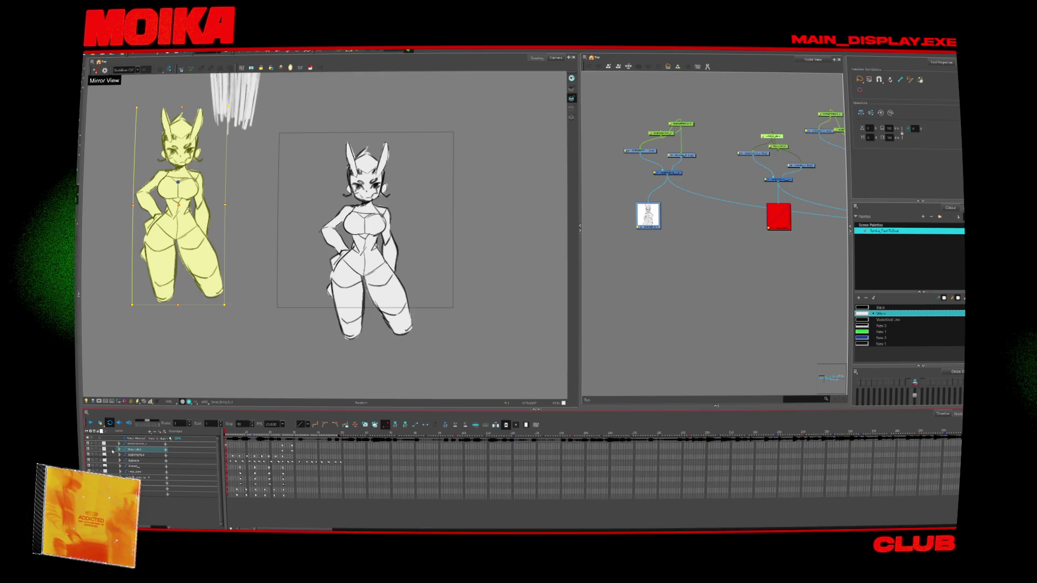
{"action": "left_click", "coordinate": [135, 444]}
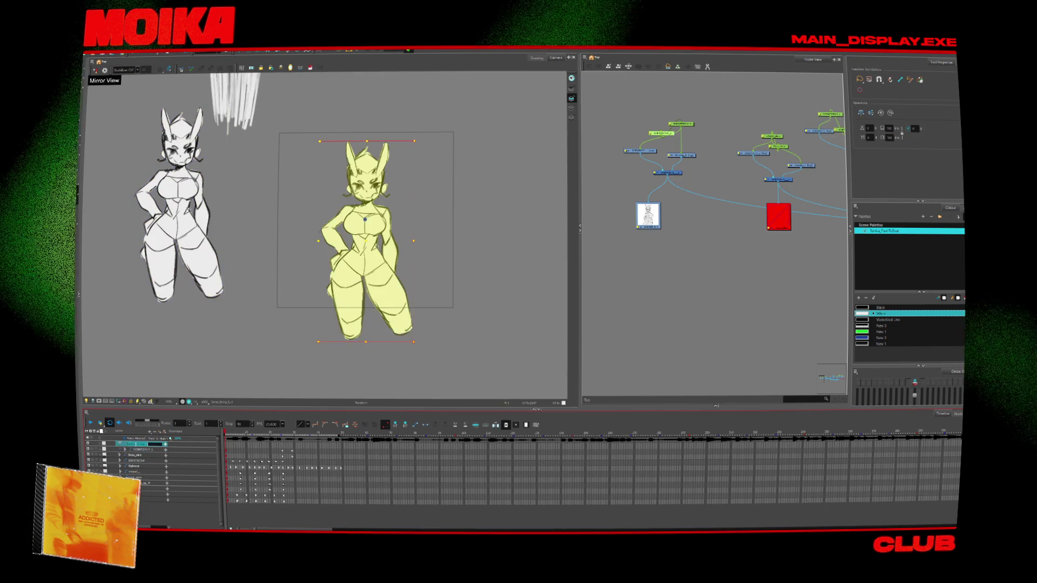
{"action": "double_click", "coordinate": [135, 444]}
{"action": "key", "text": "Caps_Lock"}
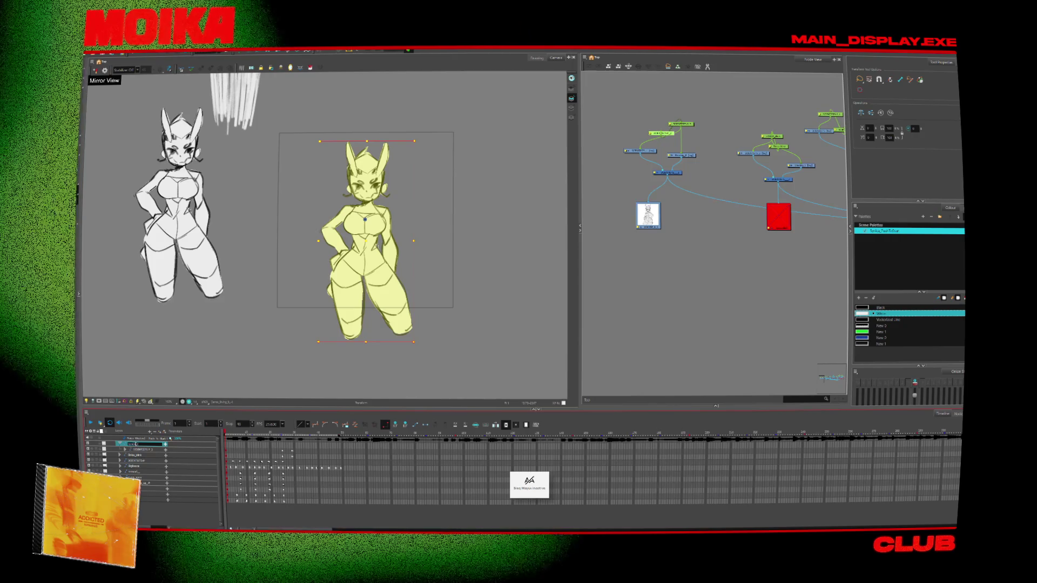
{"action": "key", "text": "Return"}
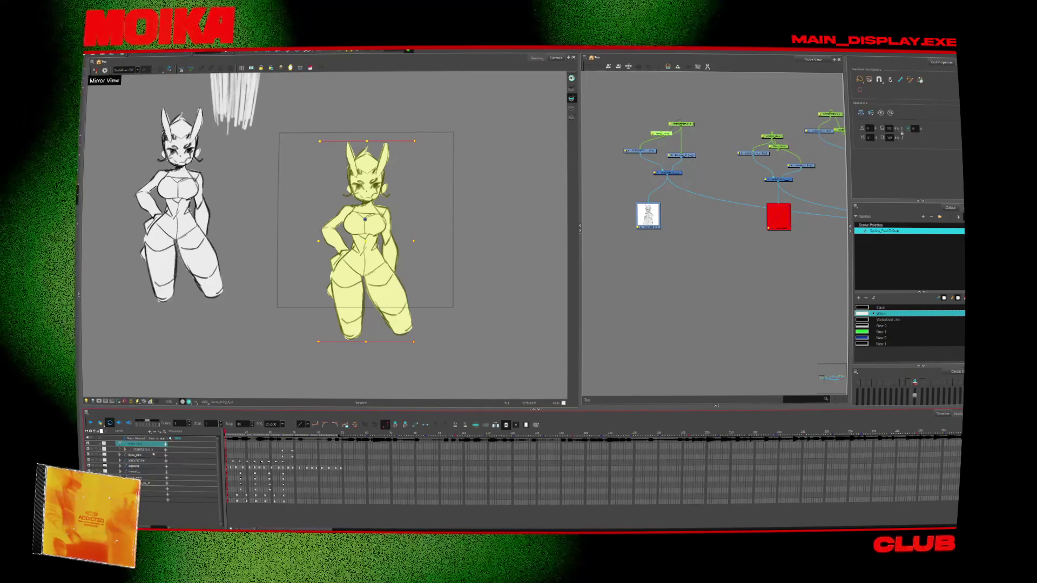
{"action": "key", "text": "Caps_Lock"}
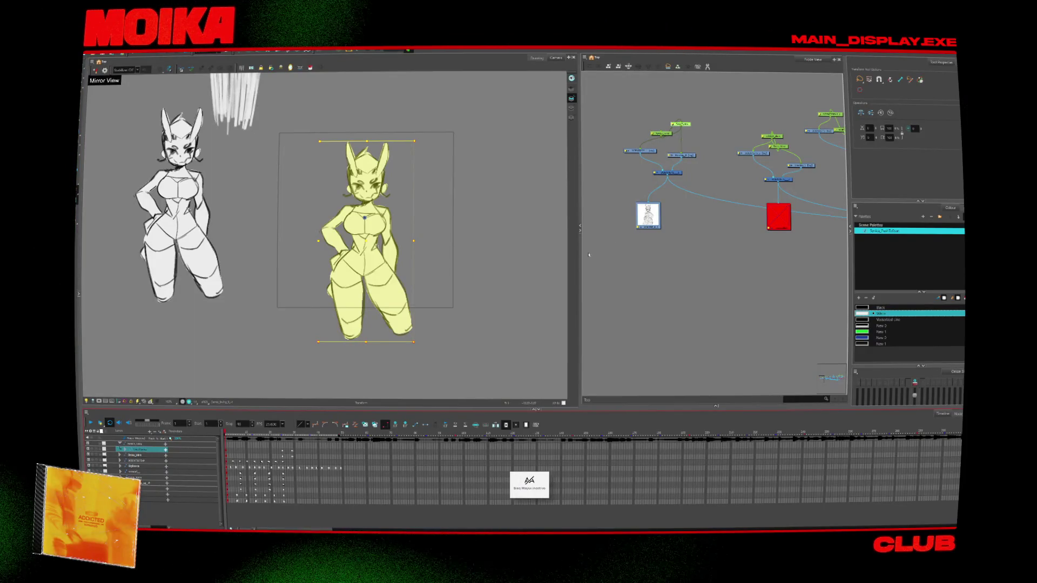
Step: Rename the Write node to 'Synkway' and close its properties
{"action": "double_click", "coordinate": [648, 215]}
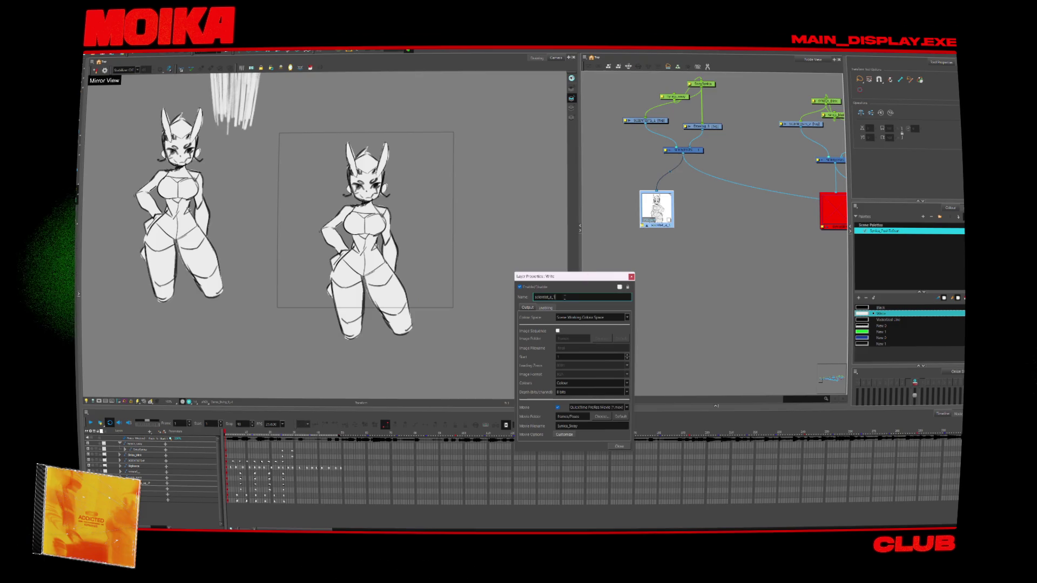
{"action": "key", "text": "Caps_Lock"}
{"action": "type", "text": "Synk"}
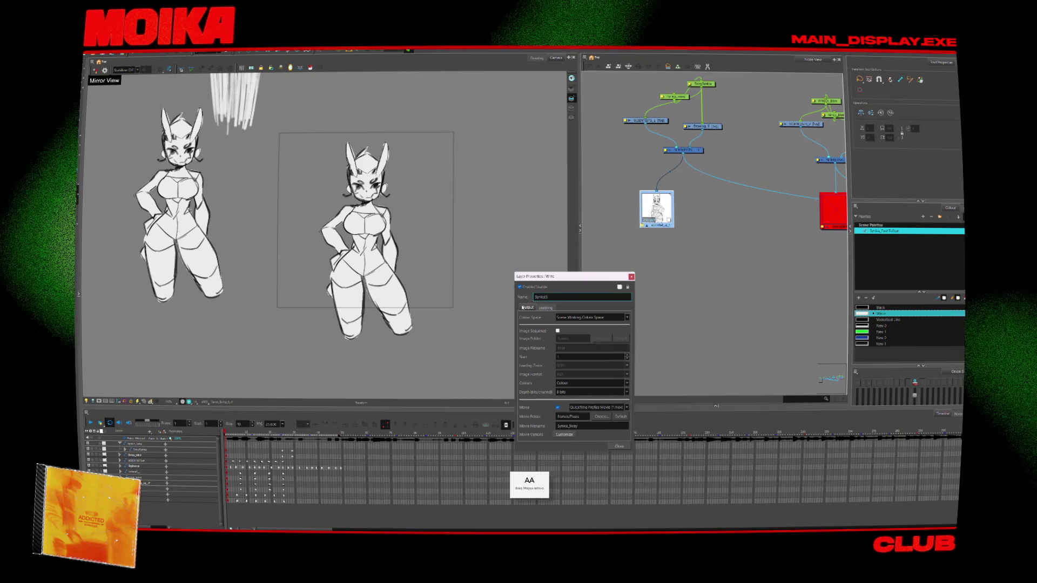
{"action": "key", "text": "Caps_Lock"}
{"action": "type", "text": "way"}
{"action": "left_click", "coordinate": [620, 447]}
{"action": "scroll", "coordinate": [660, 228], "scroll_direction": "down", "scroll_amount": 8}
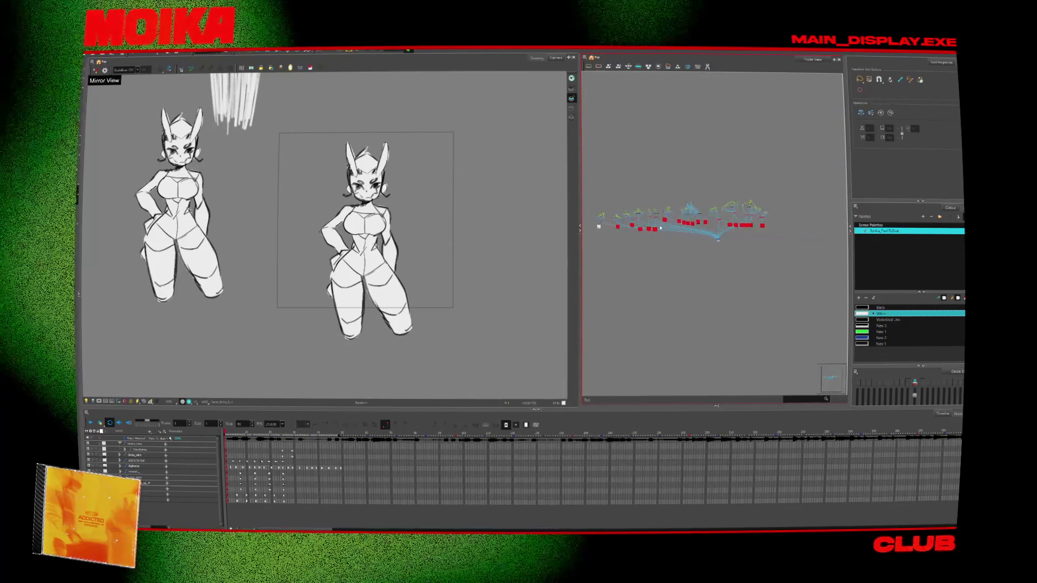
{"action": "scroll", "coordinate": [660, 228], "scroll_direction": "up", "scroll_amount": 4}
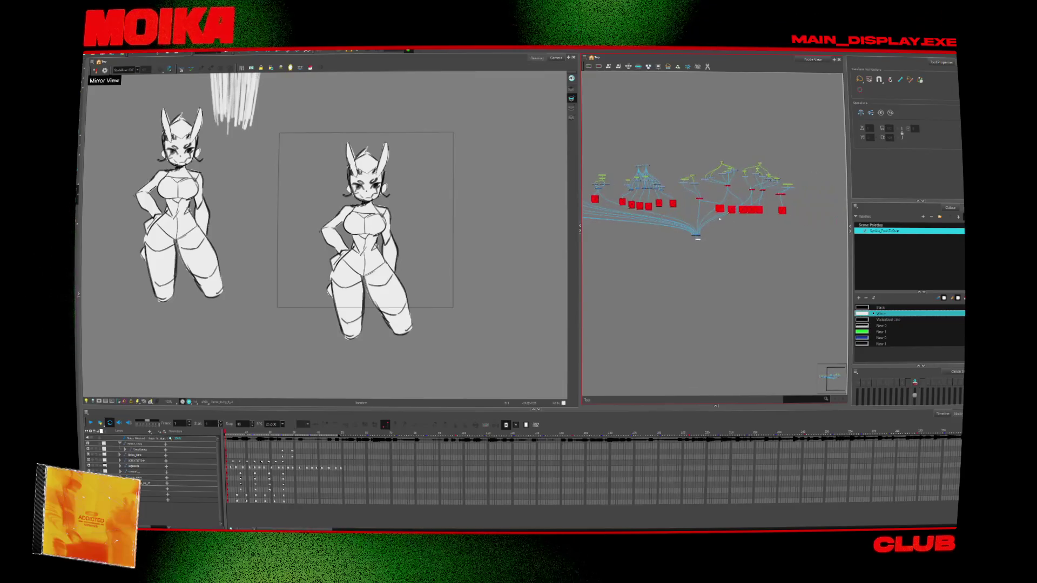
{"action": "scroll", "coordinate": [699, 219], "scroll_direction": "up", "scroll_amount": 3}
{"action": "scroll", "coordinate": [699, 219], "scroll_direction": "down", "scroll_amount": 3}
{"action": "scroll", "coordinate": [838, 241], "scroll_direction": "up", "scroll_amount": 2}
{"action": "scroll", "coordinate": [769, 243], "scroll_direction": "up", "scroll_amount": 4}
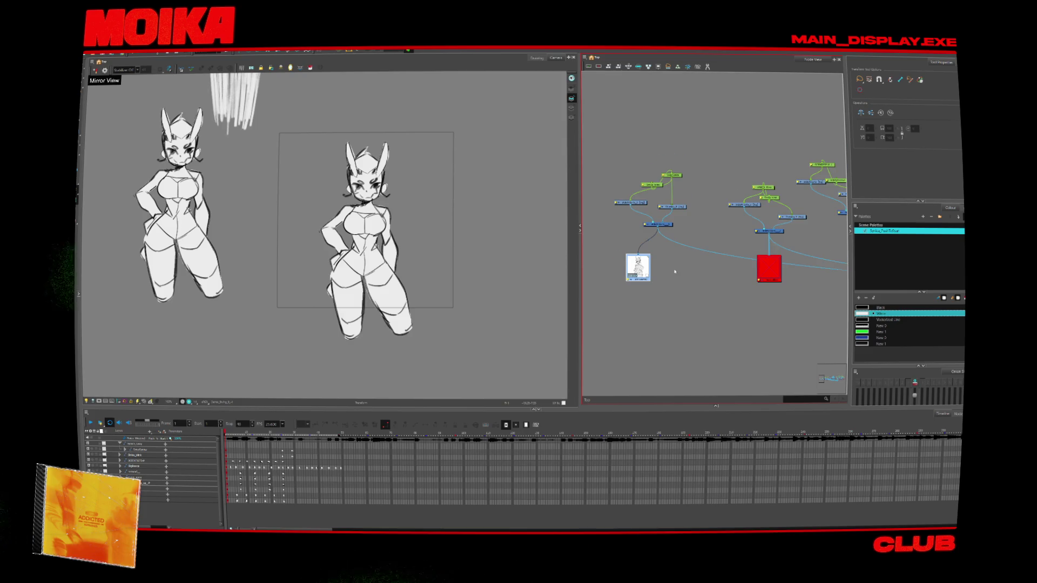
{"action": "scroll", "coordinate": [675, 272], "scroll_direction": "up", "scroll_amount": 2}
{"action": "scroll", "coordinate": [786, 252], "scroll_direction": "down", "scroll_amount": 3}
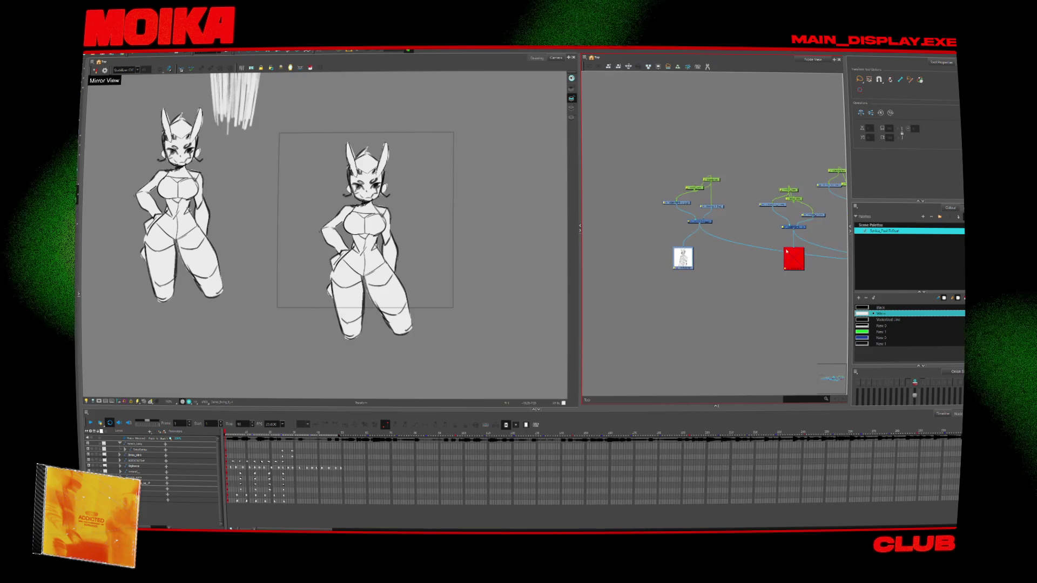
{"action": "scroll", "coordinate": [751, 262], "scroll_direction": "up", "scroll_amount": 3}
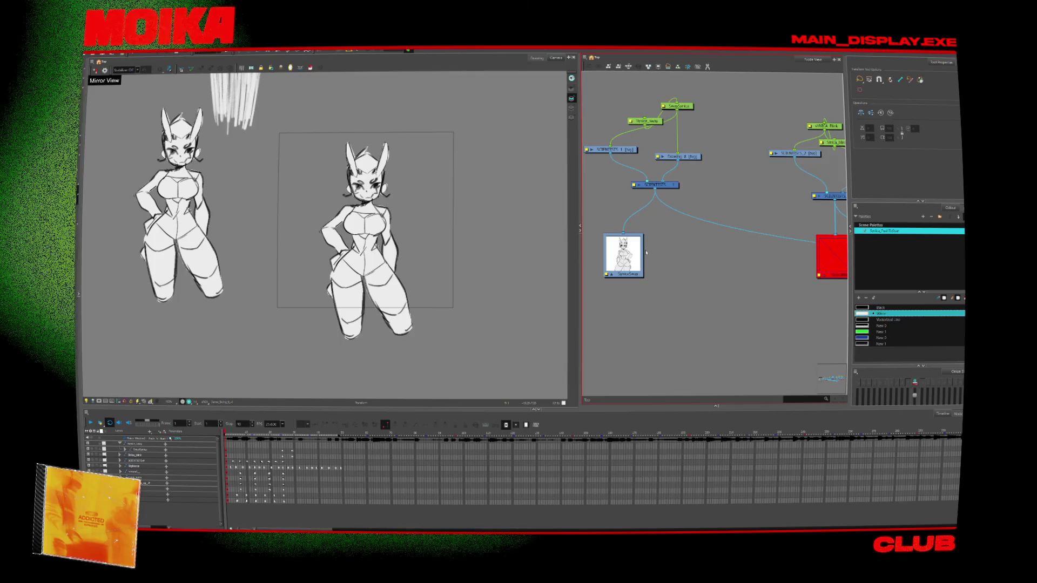
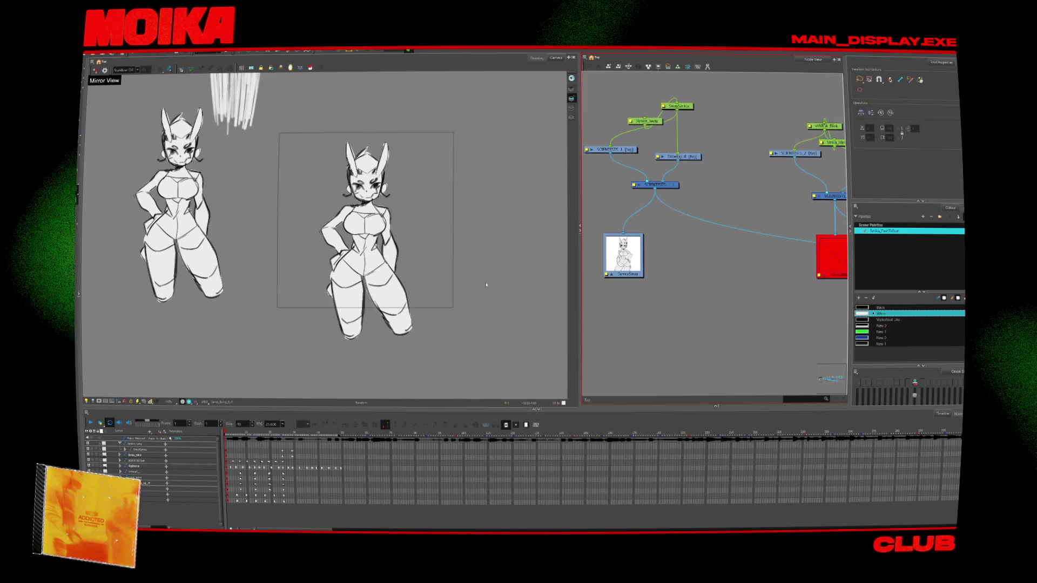
Step: Select the right character's SCIENTISTS_1 drawing strokes and delete its white fill
{"action": "left_click", "coordinate": [365, 189]}
{"action": "left_click", "coordinate": [365, 217]}
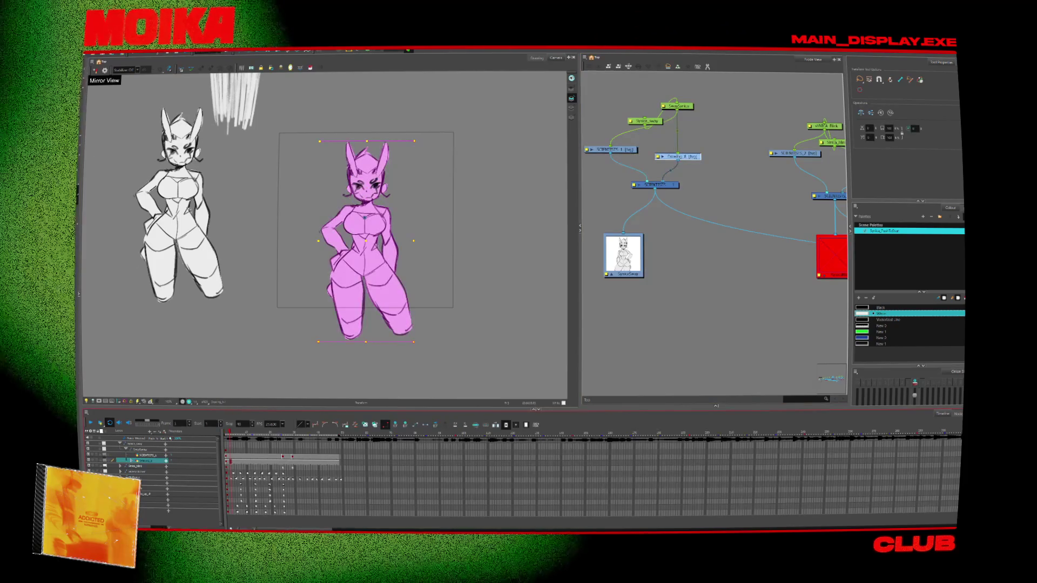
{"action": "left_click", "coordinate": [92, 64]}
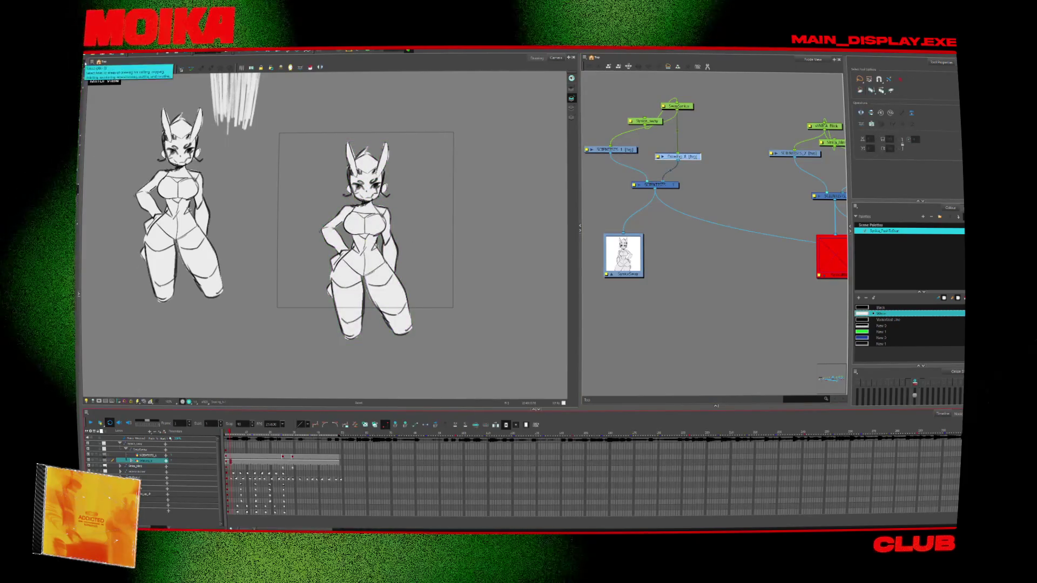
{"action": "left_click_drag", "start_coordinate": [361, 278], "coordinate": [425, 224]}
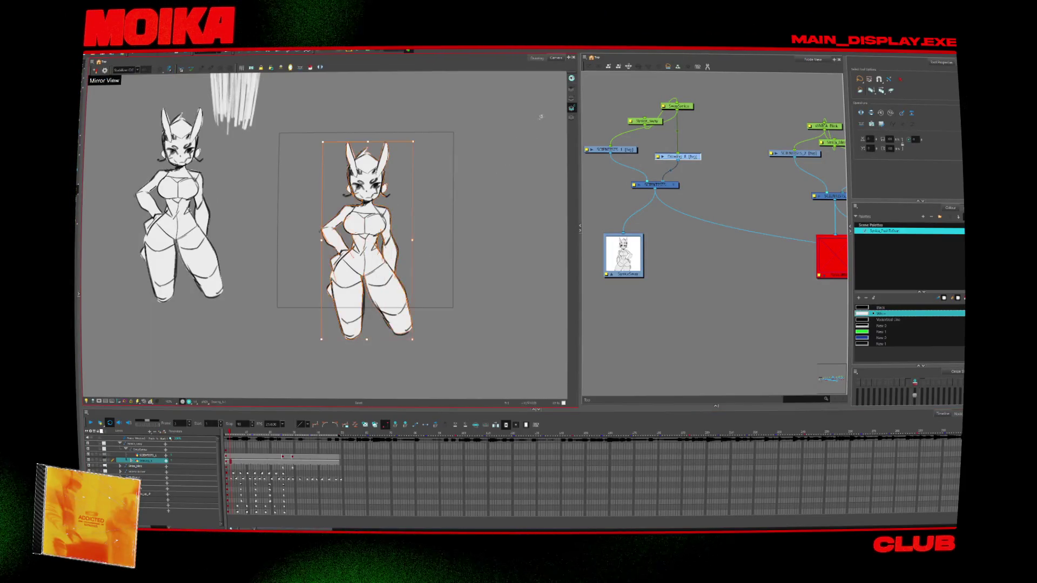
{"action": "key", "text": "Delete"}
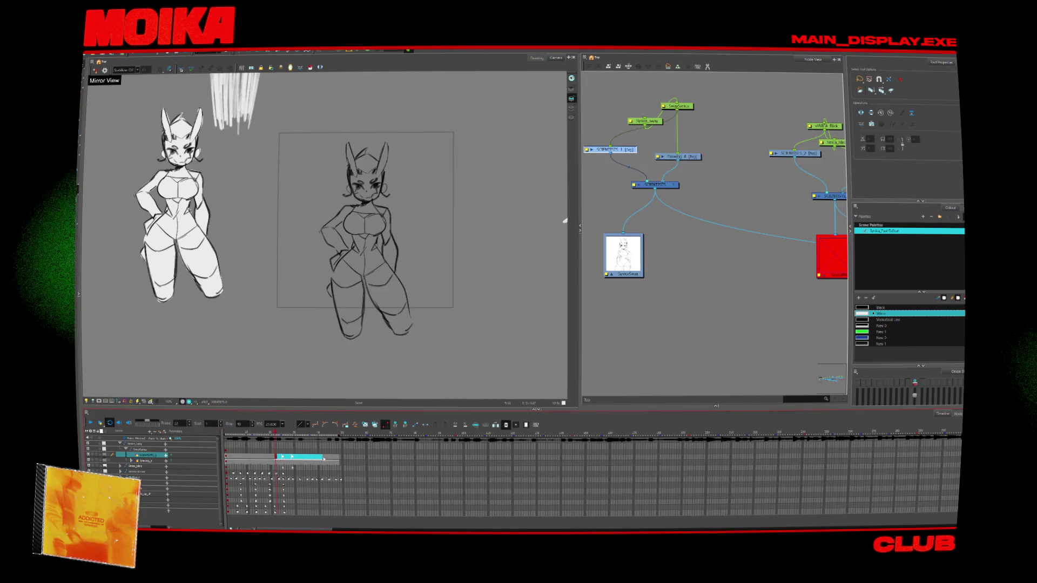
Step: Go to an earlier timeline frame and select the middle drawing's strokes on Drawing_8
{"action": "left_click_drag", "start_coordinate": [322, 459], "coordinate": [339, 458]}
{"action": "left_click", "coordinate": [256, 456]}
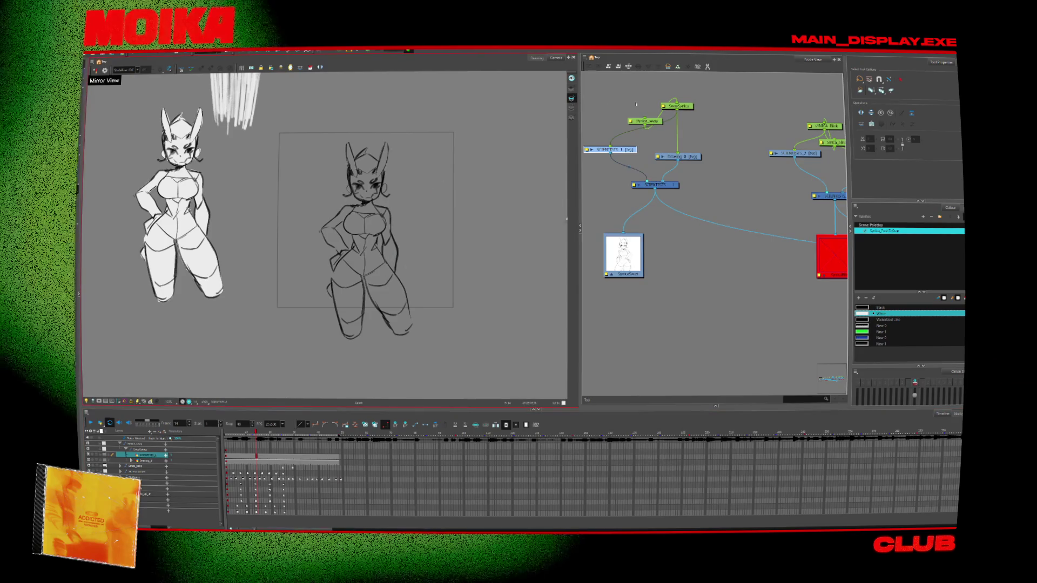
{"action": "left_click_drag", "start_coordinate": [394, 277], "coordinate": [422, 267]}
{"action": "left_click", "coordinate": [230, 456]}
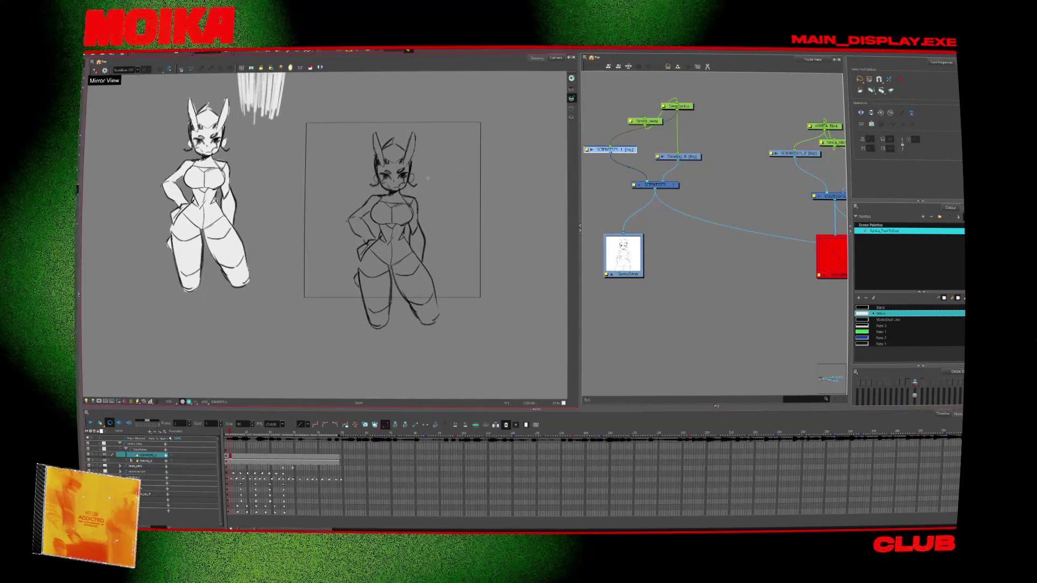
{"action": "left_click", "coordinate": [376, 276]}
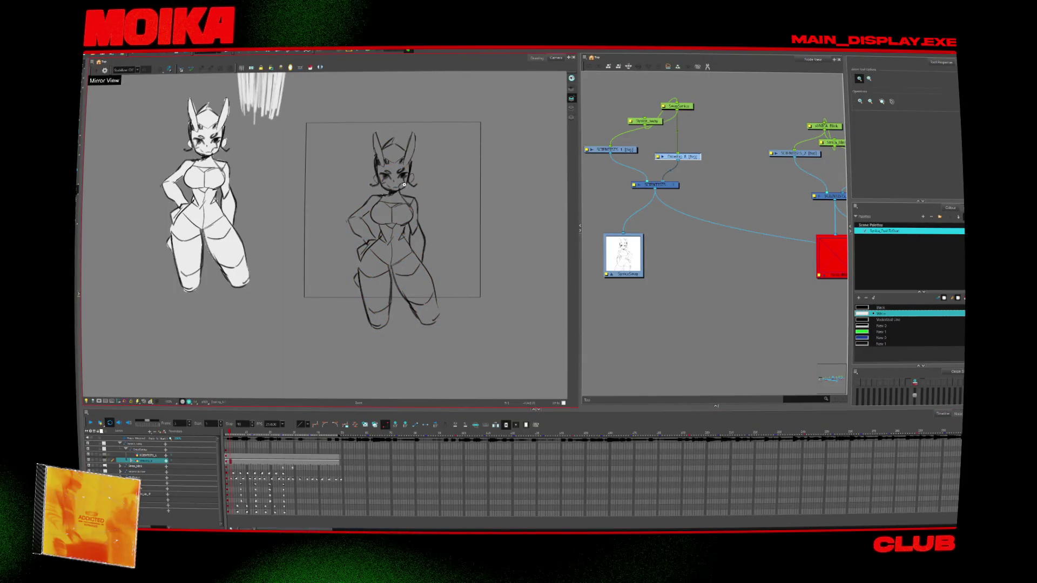
{"action": "scroll", "coordinate": [404, 183], "scroll_direction": "up", "scroll_amount": 2}
{"action": "key", "text": "alt+b"}
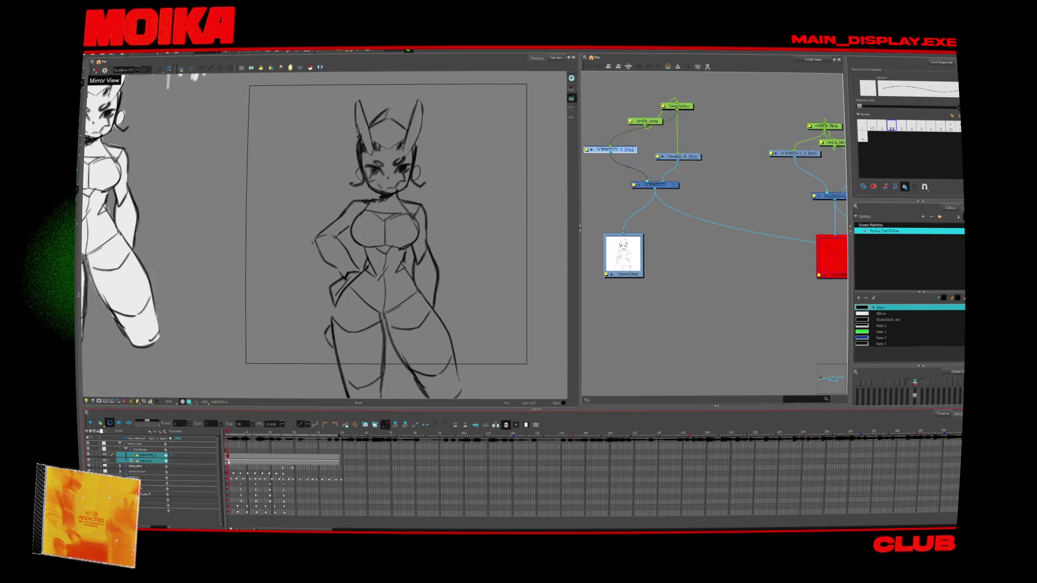
{"action": "key", "text": "Delete"}
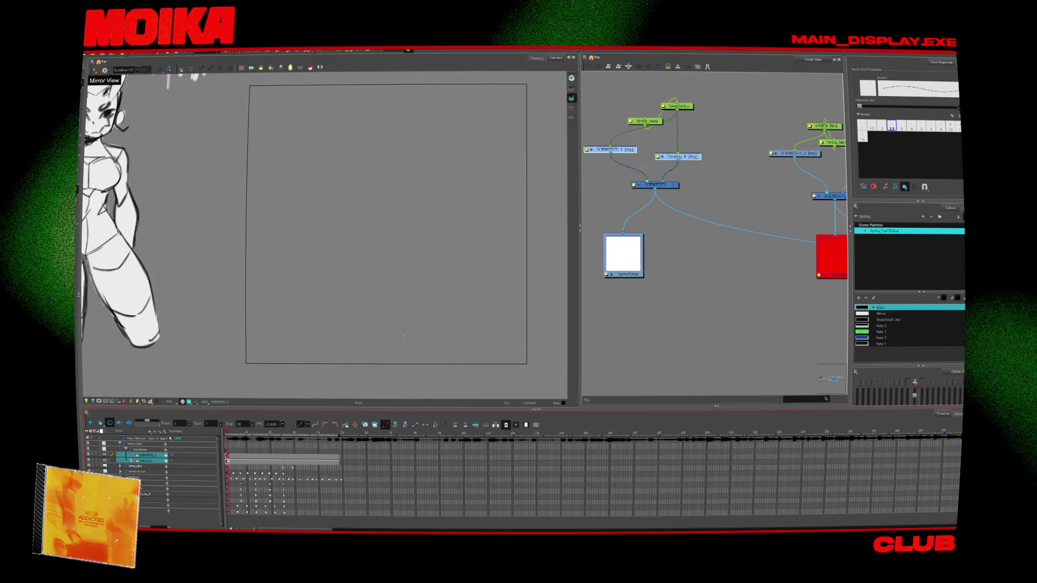
{"action": "key", "text": "ctrl+z"}
{"action": "key", "text": "ctrl+shift+z"}
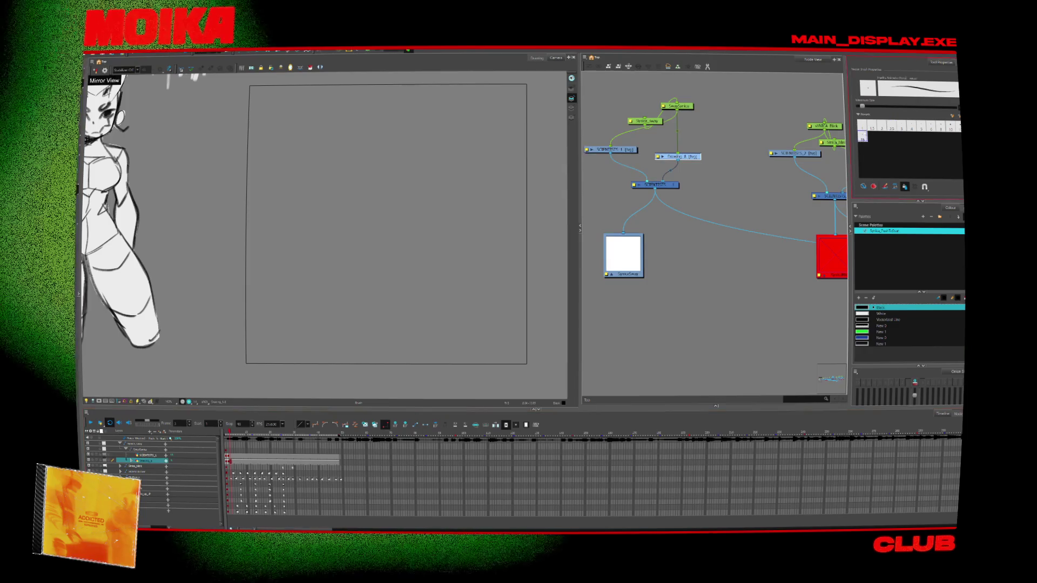
{"action": "key", "text": "ctrl+z"}
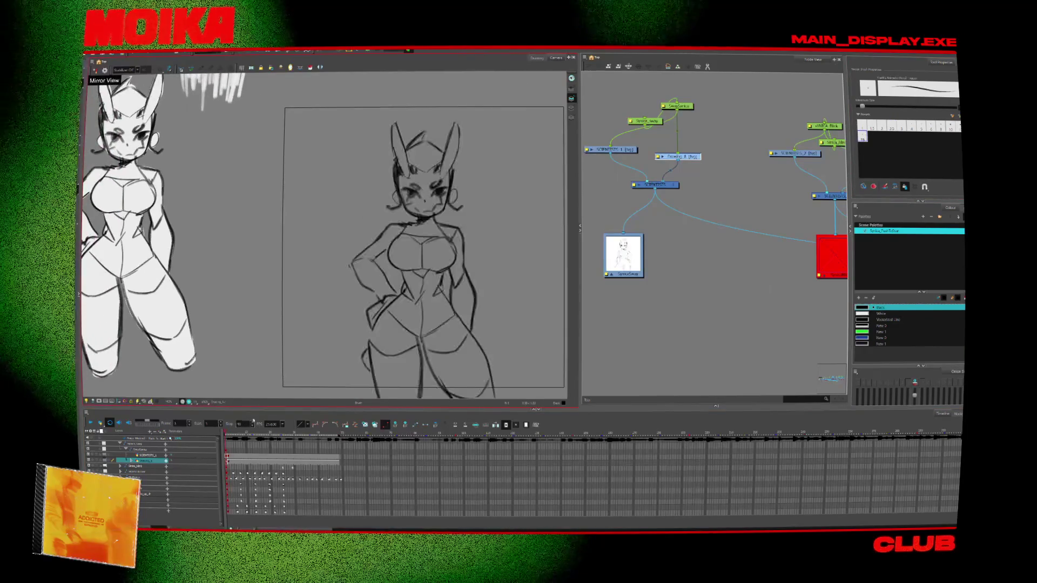
{"action": "key", "text": "ctrl+shift+z"}
{"action": "key", "text": "ctrl+z"}
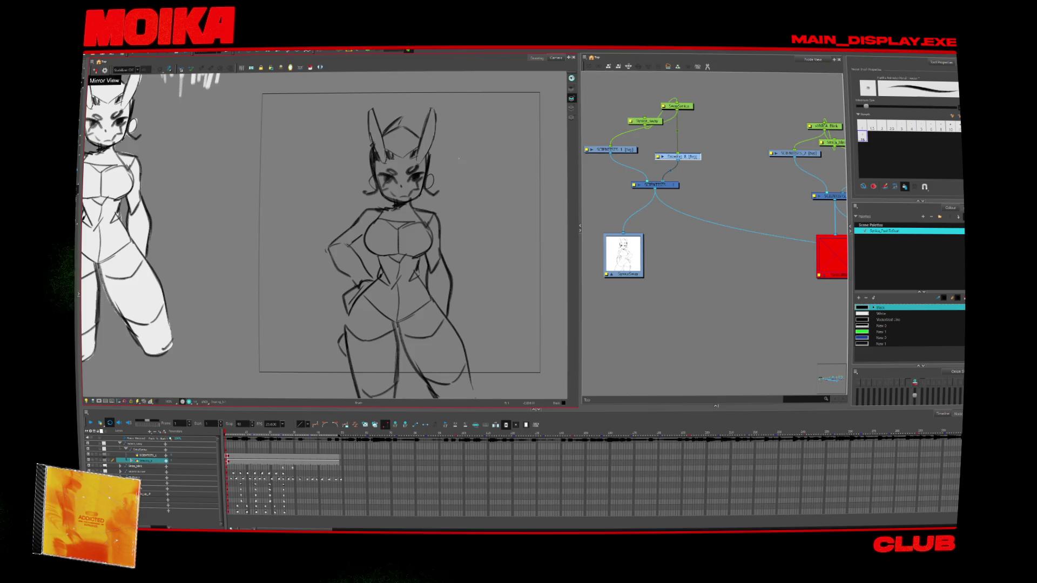
{"action": "key", "text": "ctrl+shift+z"}
{"action": "key", "text": "ctrl+z"}
{"action": "key", "text": "ctrl+shift+z"}
{"action": "key", "text": "ctrl+z"}
{"action": "key", "text": "ctrl+shift+z"}
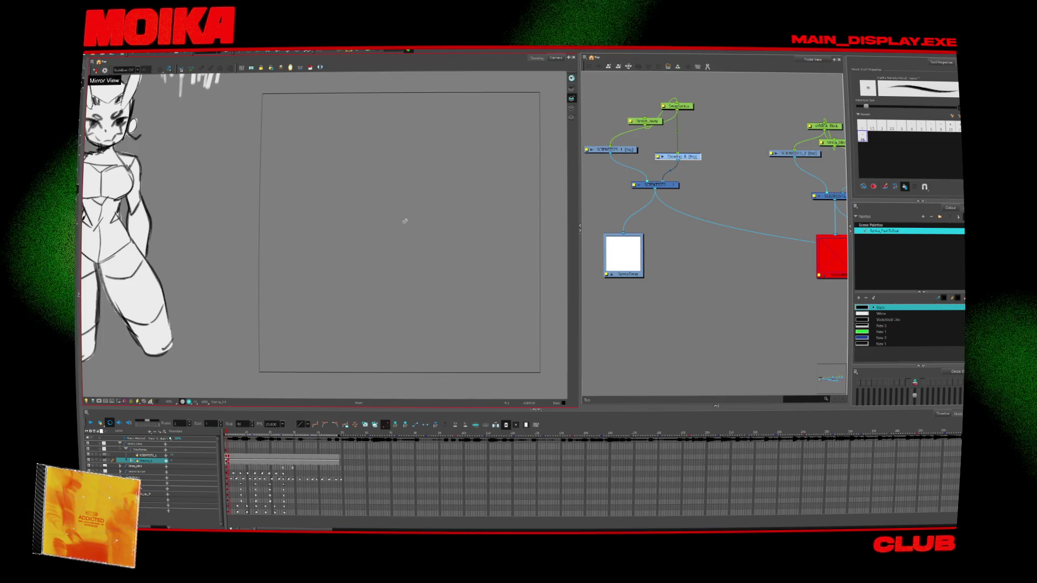
{"action": "key", "text": "ctrl+z"}
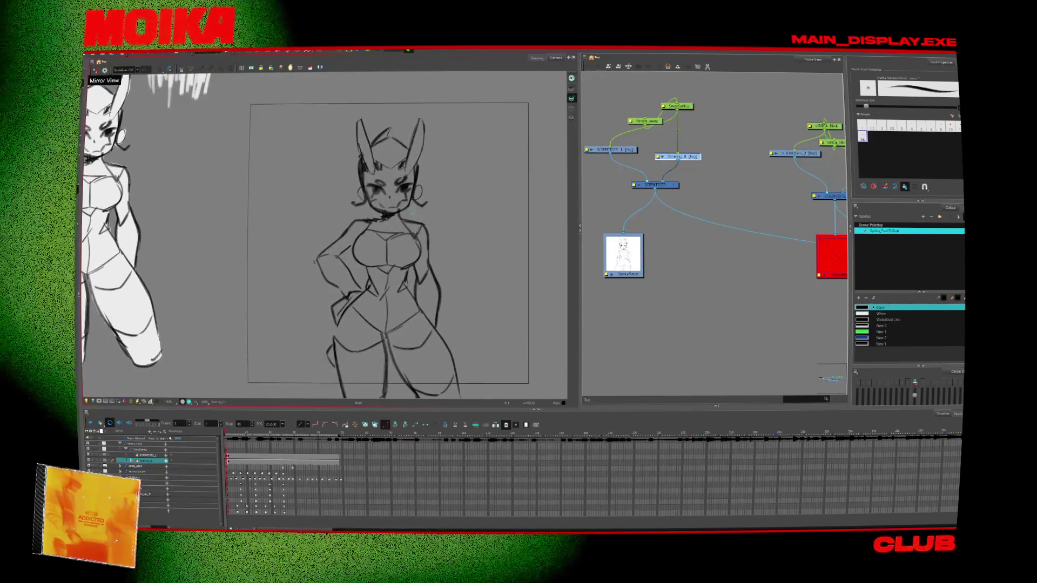
{"action": "key", "text": "Delete"}
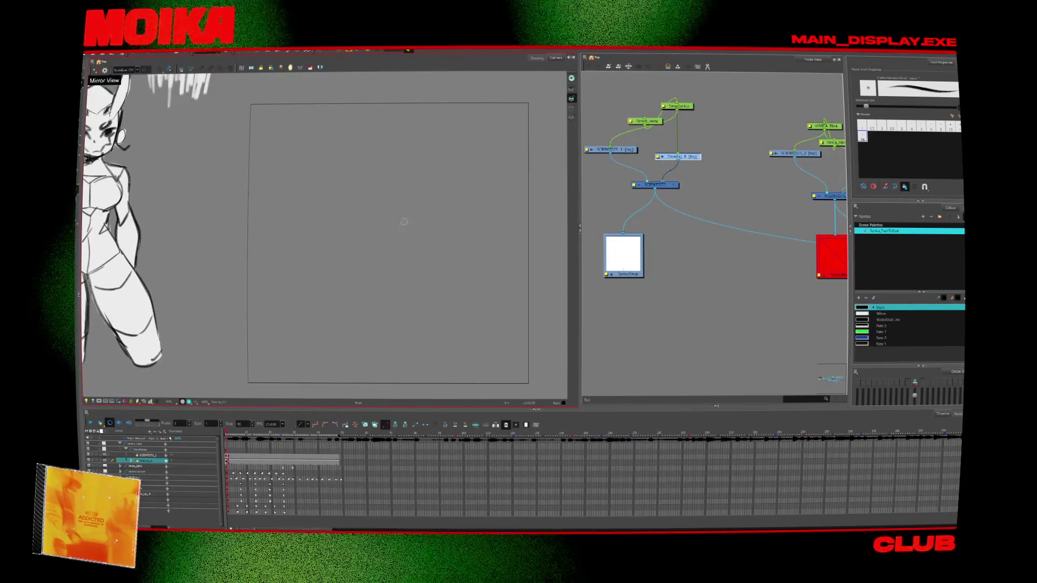
{"action": "key", "text": "ctrl+z"}
{"action": "key", "text": "Delete"}
Step: Step through undo history to bring back the full character sketch
{"action": "left_click_drag", "start_coordinate": [394, 225], "coordinate": [396, 226]}
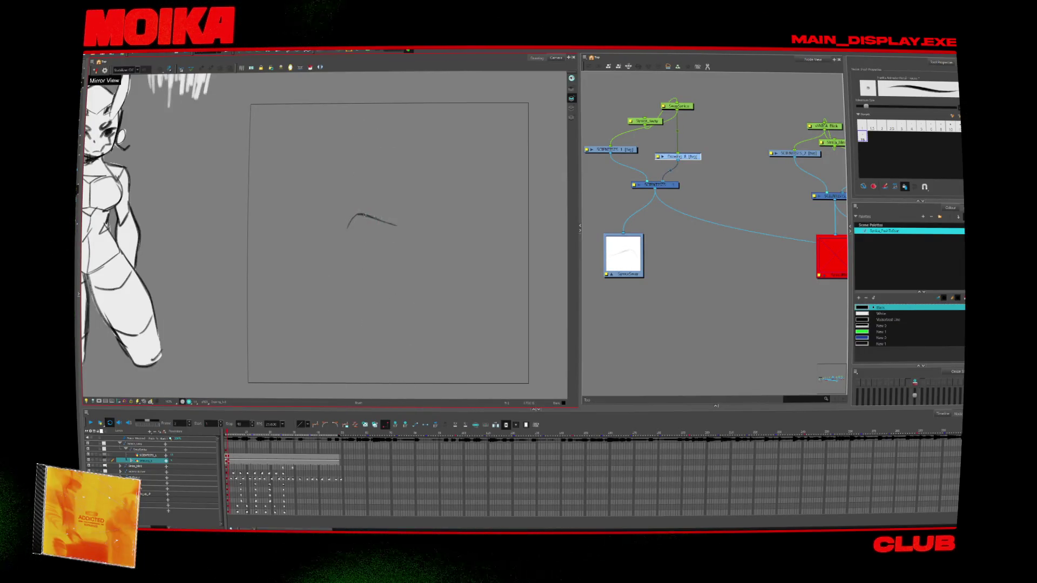
{"action": "key", "text": "ctrl+z"}
{"action": "key", "text": "ctrl+shift+z"}
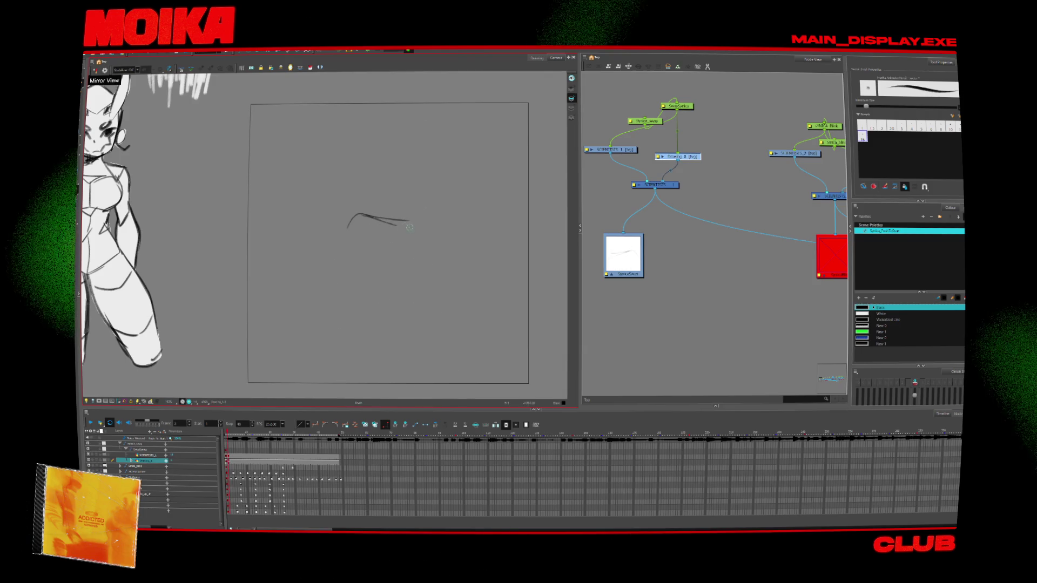
{"action": "key", "text": "ctrl+z"}
{"action": "key", "text": "ctrl+shift+z"}
{"action": "key", "text": "ctrl+a"}
{"action": "key", "text": "ctrl+z"}
Step: Copy the head strokes alone onto frame 2
{"action": "left_click_drag", "start_coordinate": [445, 179], "coordinate": [480, 146]}
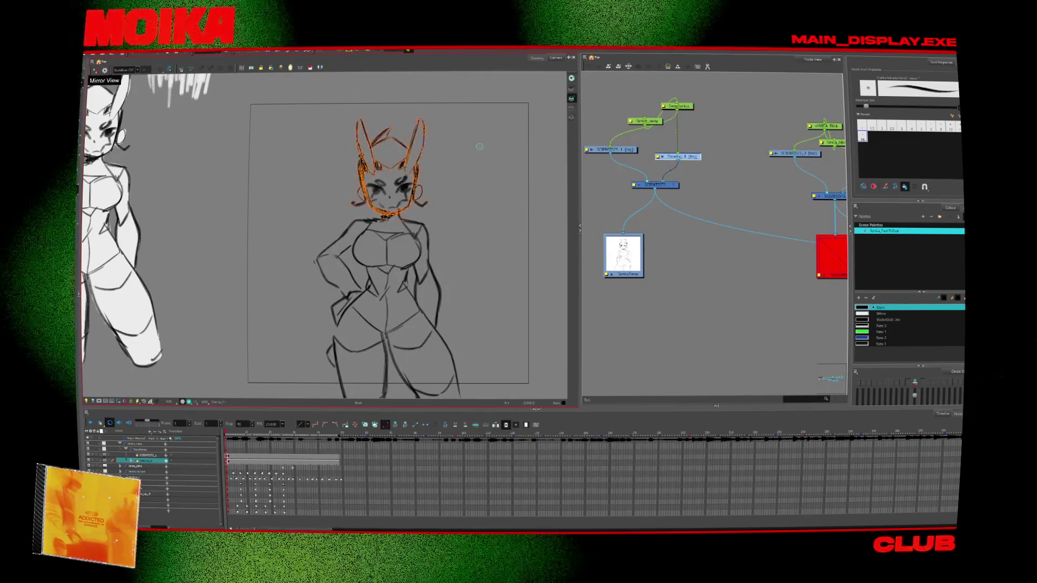
{"action": "key", "text": "ctrl+c"}
{"action": "key", "text": "period"}
{"action": "key", "text": "ctrl+v"}
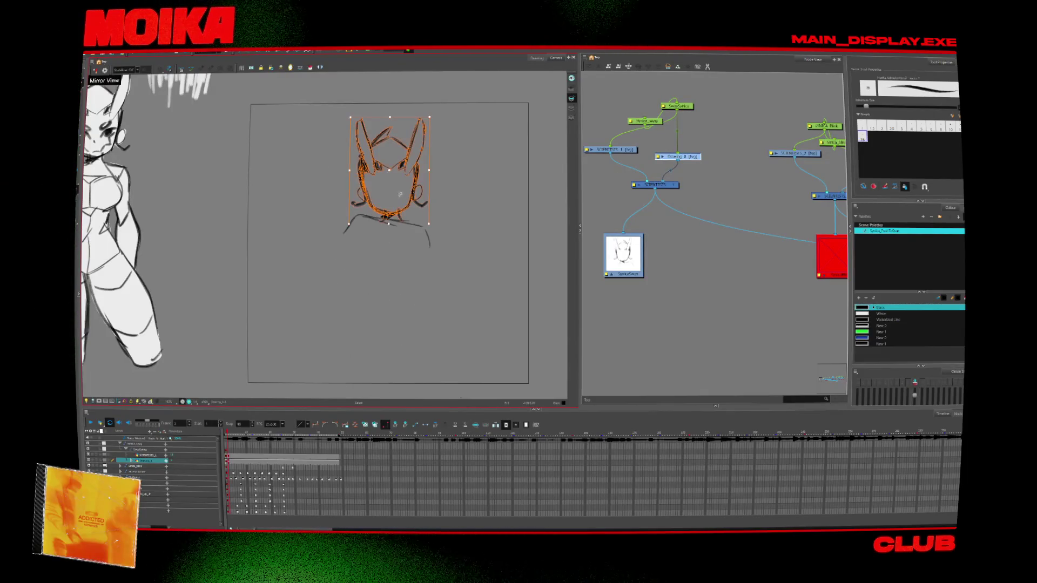
{"action": "key", "text": "alt+b"}
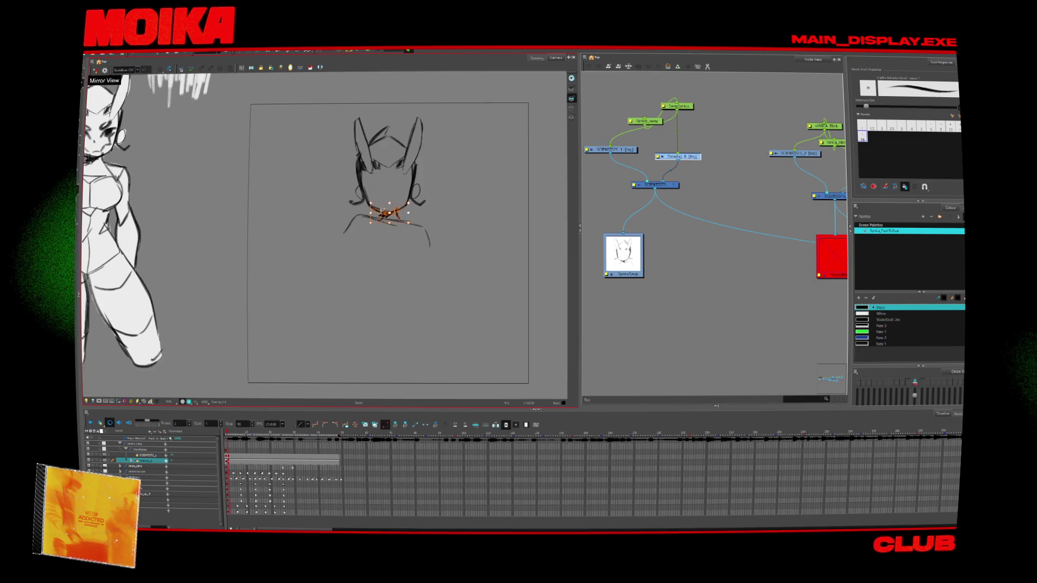
Step: Try a chin line under the head, undo it, then check frames 14 and 25
{"action": "left_click_drag", "start_coordinate": [370, 207], "coordinate": [411, 207]}
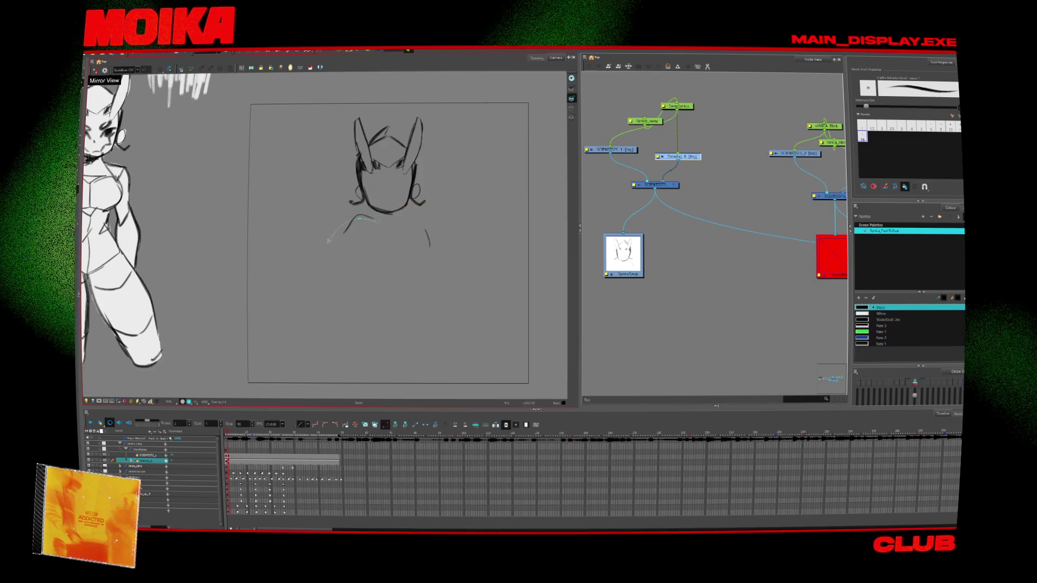
{"action": "key", "text": "ctrl+z"}
{"action": "key", "text": "ctrl+z"}
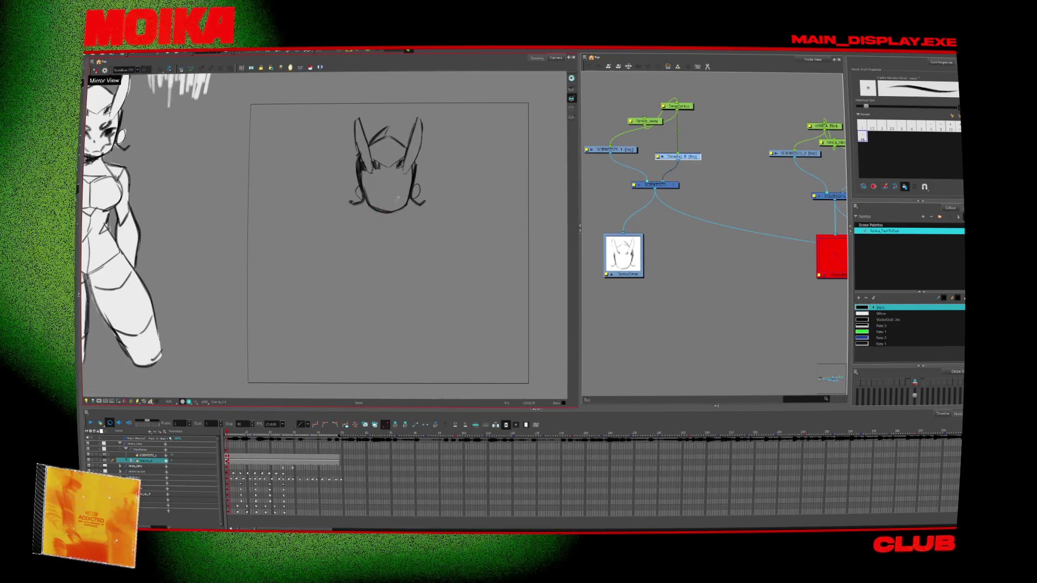
{"action": "left_click_drag", "start_coordinate": [388, 246], "coordinate": [356, 237]}
{"action": "key", "text": "alt+b"}
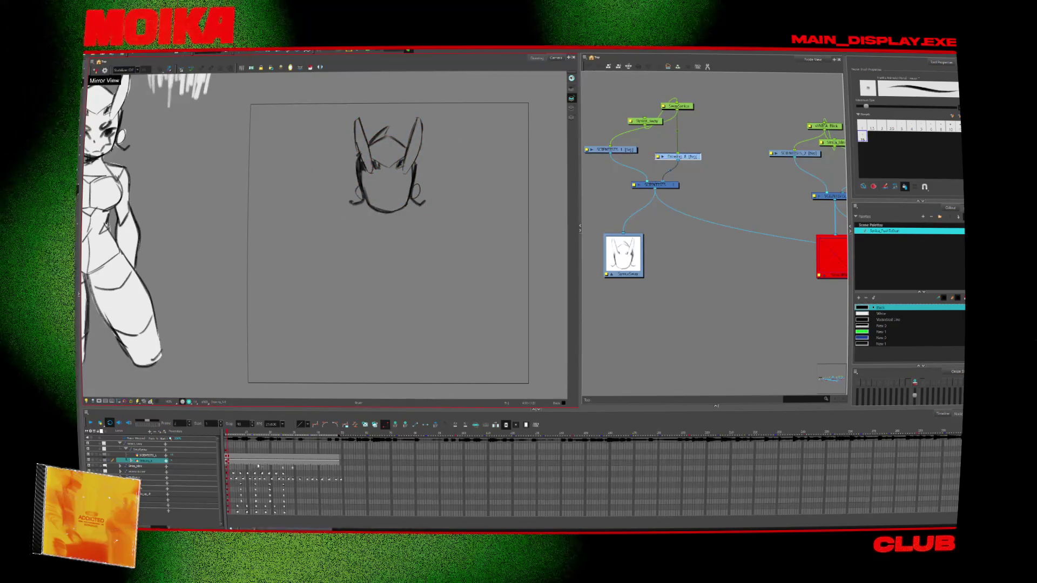
{"action": "left_click", "coordinate": [257, 462]}
{"action": "left_click", "coordinate": [282, 462]}
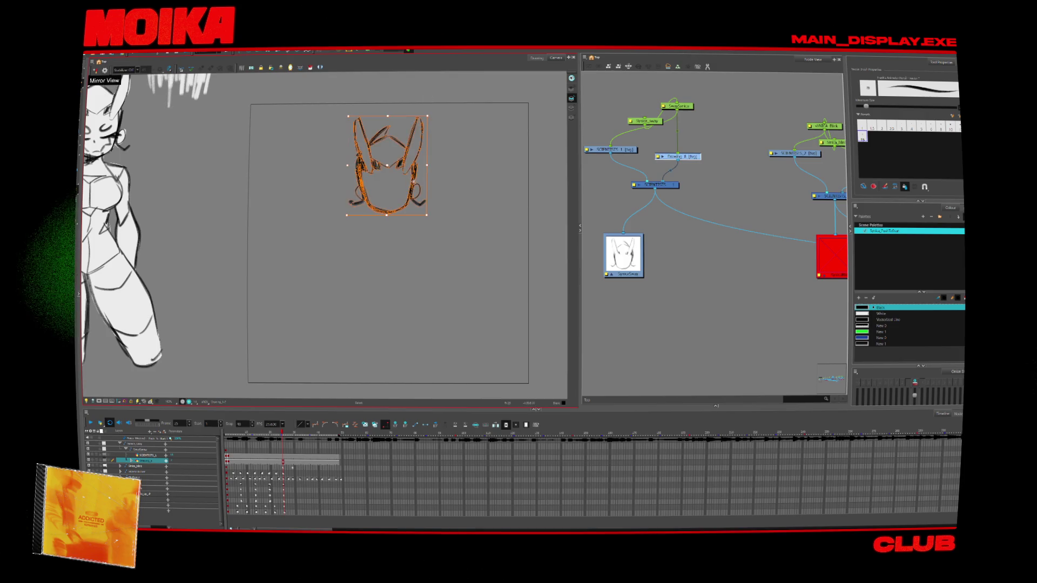
{"action": "key", "text": "alt+b"}
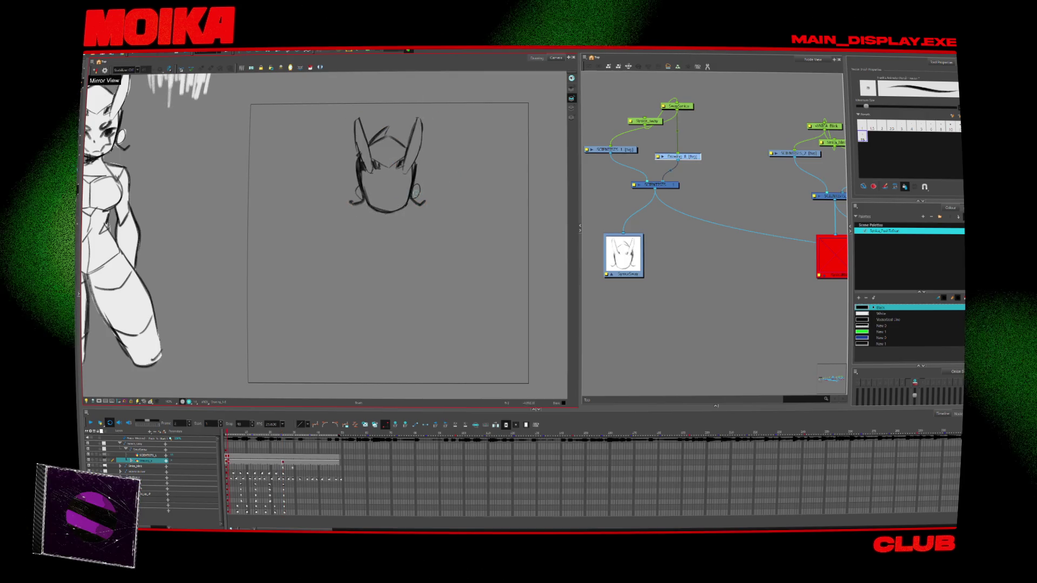
Step: Shift the head drawing slightly right and up, then return to the frame 13 head
{"action": "key", "text": "ctrl+a"}
{"action": "left_click_drag", "start_coordinate": [426, 195], "coordinate": [437, 192]}
{"action": "key", "text": "alt+b"}
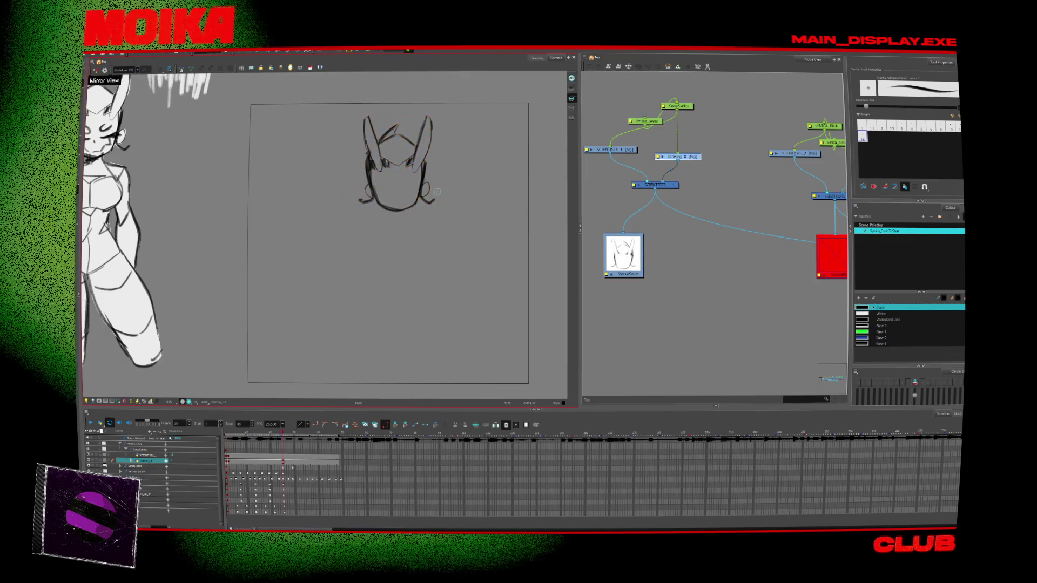
{"action": "key", "text": "f"}
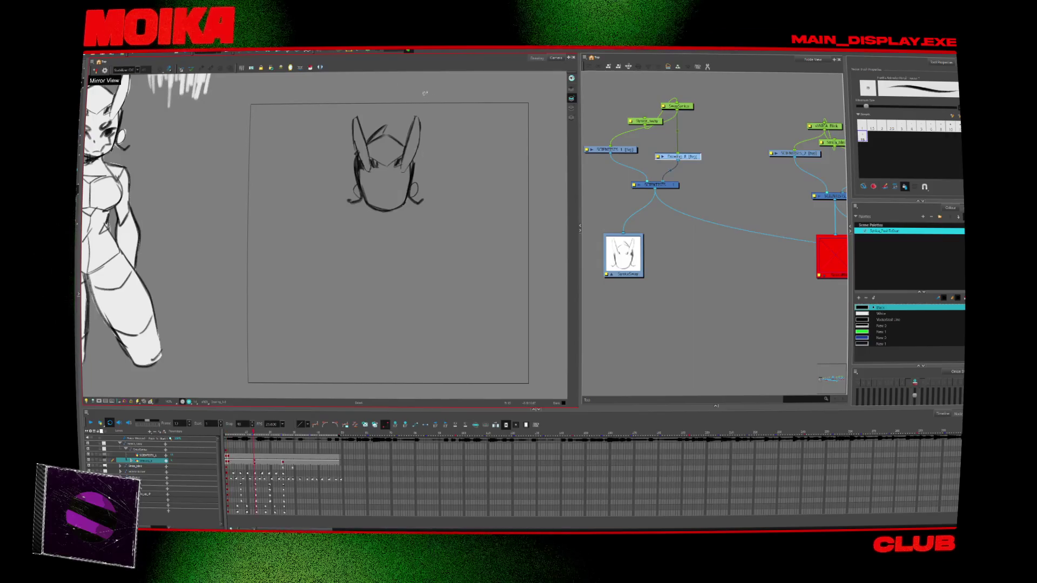
{"action": "key", "text": "alt+b"}
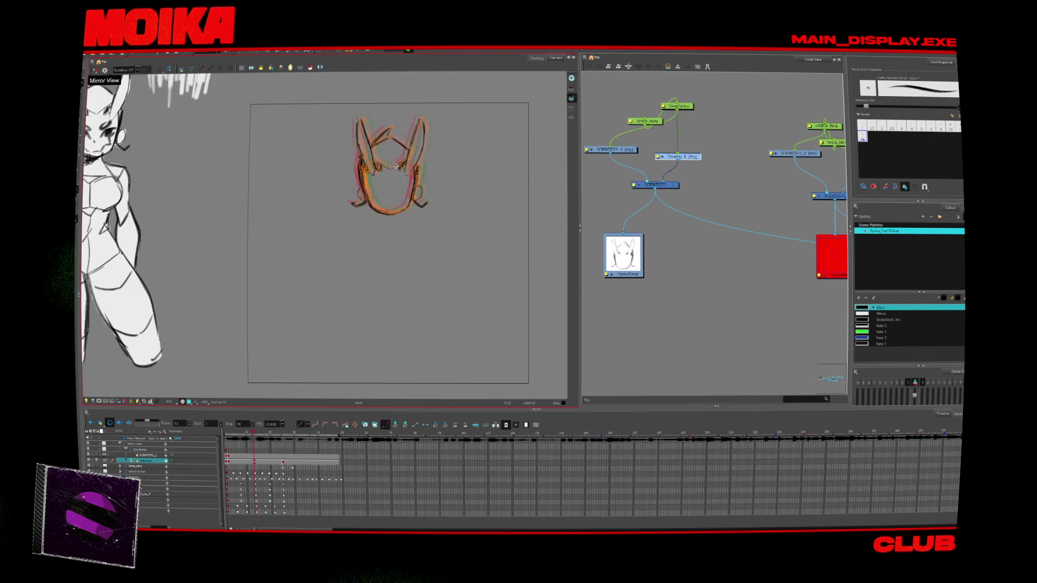
{"action": "key", "text": "Escape"}
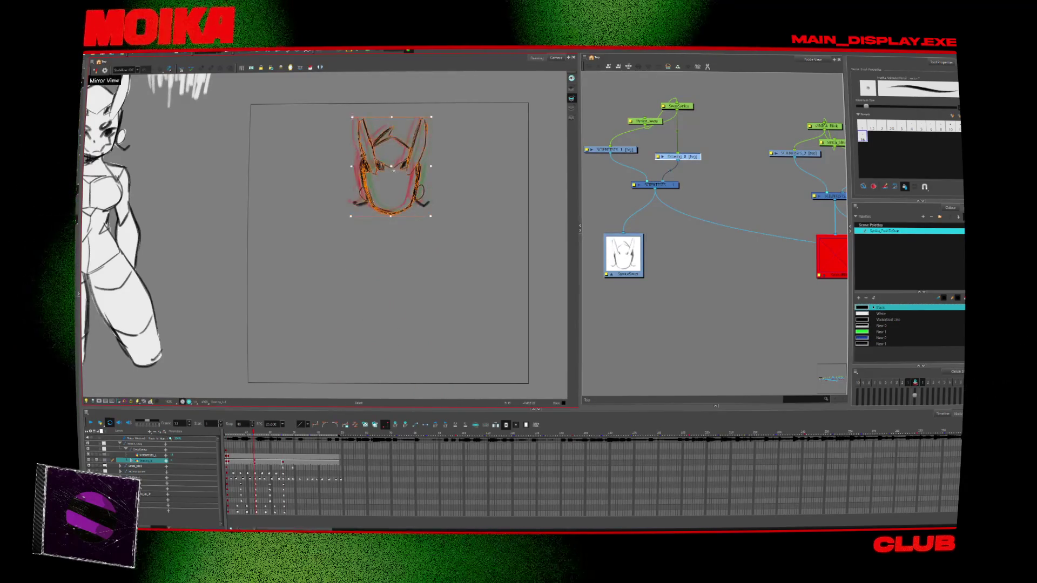
{"action": "key", "text": "alt+b"}
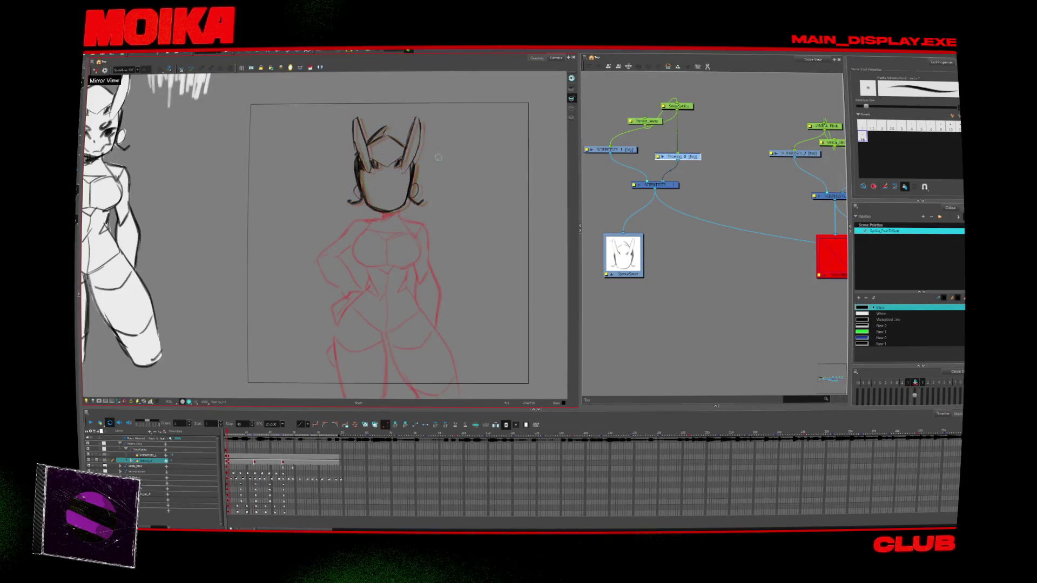
Step: Hide the Node View so the Camera view fills the window's width
{"action": "scroll", "coordinate": [398, 245], "scroll_direction": "down", "scroll_amount": 3}
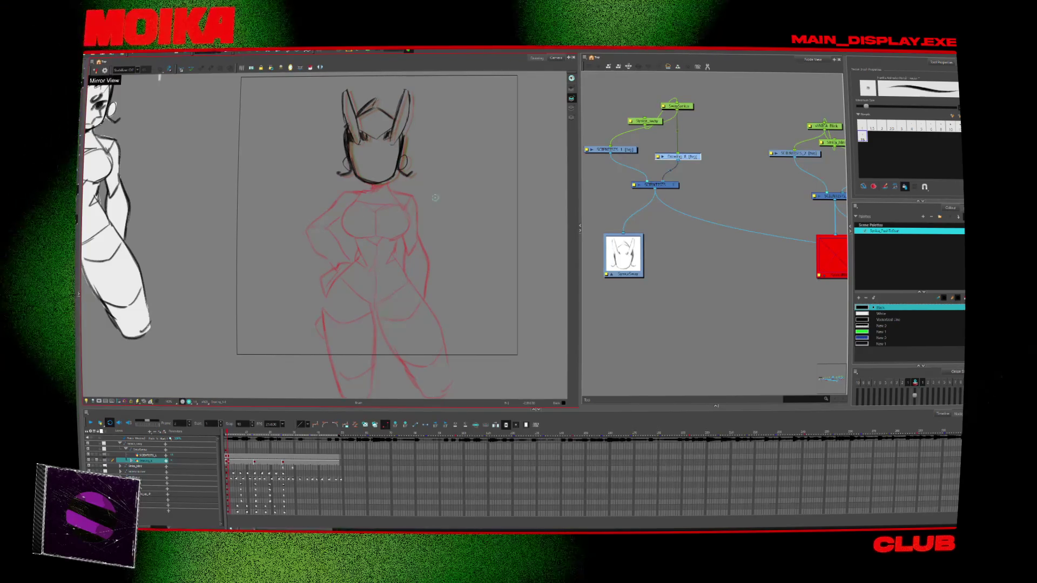
{"action": "key", "text": "grave"}
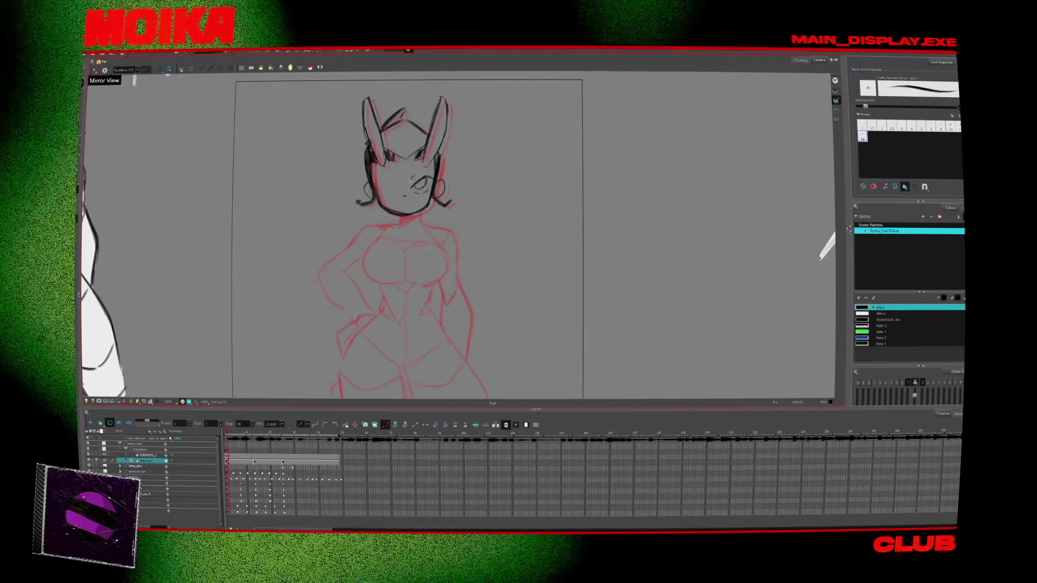
Step: Flip the Camera view to a mirrored view and back to check the face, then recentre the character
{"action": "left_click", "coordinate": [97, 70]}
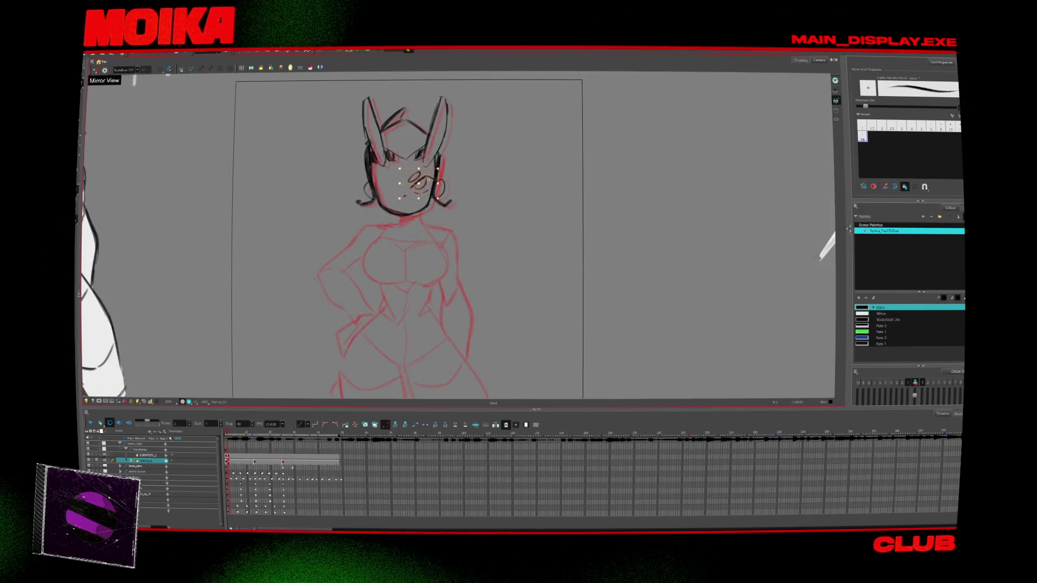
{"action": "key", "text": "4"}
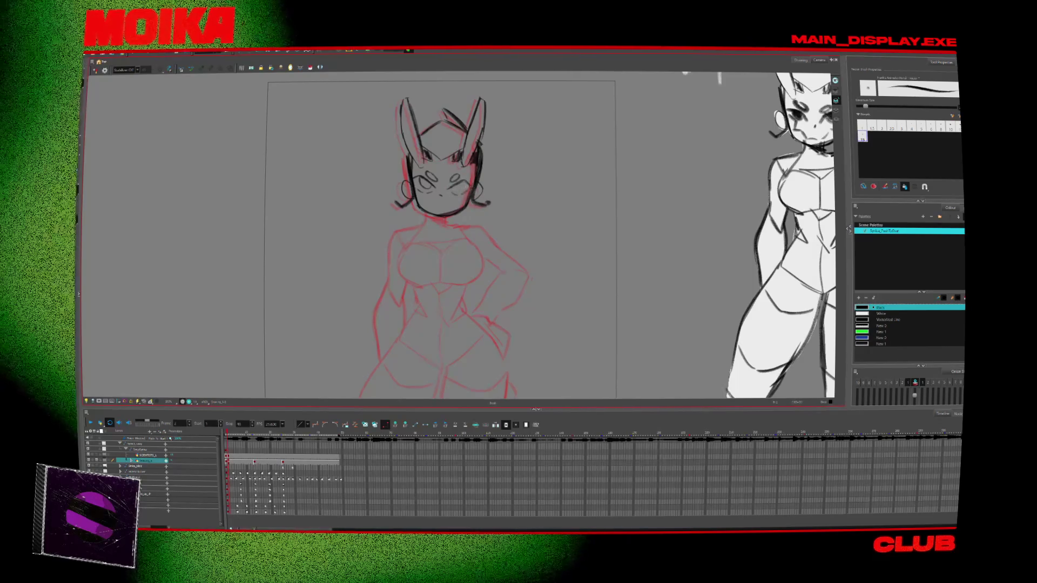
{"action": "key", "text": "4"}
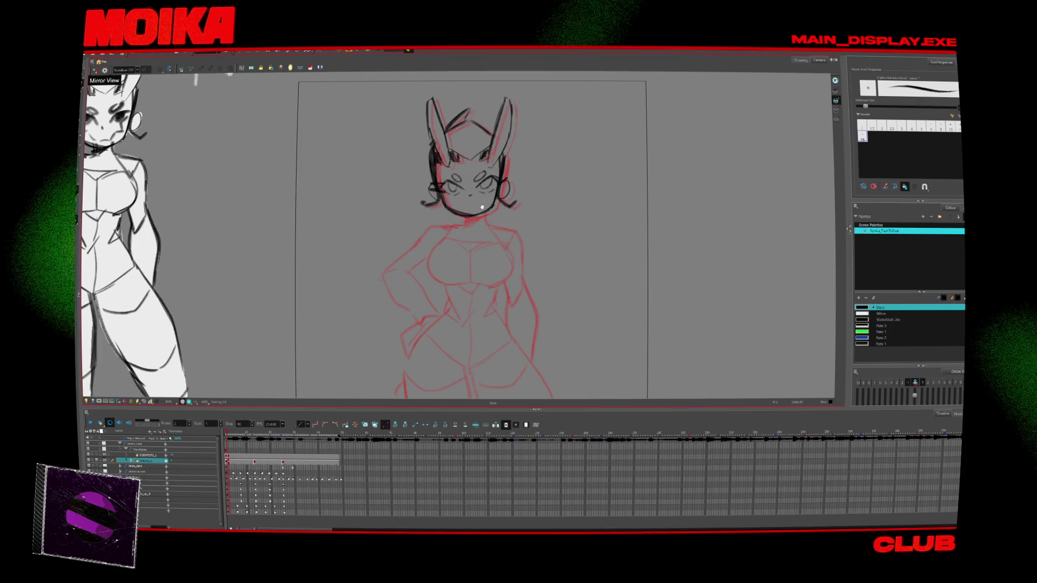
{"action": "left_click_drag", "start_coordinate": [472, 240], "coordinate": [404, 255]}
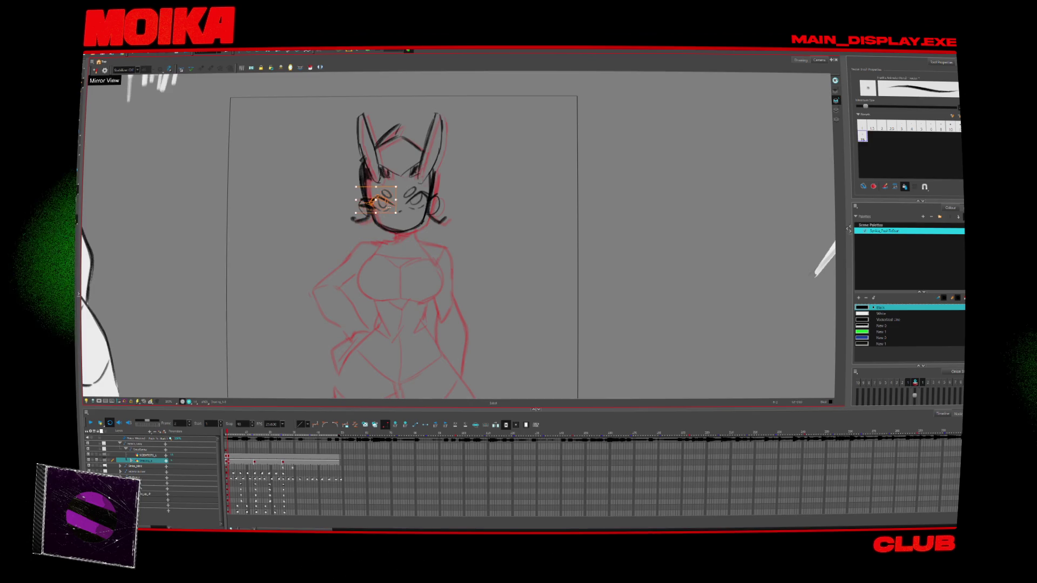
Step: Nudge and rotate the left eye strokes and draw a small mouth on the chin
{"action": "left_click_drag", "start_coordinate": [396, 200], "coordinate": [392, 204]}
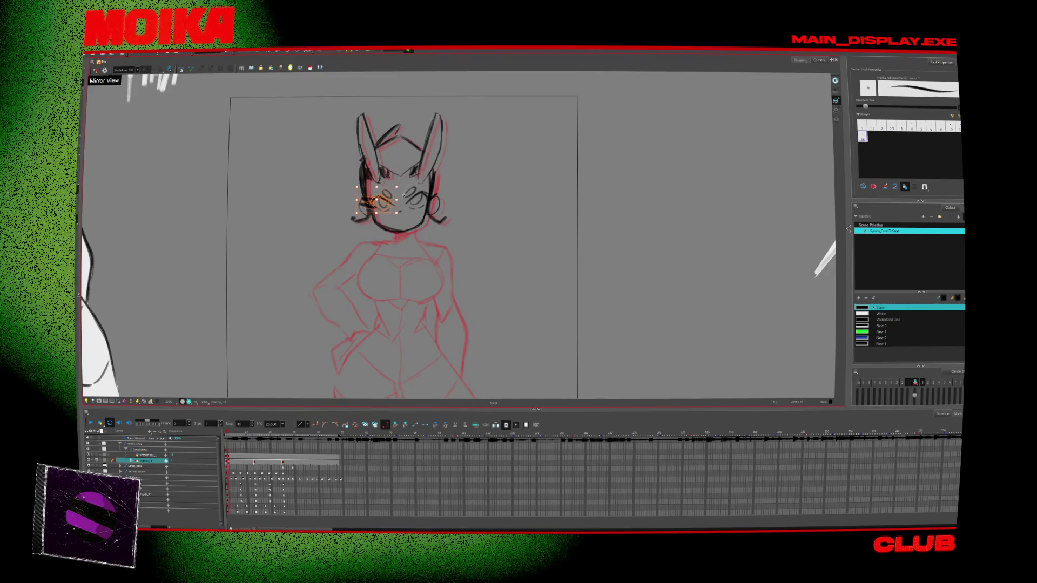
{"action": "left_click_drag", "start_coordinate": [397, 216], "coordinate": [455, 184]}
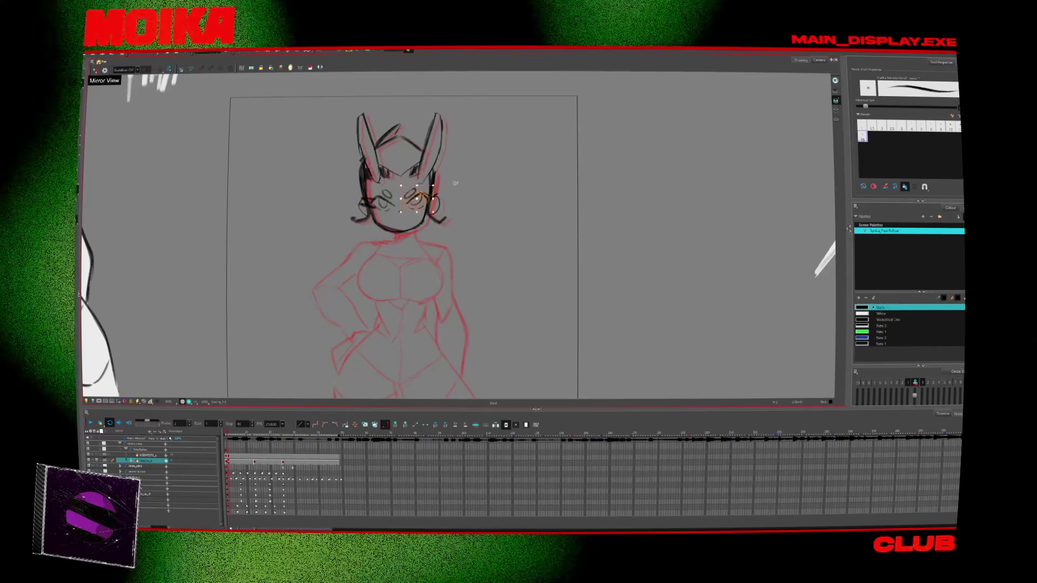
{"action": "left_click", "coordinate": [455, 184]}
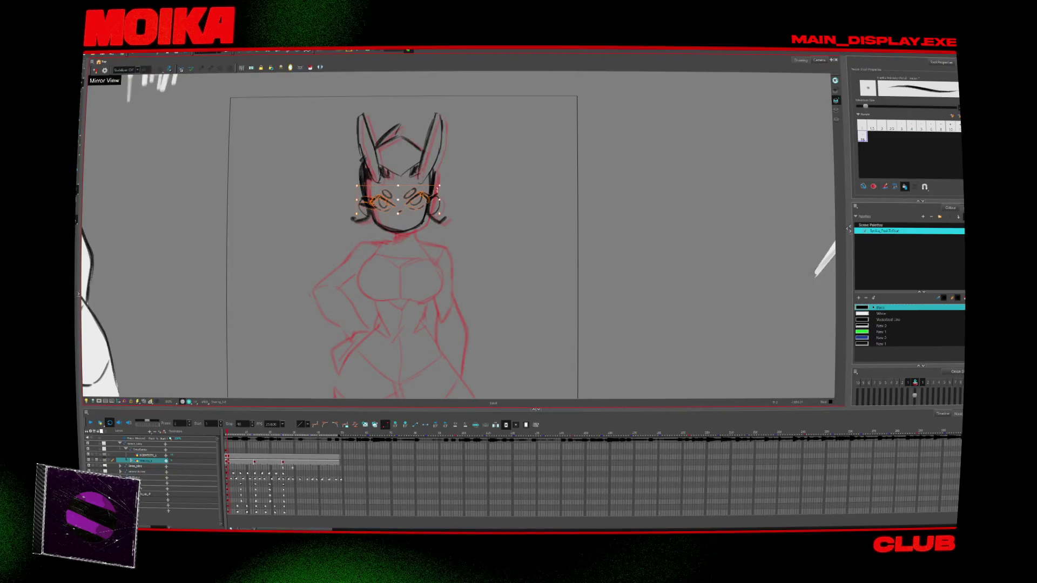
{"action": "left_click", "coordinate": [406, 203]}
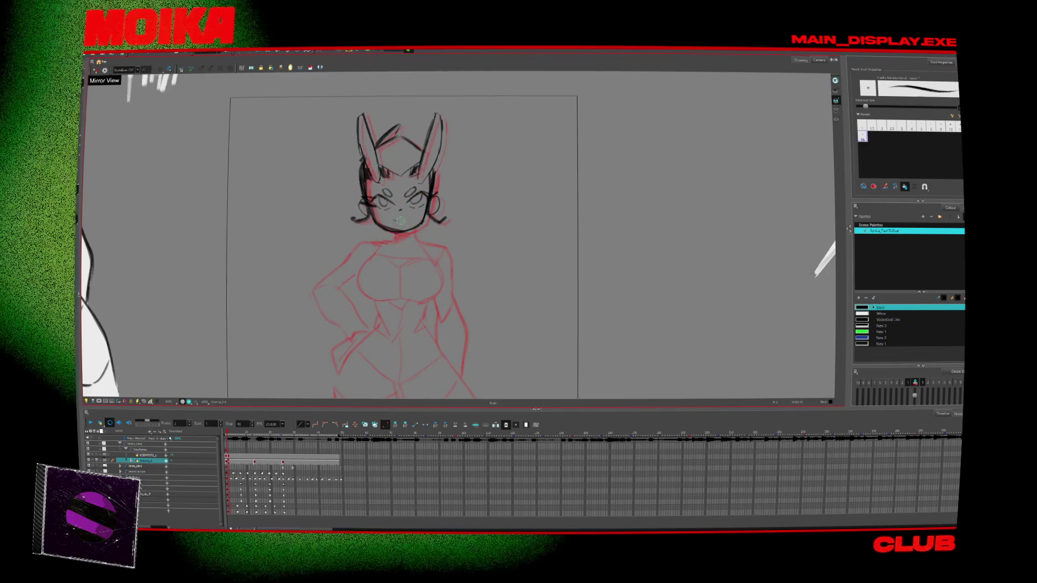
{"action": "left_click_drag", "start_coordinate": [395, 222], "coordinate": [404, 221]}
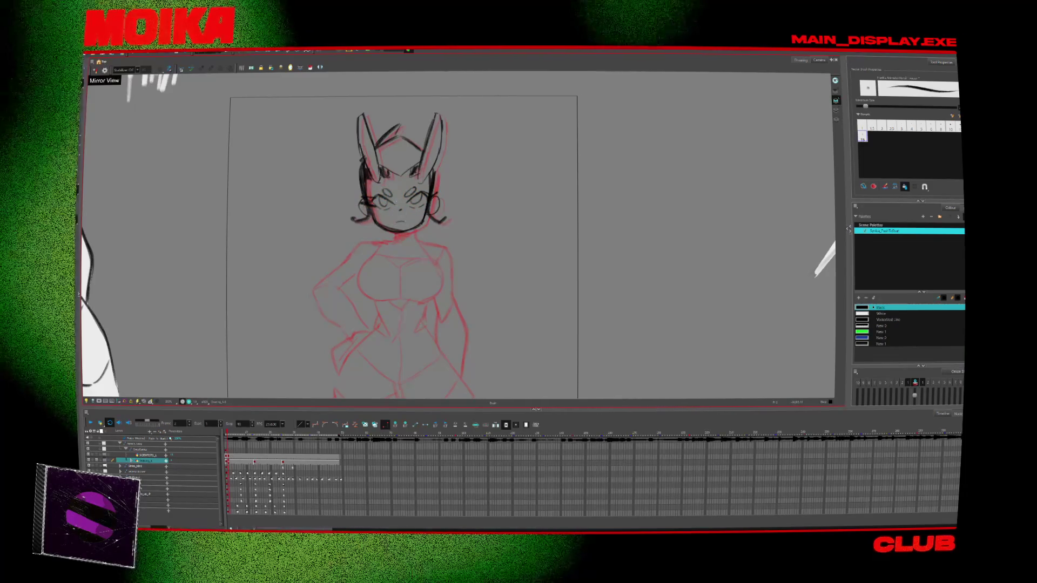
Step: Reselect the eye strokes and adjust the ear strokes
{"action": "left_click", "coordinate": [377, 199]}
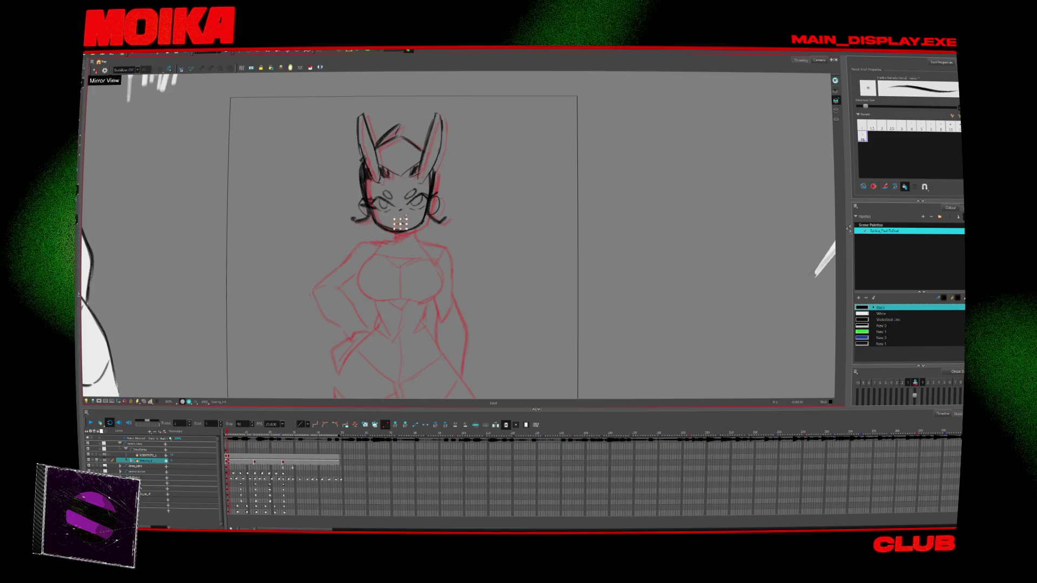
{"action": "left_click", "coordinate": [419, 200]}
{"action": "key", "text": "Escape"}
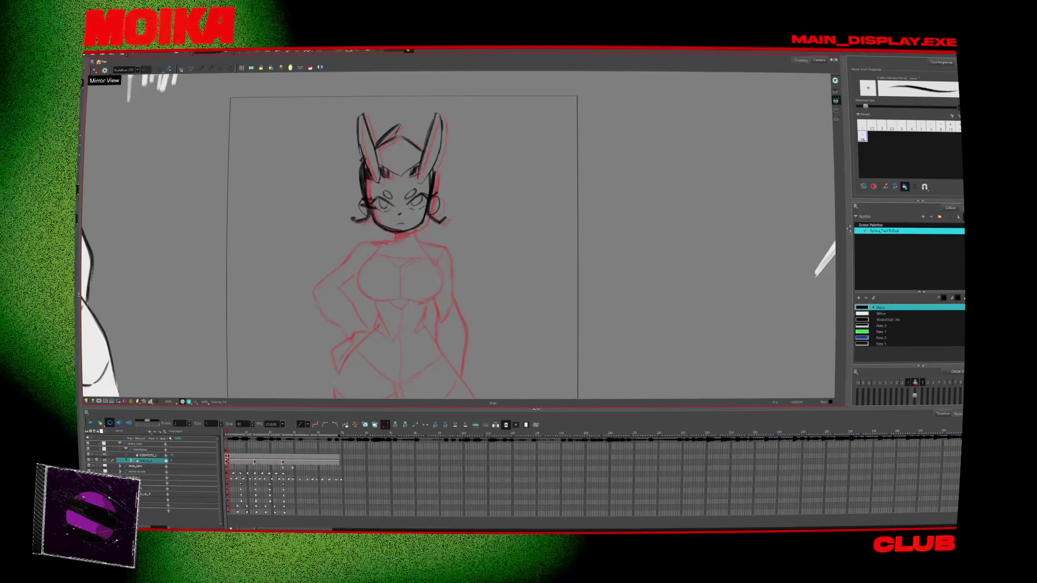
{"action": "left_click_drag", "start_coordinate": [428, 210], "coordinate": [413, 232]}
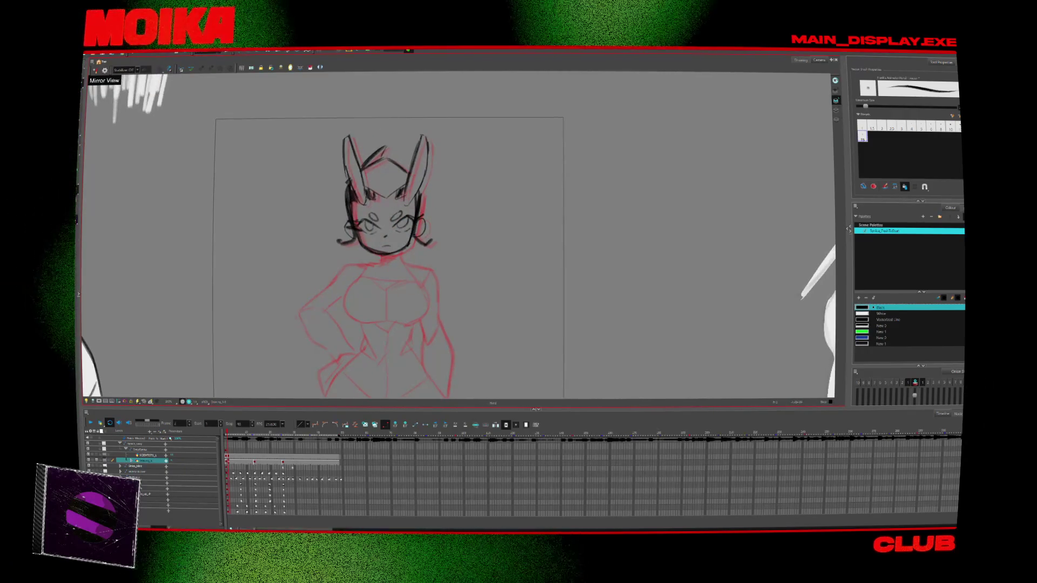
{"action": "left_click", "coordinate": [375, 185]}
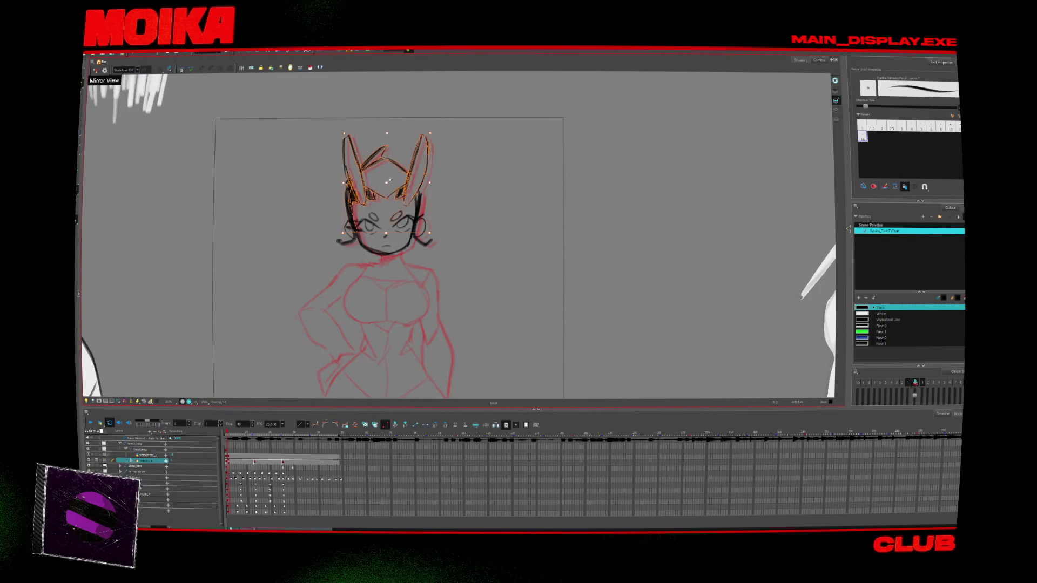
{"action": "left_click", "coordinate": [398, 212]}
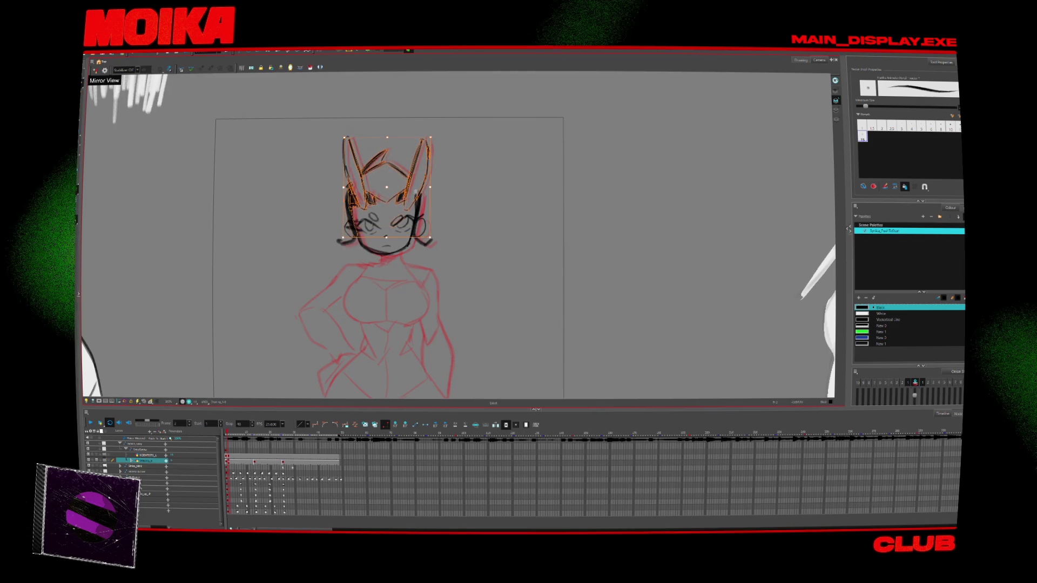
Step: Adjust the jaw and lower chin strokes and add a stroke along the head's top left
{"action": "left_click", "coordinate": [373, 219]}
{"action": "left_click", "coordinate": [385, 251]}
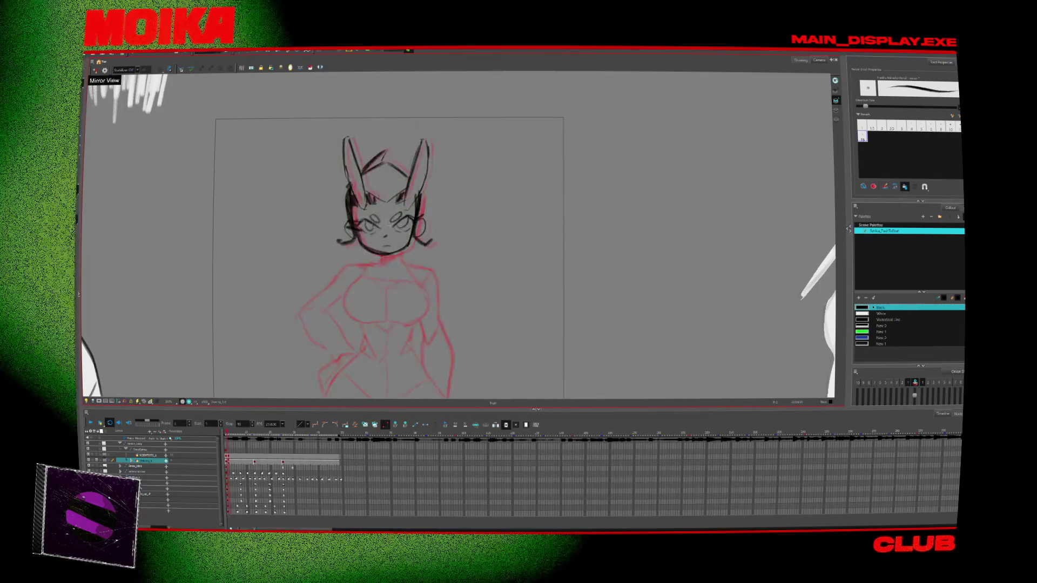
{"action": "left_click", "coordinate": [385, 255], "text": "shift"}
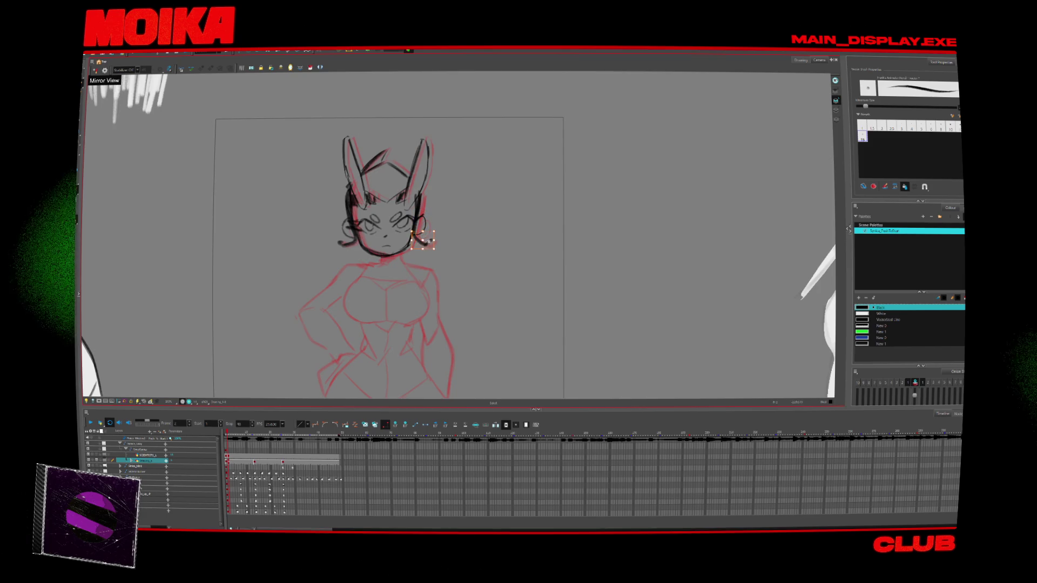
{"action": "left_click", "coordinate": [377, 208]}
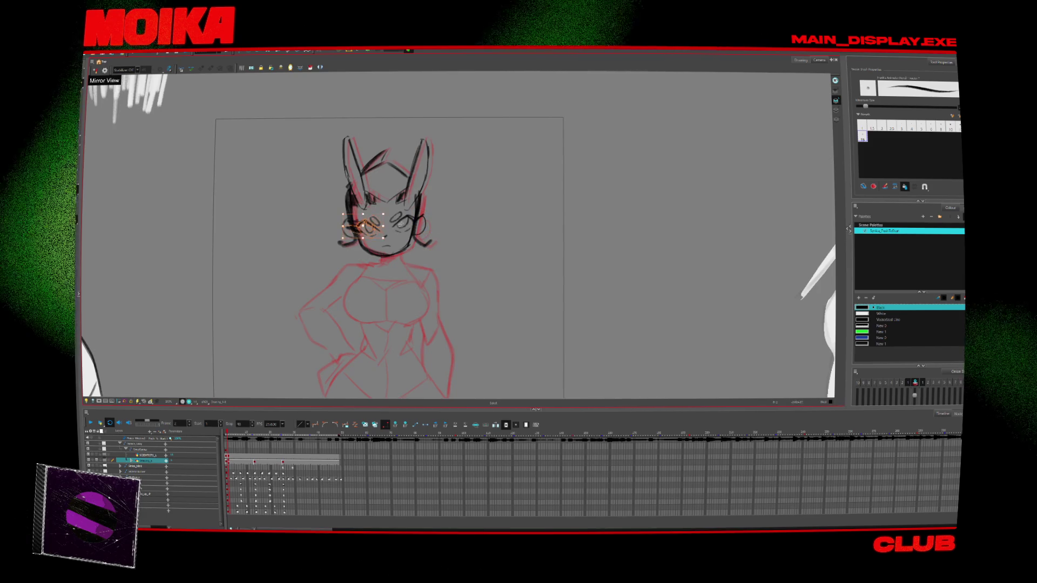
{"action": "left_click", "coordinate": [366, 238]}
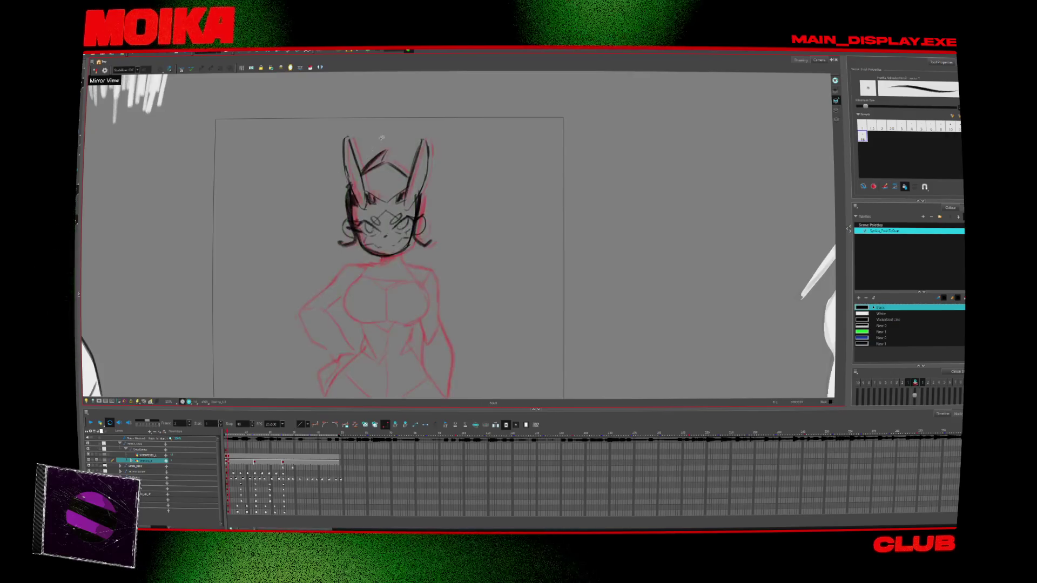
{"action": "left_click_drag", "start_coordinate": [363, 172], "coordinate": [386, 152]}
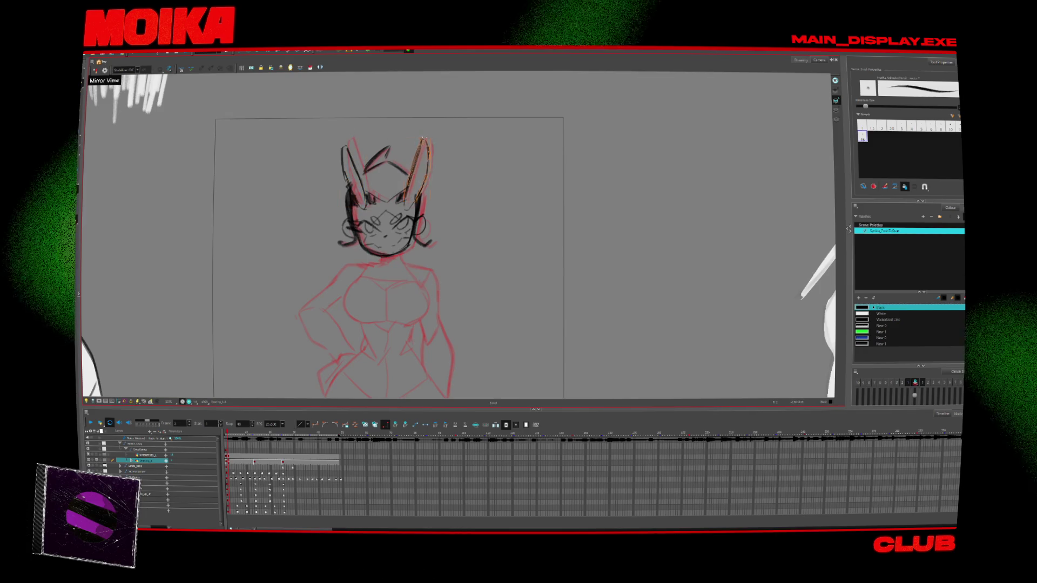
{"action": "key", "text": "g"}
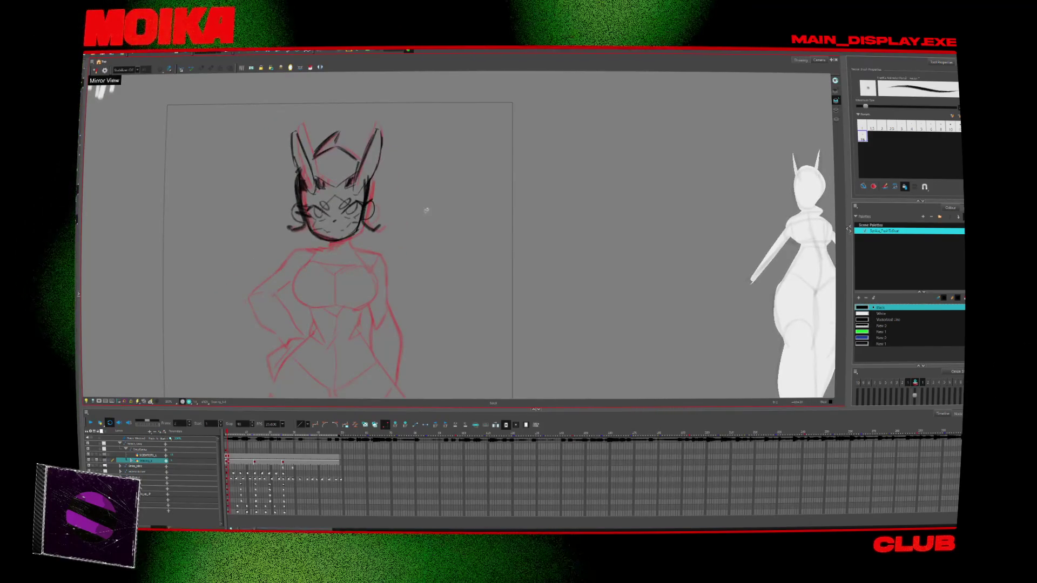
Step: Paste the head onto the key drawings around frames 13 and 25 and select its strokes
{"action": "left_click_drag", "start_coordinate": [428, 209], "coordinate": [474, 208]}
{"action": "key", "text": "ctrl+a"}
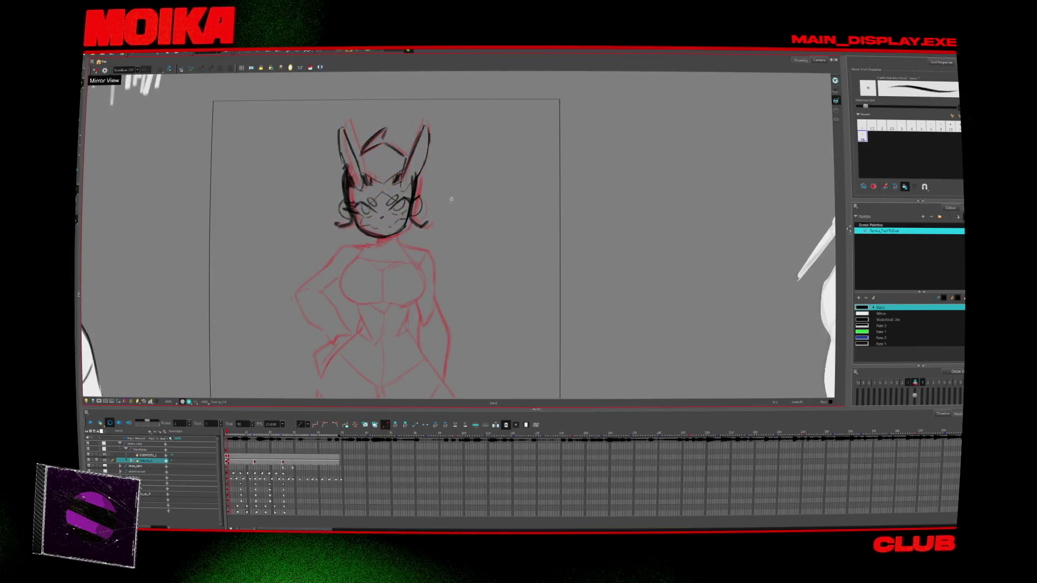
{"action": "key", "text": "g"}
{"action": "key", "text": "ctrl+v"}
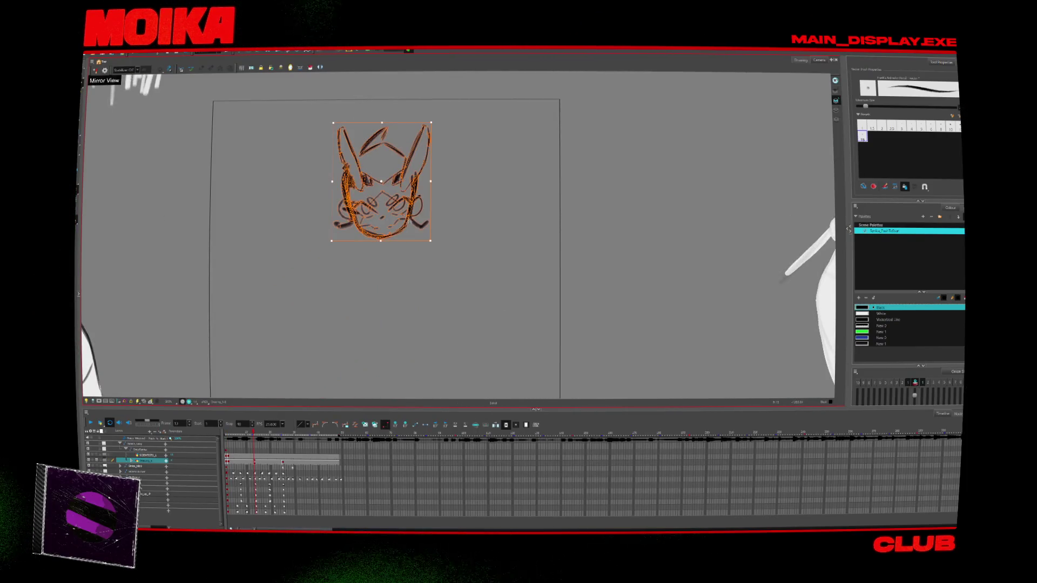
{"action": "key", "text": "g"}
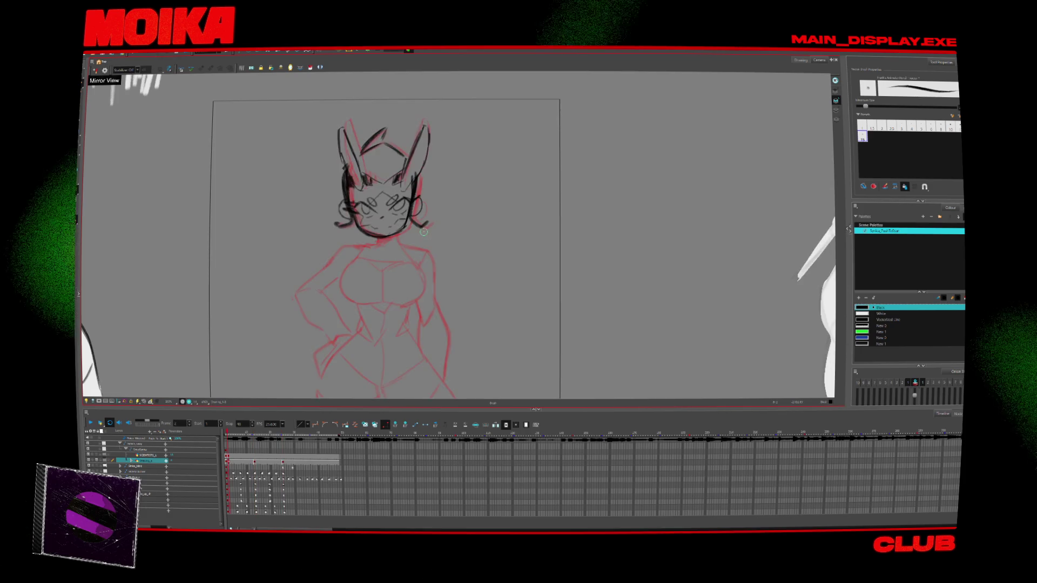
{"action": "key", "text": "ctrl+v"}
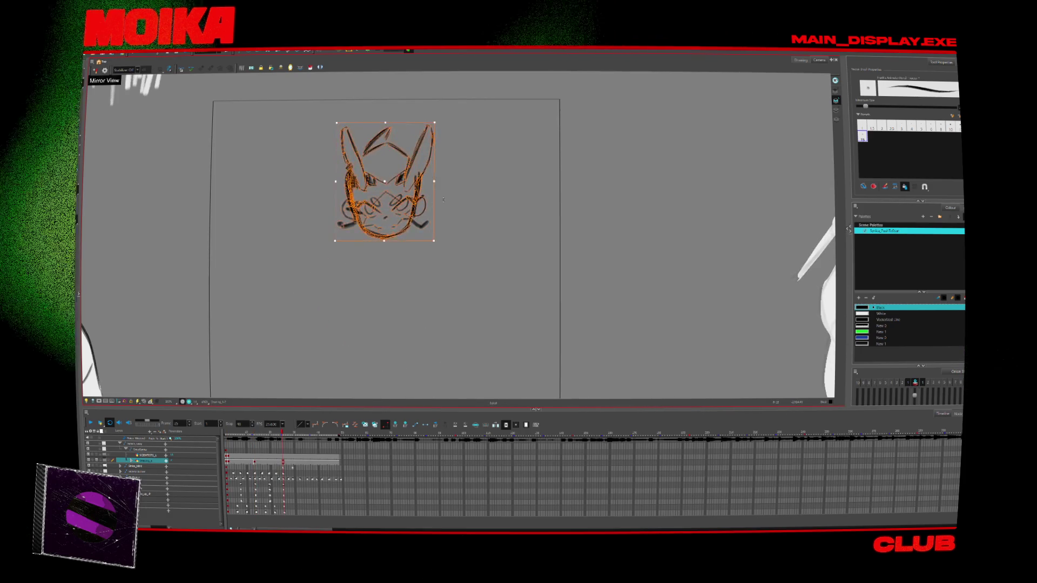
{"action": "key", "text": "alt+s"}
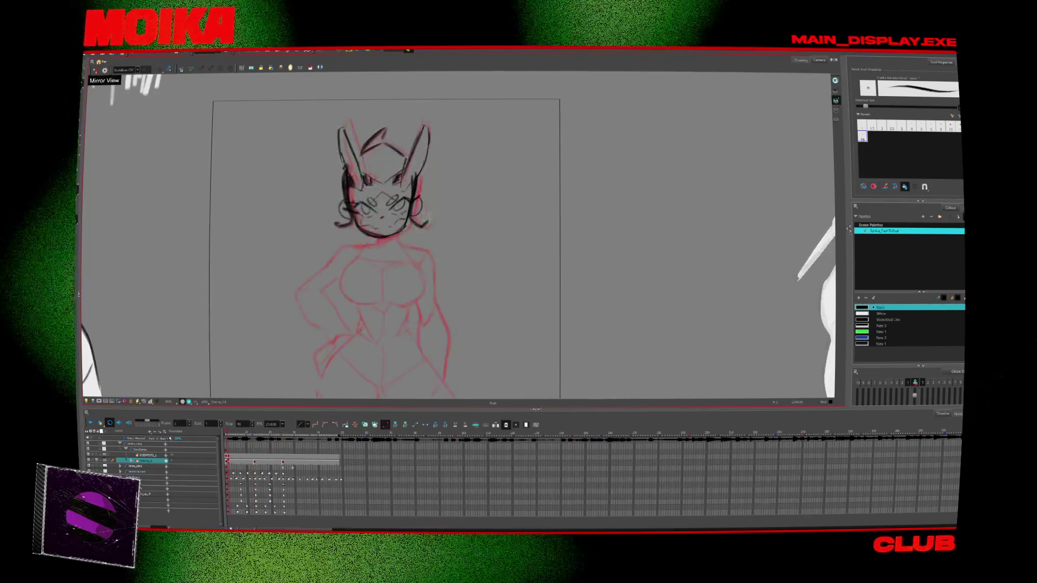
{"action": "left_click", "coordinate": [397, 140]}
Step: Flip between neighbouring frames to compare the redrawn head drawings
{"action": "key", "text": "alt+b"}
{"action": "key", "text": "comma"}
{"action": "key", "text": "comma"}
{"action": "key", "text": "comma"}
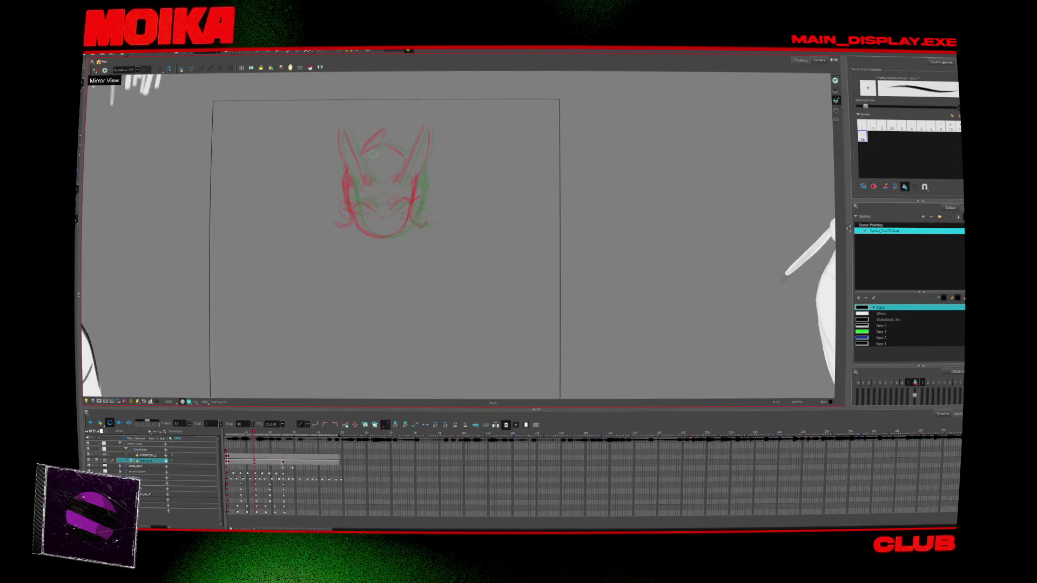
{"action": "key", "text": "period"}
{"action": "key", "text": "period"}
{"action": "key", "text": "period"}
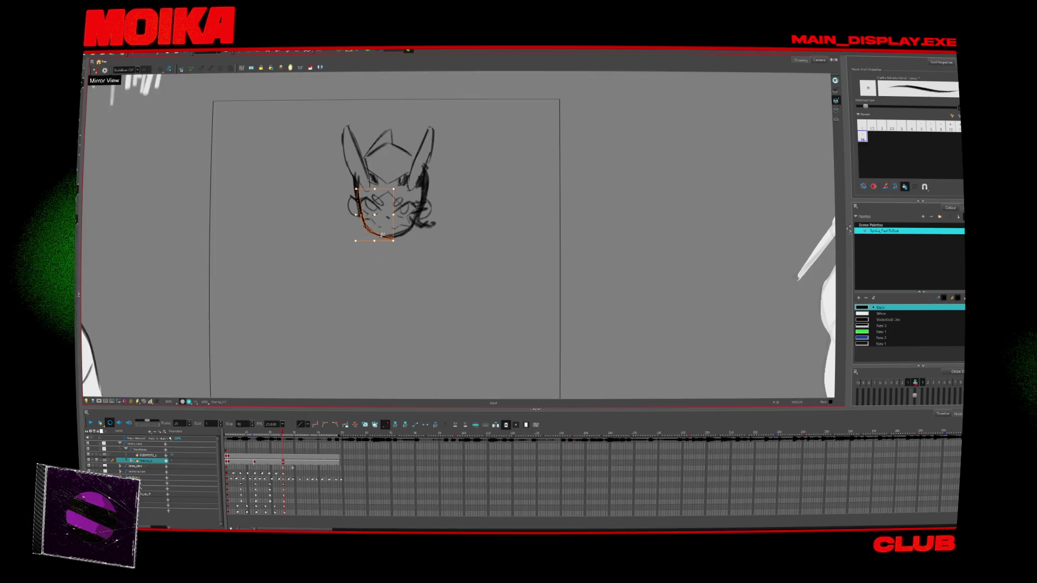
{"action": "key", "text": "alt+b"}
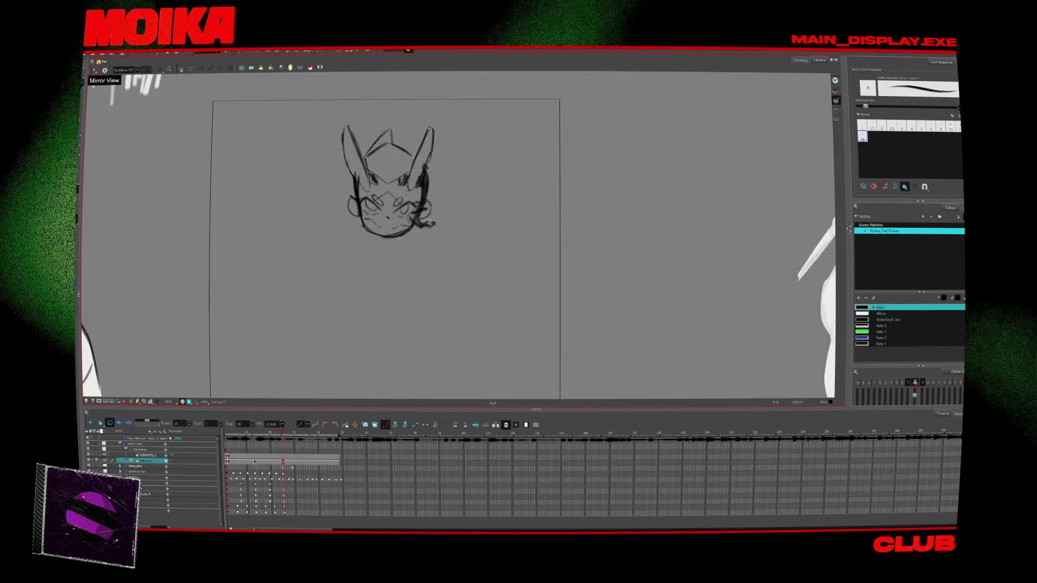
{"action": "key", "text": "comma"}
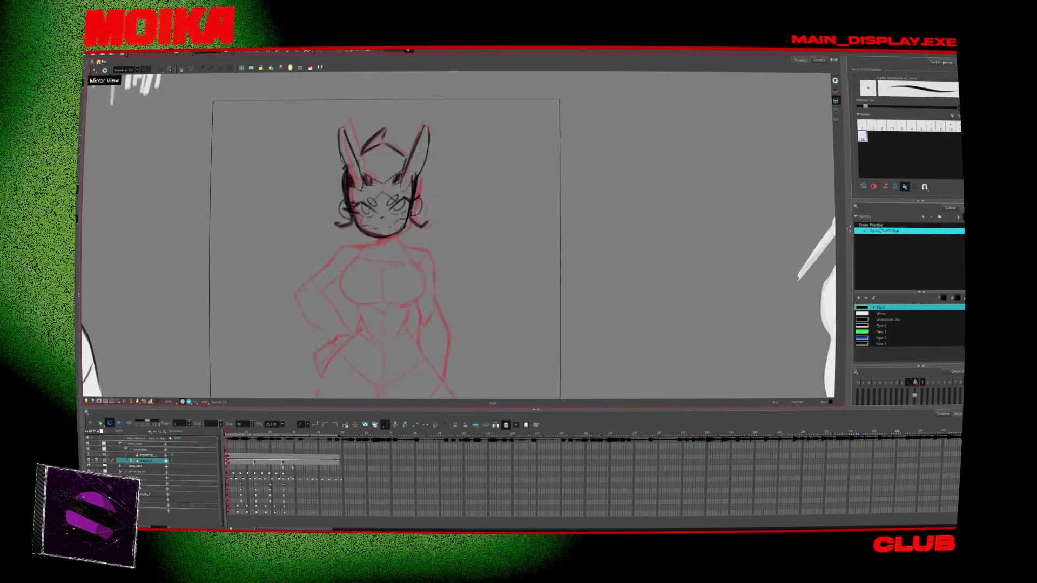
{"action": "key", "text": "period"}
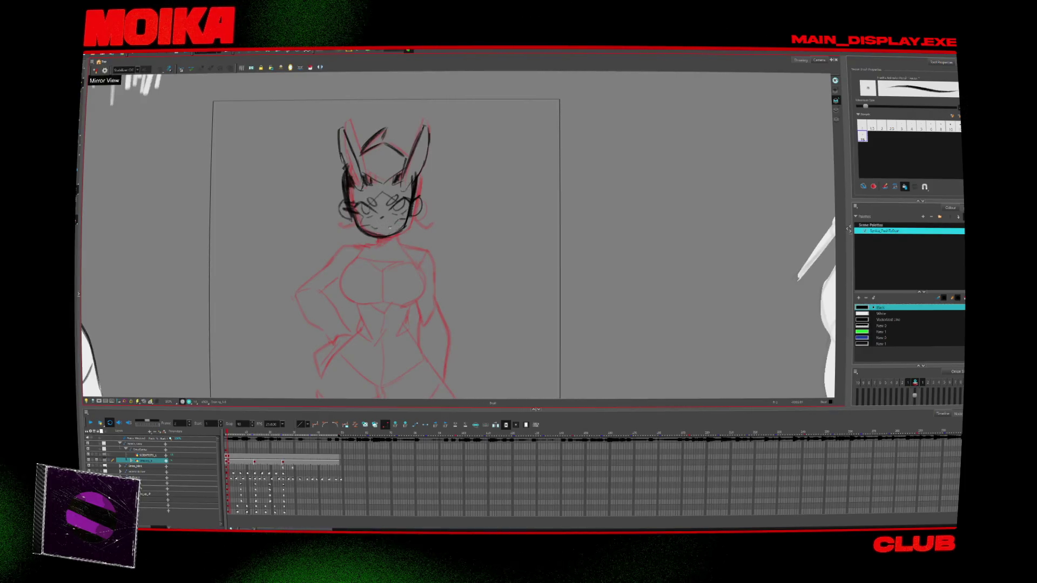
{"action": "key", "text": "comma"}
{"action": "key", "text": "period"}
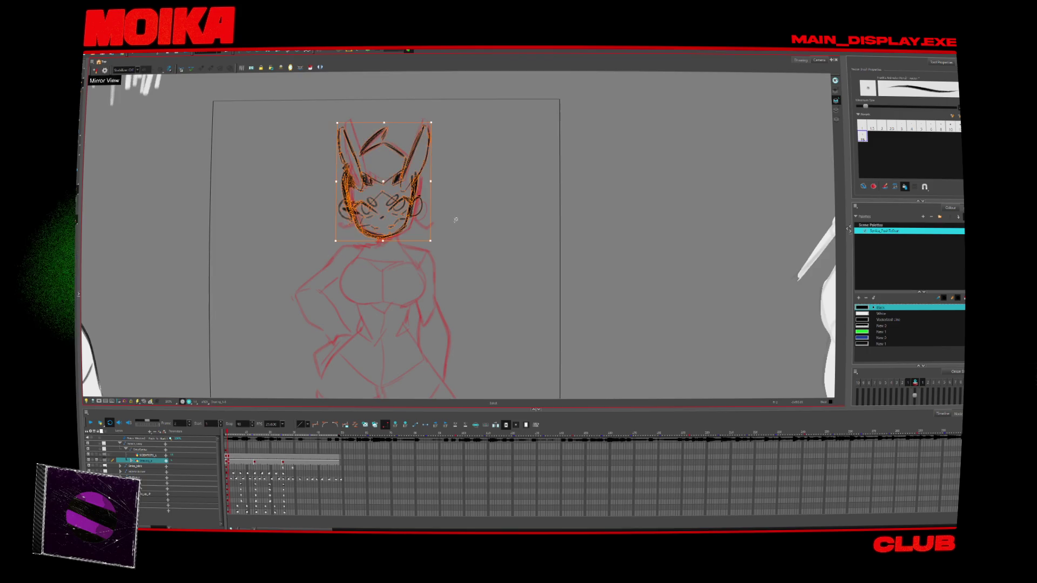
{"action": "key", "text": "period"}
{"action": "key", "text": "period"}
{"action": "key", "text": "period"}
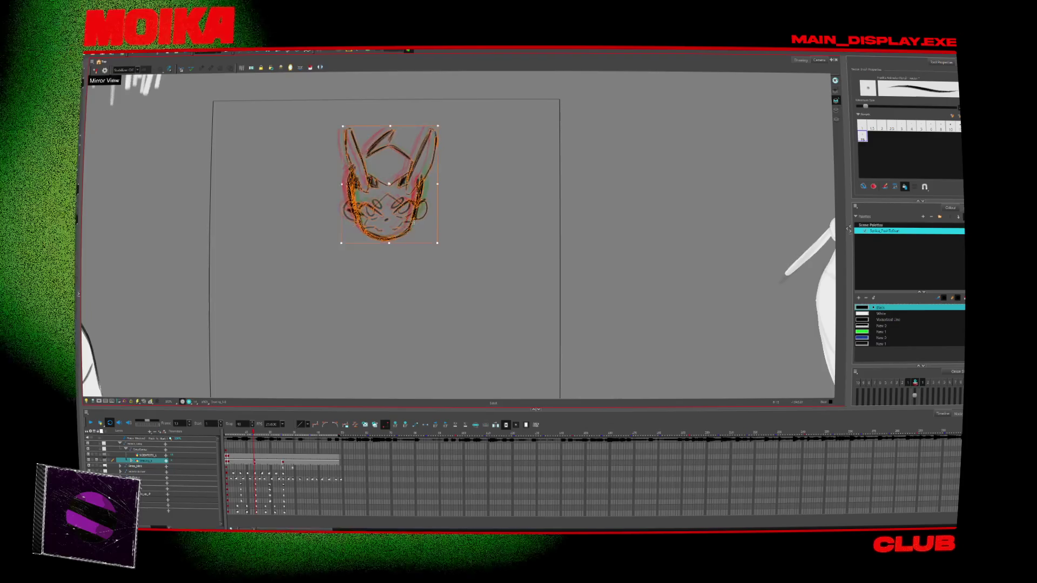
{"action": "key", "text": "period"}
{"action": "key", "text": "period"}
{"action": "key", "text": "comma"}
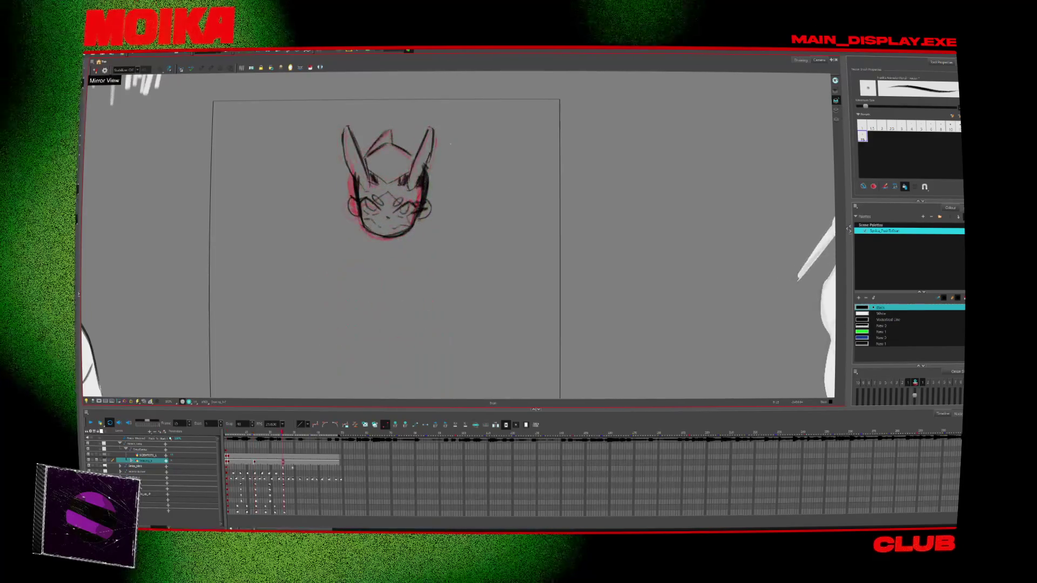
{"action": "key", "text": "period"}
{"action": "key", "text": "period"}
{"action": "key", "text": "period"}
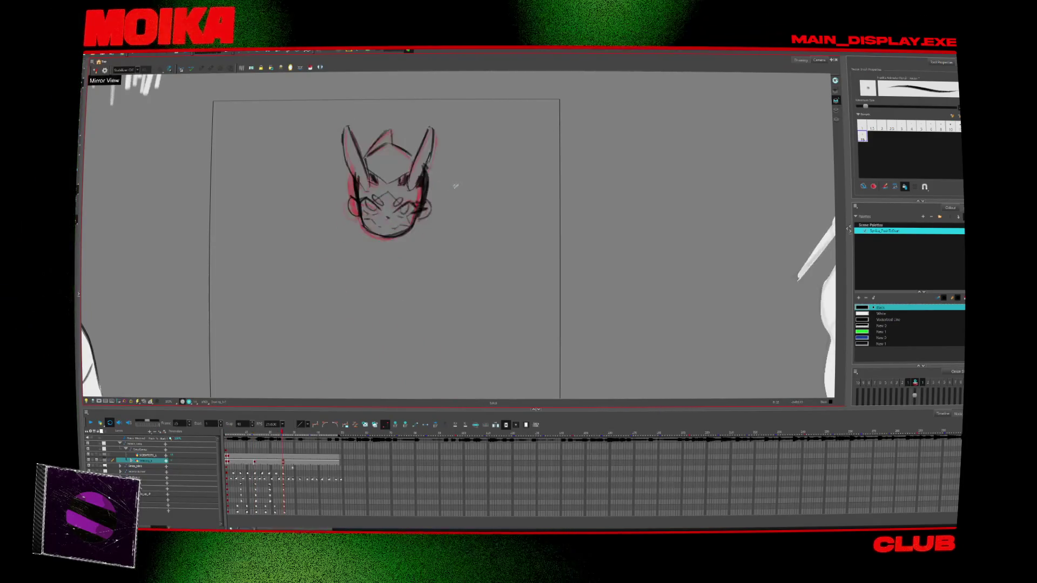
Step: Compare the frame 13 and frame 25 head drawings against the body frame
{"action": "key", "text": "comma"}
{"action": "key", "text": "comma"}
{"action": "key", "text": "comma"}
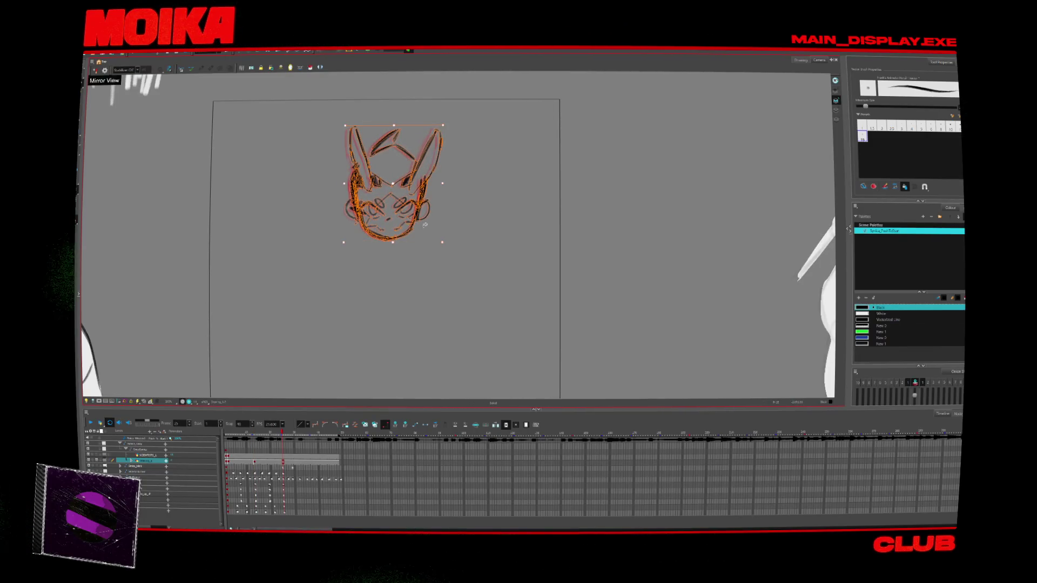
{"action": "key", "text": "period"}
{"action": "key", "text": "period"}
{"action": "key", "text": "period"}
{"action": "key", "text": "ctrl+v"}
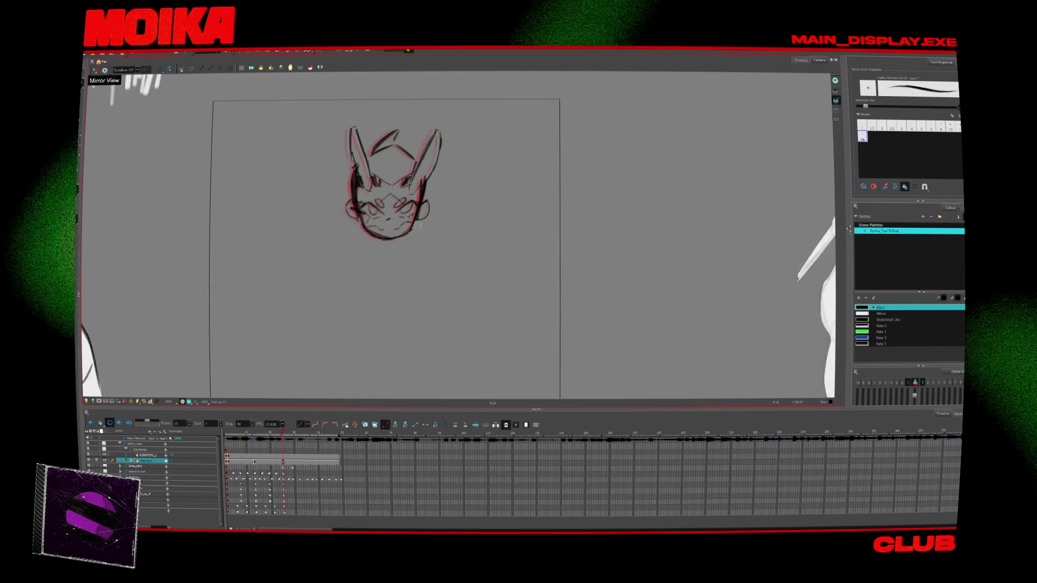
{"action": "key", "text": "comma"}
{"action": "key", "text": "comma"}
{"action": "key", "text": "comma"}
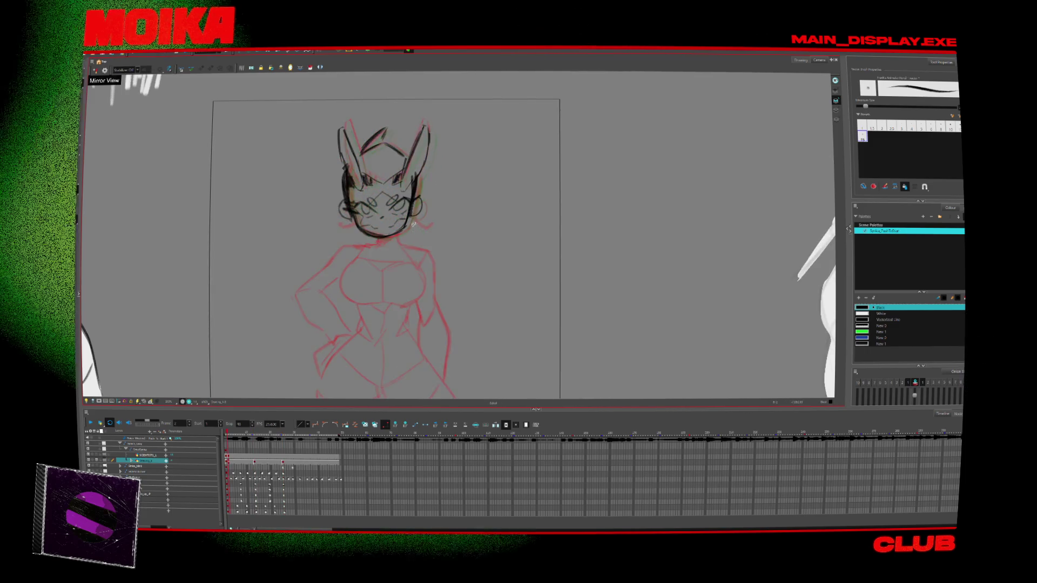
{"action": "key", "text": "ctrl+a"}
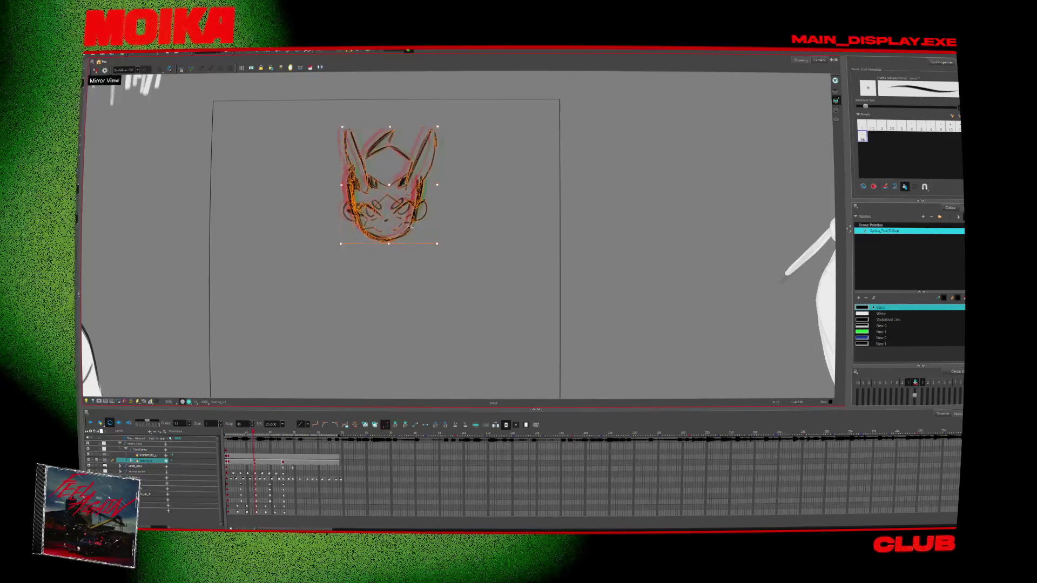
{"action": "key", "text": "period"}
{"action": "key", "text": "period"}
{"action": "key", "text": "period"}
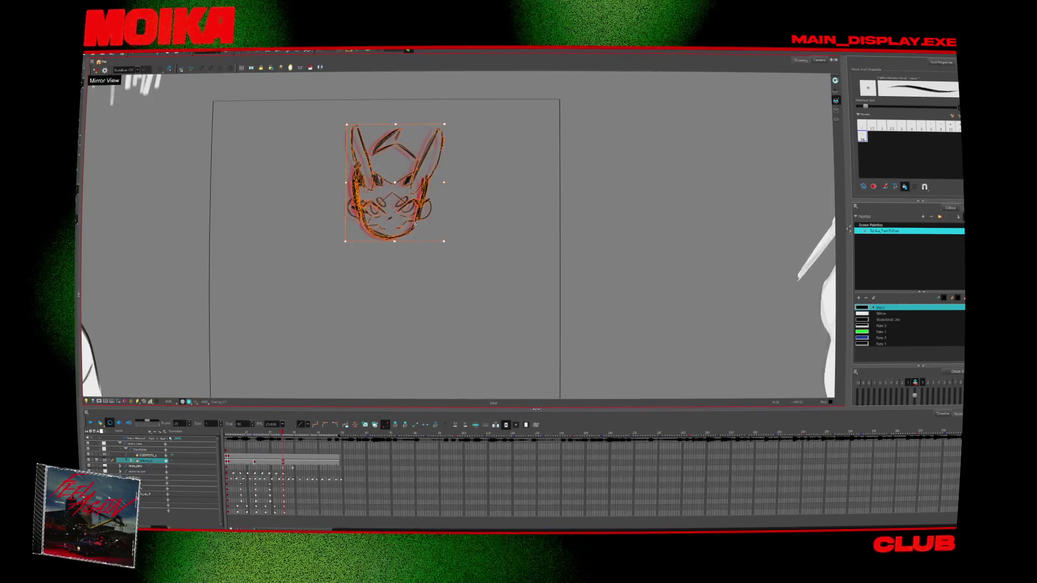
{"action": "key", "text": "period"}
{"action": "key", "text": "comma"}
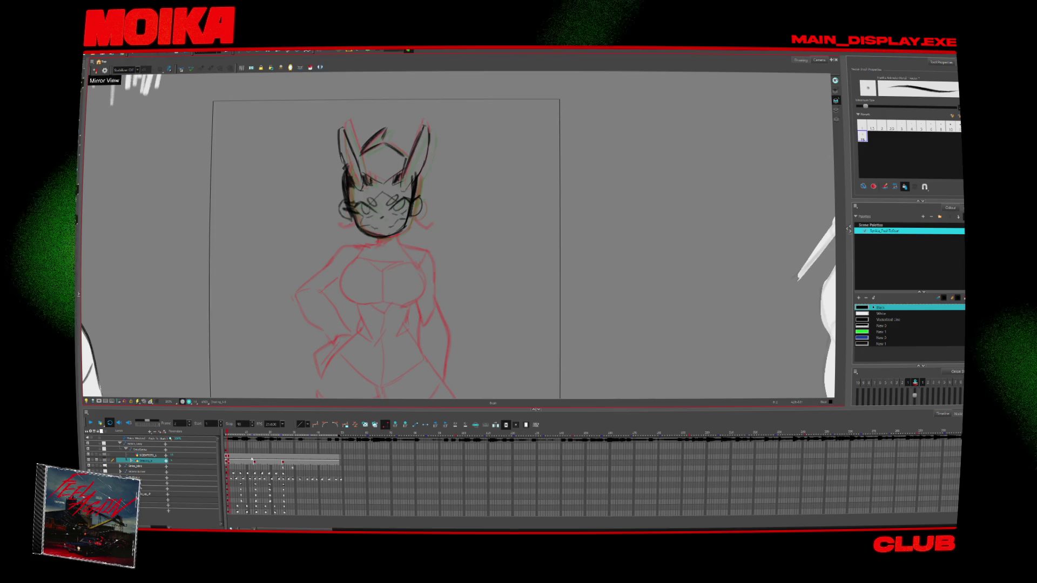
Step: Review the upper layer's head poses at frames 13 and 25, then return to frame 1
{"action": "left_click", "coordinate": [254, 456]}
{"action": "key", "text": "comma"}
{"action": "key", "text": "comma"}
{"action": "key", "text": "comma"}
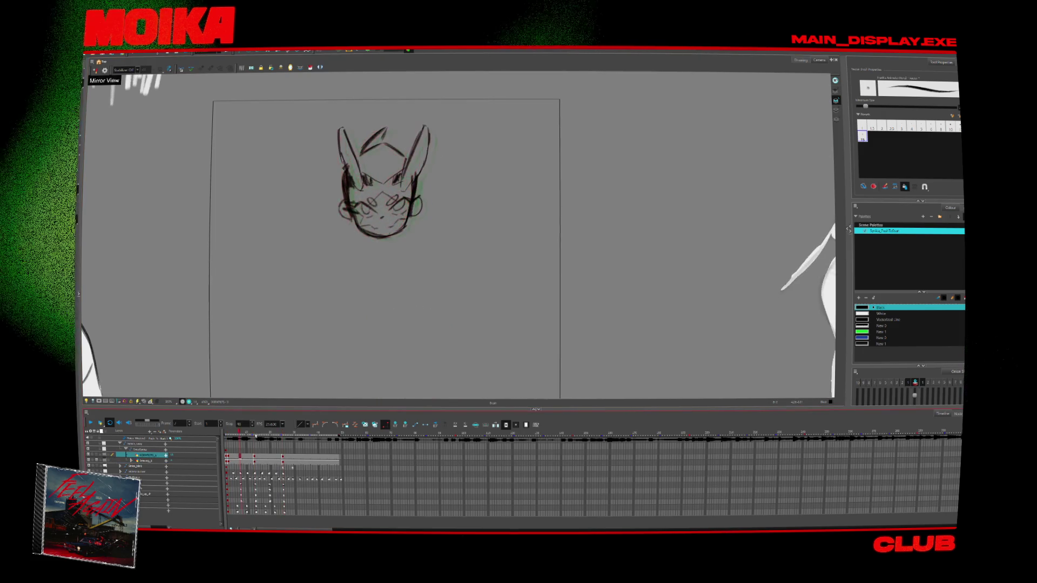
{"action": "key", "text": "period"}
{"action": "key", "text": "period"}
{"action": "key", "text": "period"}
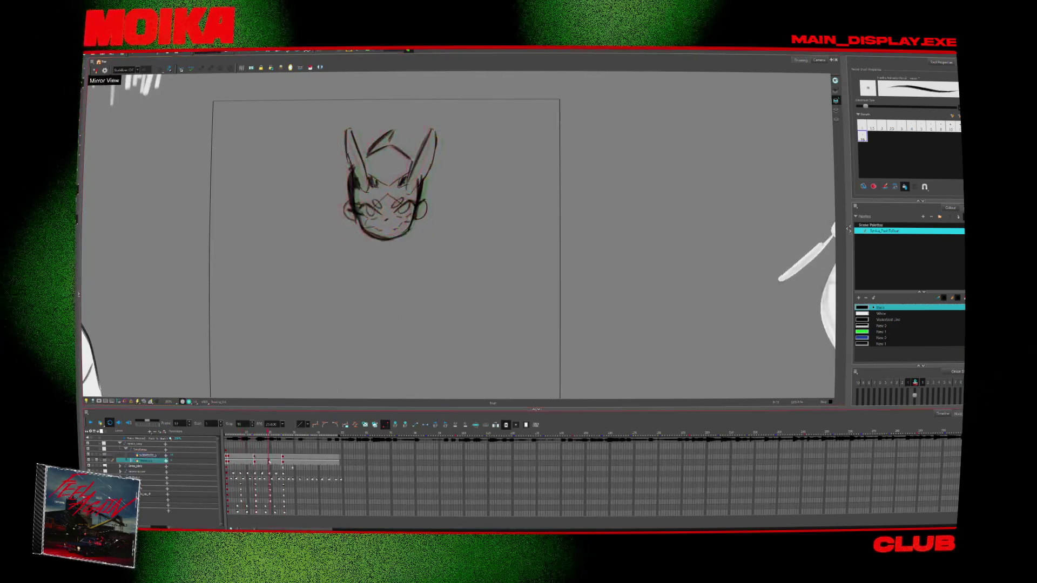
{"action": "left_click", "coordinate": [282, 455]}
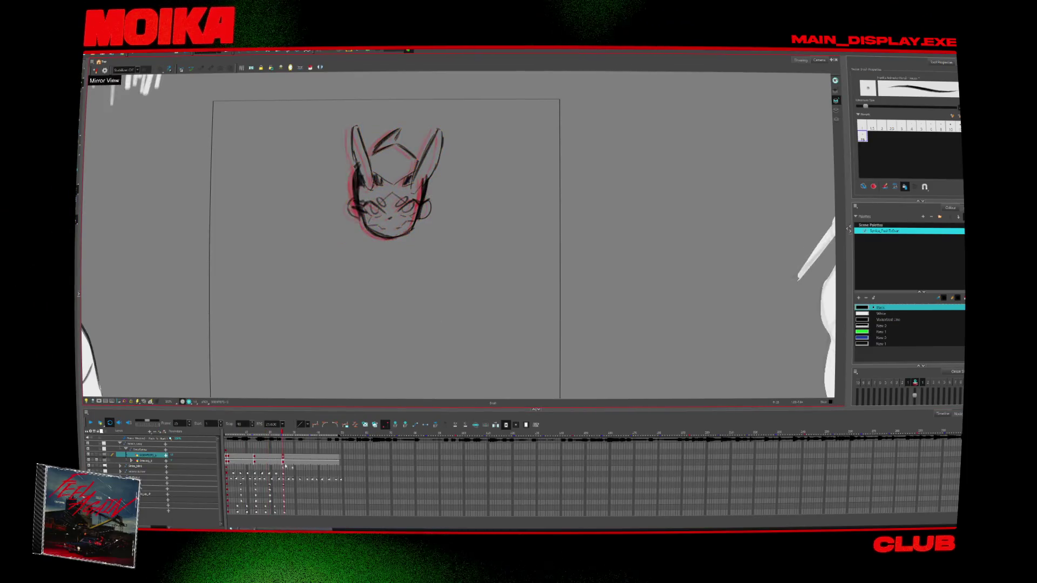
{"action": "key", "text": "period"}
{"action": "key", "text": "period"}
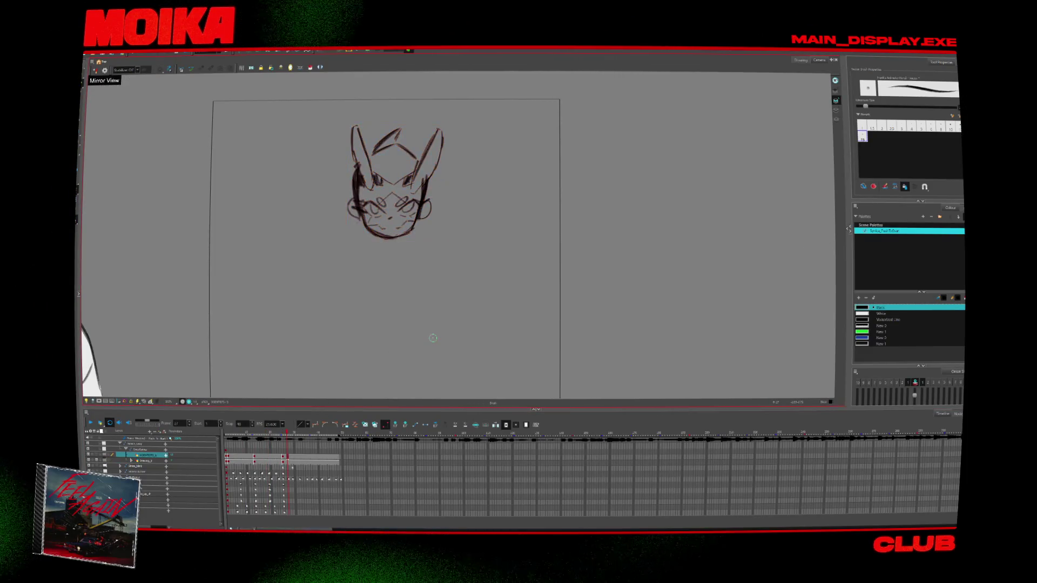
{"action": "key", "text": "shift+comma"}
{"action": "left_click", "coordinate": [145, 461]}
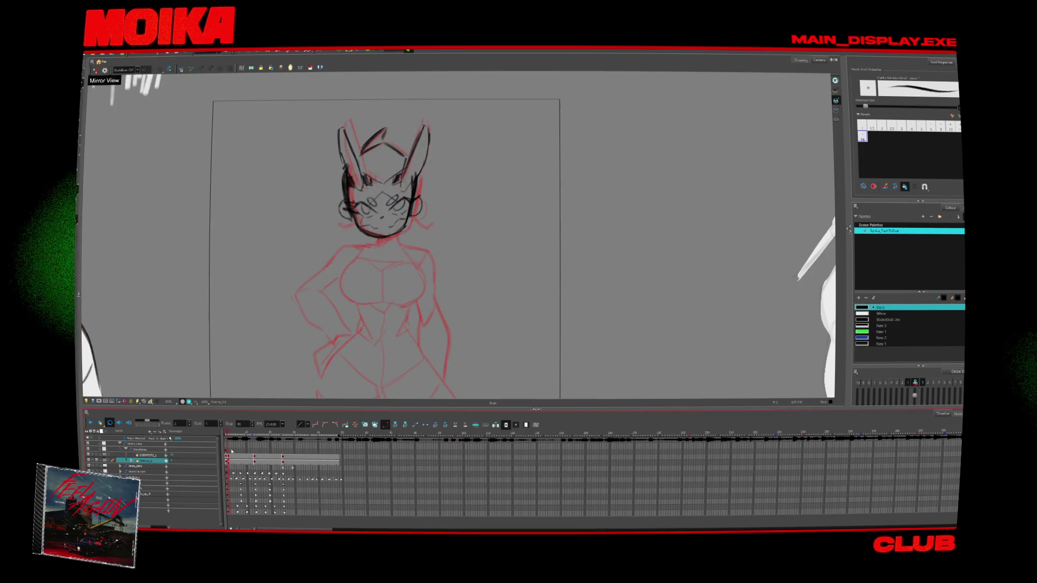
Step: Ink the chest outline in black over the red body sketch
{"action": "mouse_move", "coordinate": [363, 267]}
{"action": "left_mouse_down"}
{"action": "mouse_move", "coordinate": [361, 284]}
{"action": "mouse_move", "coordinate": [332, 229]}
{"action": "mouse_move", "coordinate": [346, 222]}
{"action": "left_mouse_up"}
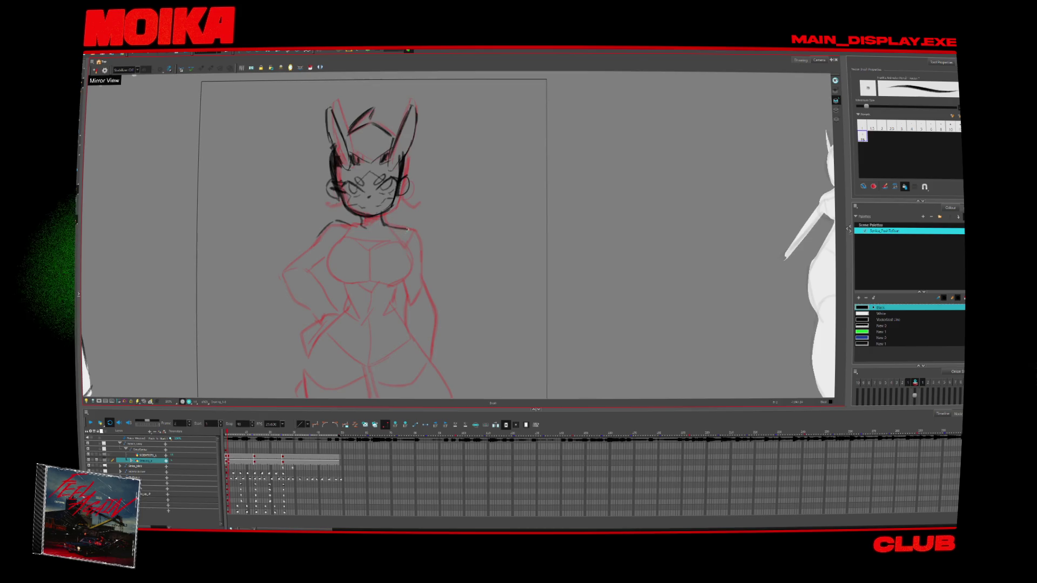
{"action": "scroll", "coordinate": [358, 234], "scroll_direction": "down", "scroll_amount": 2}
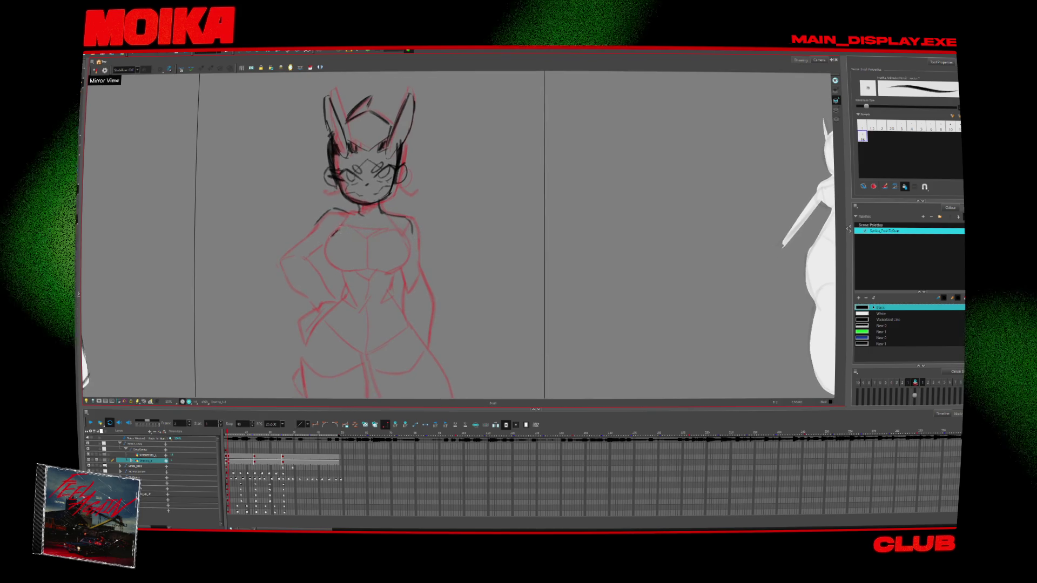
{"action": "left_click_drag", "start_coordinate": [344, 227], "coordinate": [371, 270]}
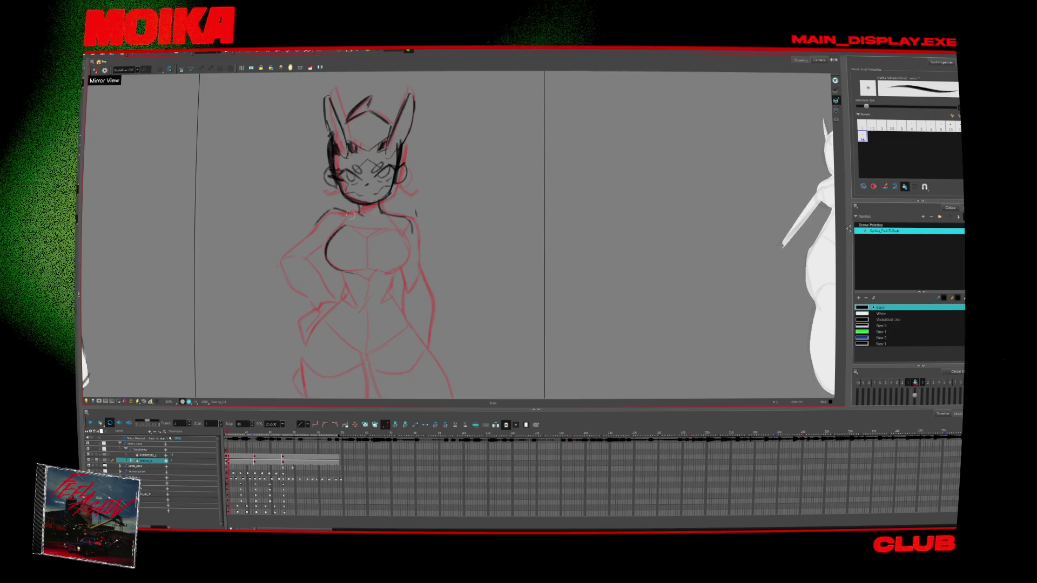
Step: Select the left breast stroke and nudge it up slightly
{"action": "left_click_drag", "start_coordinate": [373, 266], "coordinate": [387, 257]}
{"action": "key", "text": "alt+s"}
{"action": "mouse_move", "coordinate": [346, 227]}
{"action": "left_mouse_down"}
{"action": "mouse_move", "coordinate": [383, 256]}
{"action": "mouse_move", "coordinate": [356, 237]}
{"action": "left_mouse_up"}
{"action": "key", "text": "Escape"}
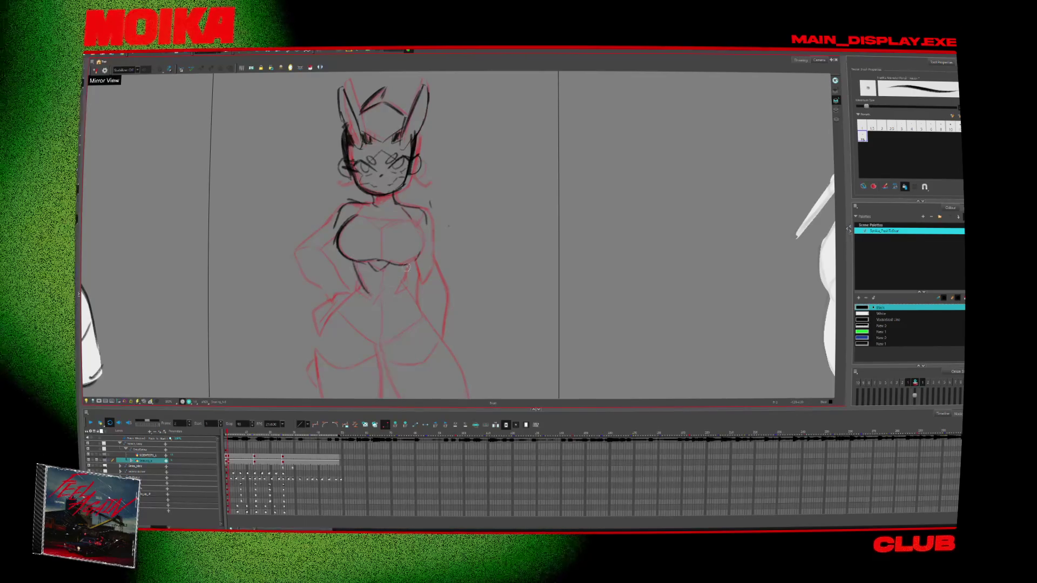
Step: Ink the waist curves on both sides and the outer line of the left leg
{"action": "left_click_drag", "start_coordinate": [355, 279], "coordinate": [368, 300]}
{"action": "mouse_move", "coordinate": [404, 271]}
{"action": "left_mouse_down"}
{"action": "mouse_move", "coordinate": [399, 295]}
{"action": "mouse_move", "coordinate": [383, 221]}
{"action": "left_mouse_up"}
{"action": "left_click_drag", "start_coordinate": [339, 247], "coordinate": [338, 258]}
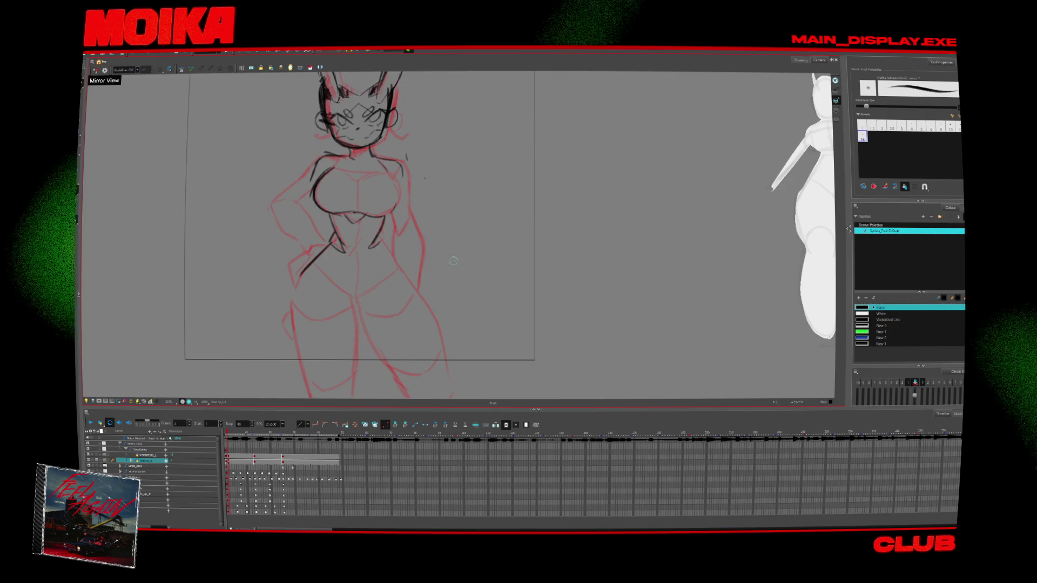
{"action": "left_click_drag", "start_coordinate": [398, 301], "coordinate": [413, 202]}
{"action": "left_click_drag", "start_coordinate": [333, 324], "coordinate": [324, 155]}
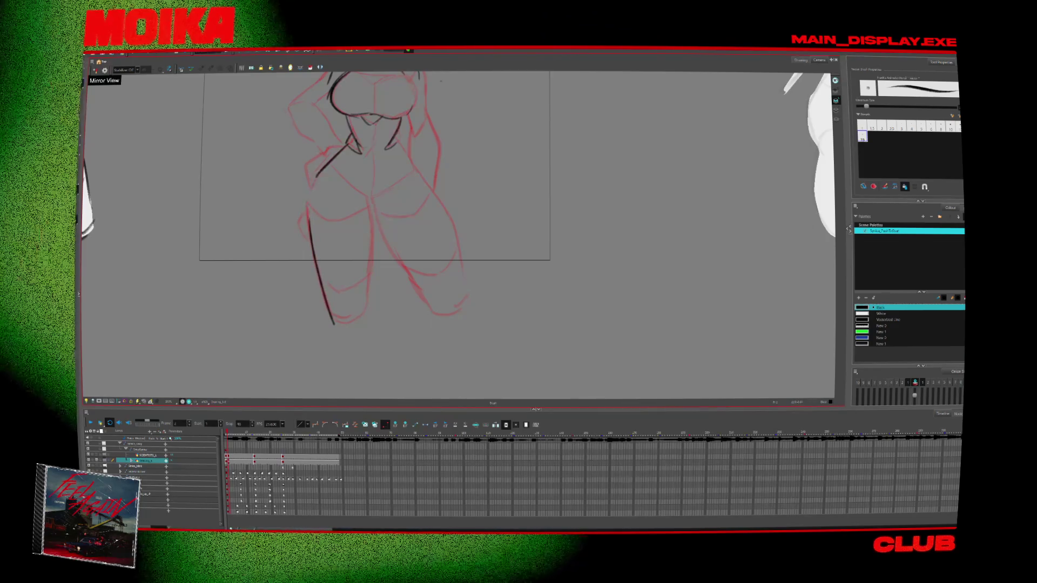
{"action": "mouse_move", "coordinate": [349, 143]}
{"action": "left_mouse_down"}
{"action": "mouse_move", "coordinate": [308, 210]}
{"action": "mouse_move", "coordinate": [354, 241]}
{"action": "left_mouse_up"}
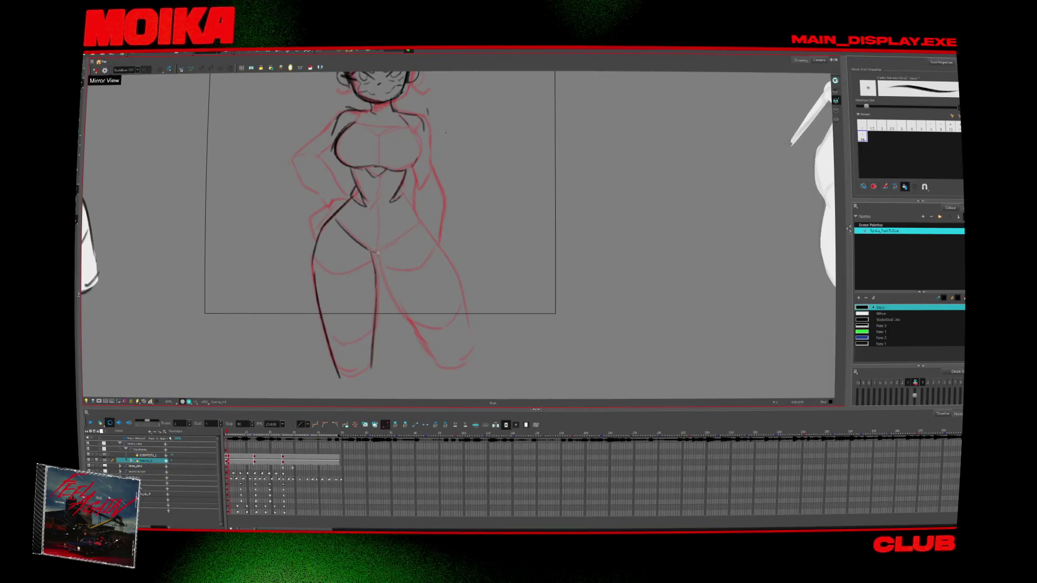
{"action": "left_click_drag", "start_coordinate": [404, 190], "coordinate": [375, 244]}
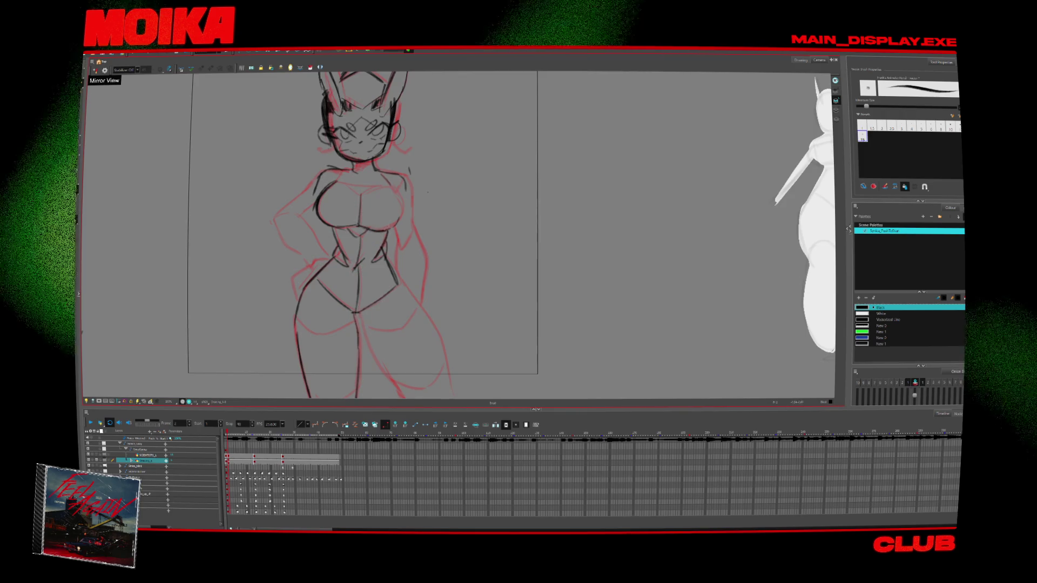
Step: Flip between frame 1 and neighbouring frames to compare the inking
{"action": "key", "text": "comma"}
{"action": "key", "text": "period"}
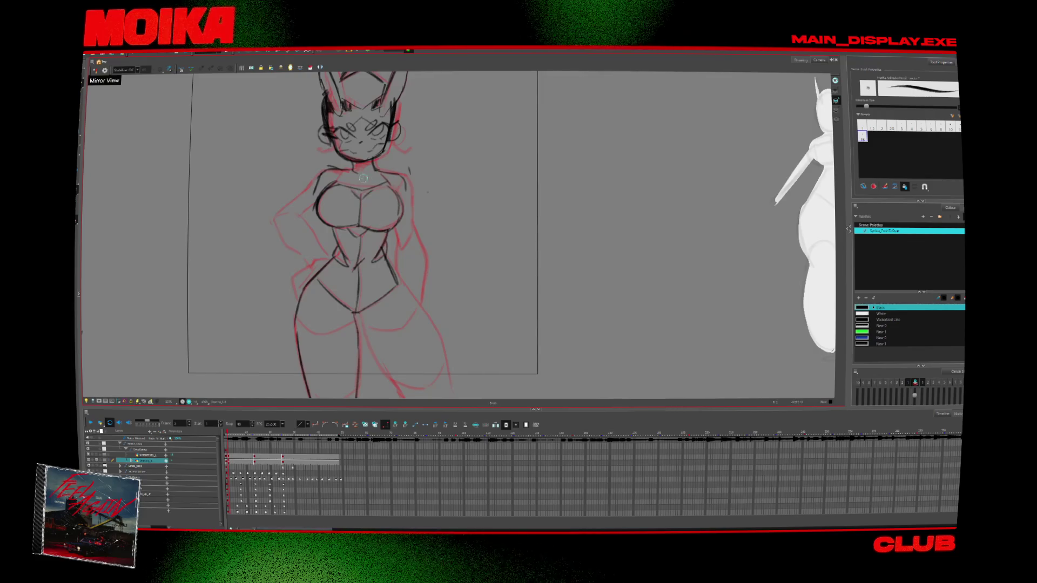
{"action": "key", "text": "comma"}
{"action": "key", "text": "period"}
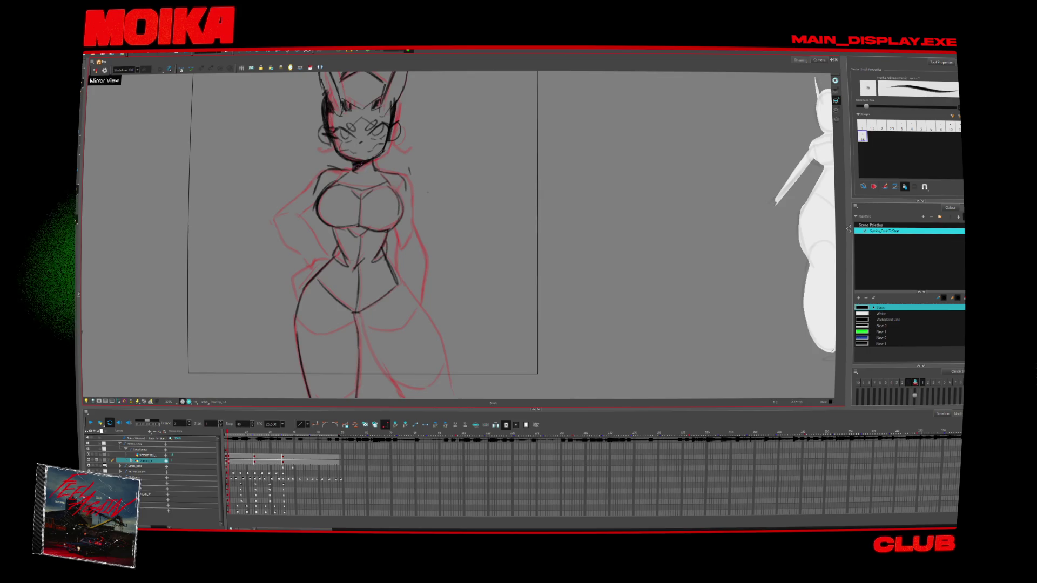
{"action": "key", "text": "alt+s"}
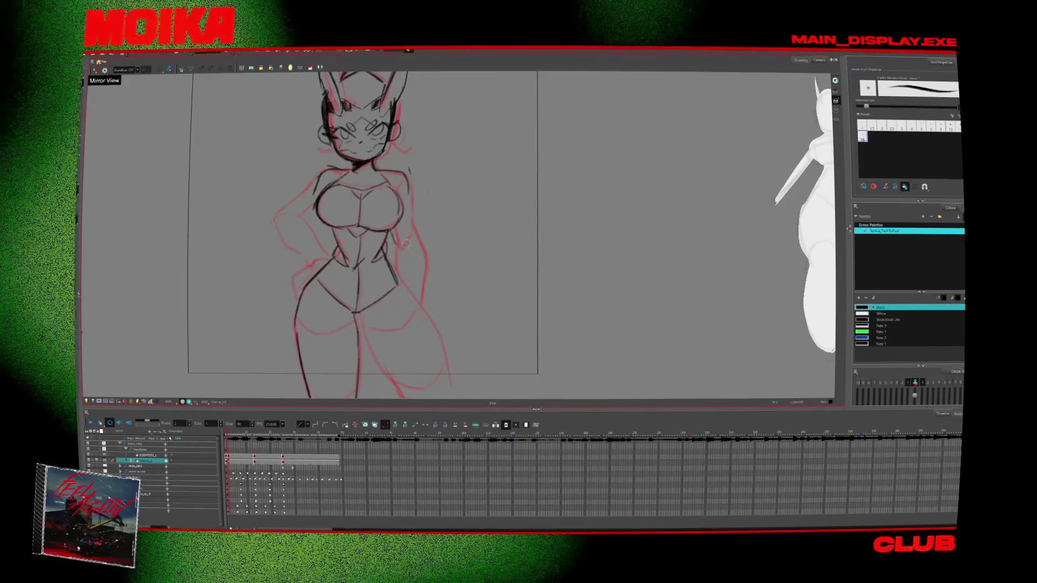
{"action": "key", "text": "comma"}
{"action": "key", "text": "period"}
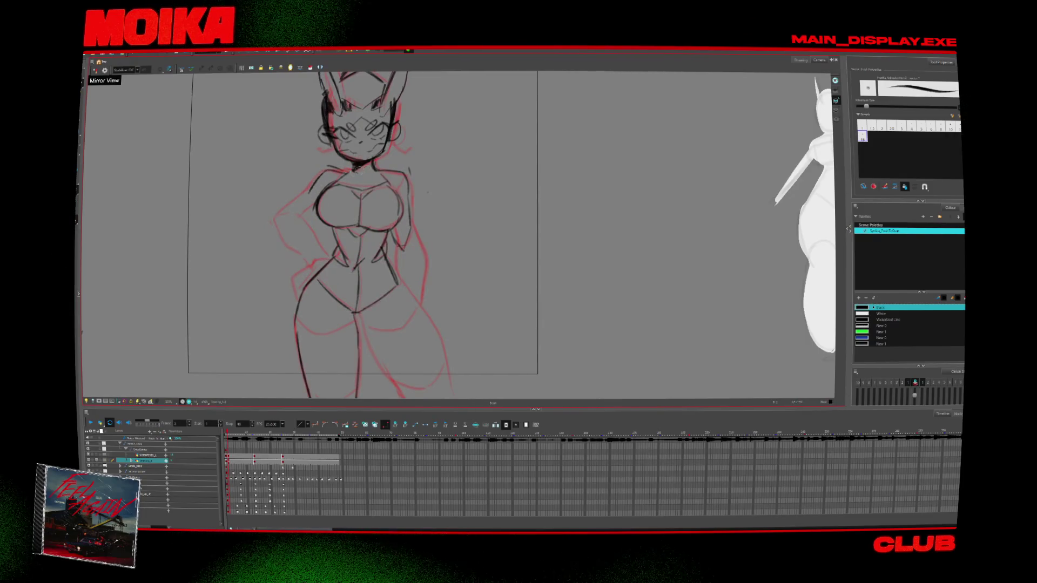
Step: Draw lines down the figure's left arm and torso and along its left hip
{"action": "left_click_drag", "start_coordinate": [385, 192], "coordinate": [382, 175]}
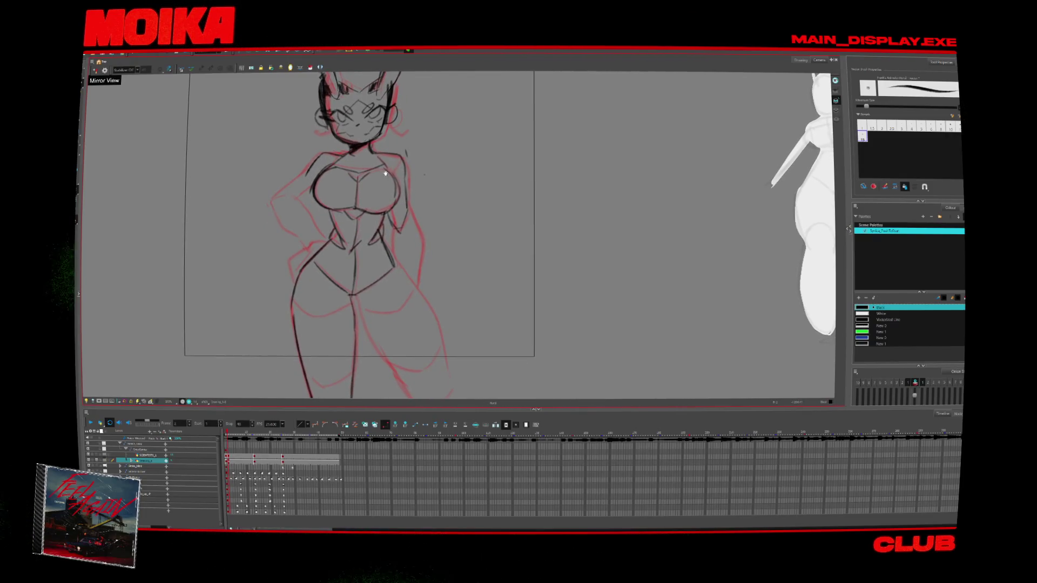
{"action": "mouse_move", "coordinate": [400, 274]}
{"action": "left_mouse_down"}
{"action": "mouse_move", "coordinate": [381, 236]}
{"action": "mouse_move", "coordinate": [430, 345]}
{"action": "left_mouse_up"}
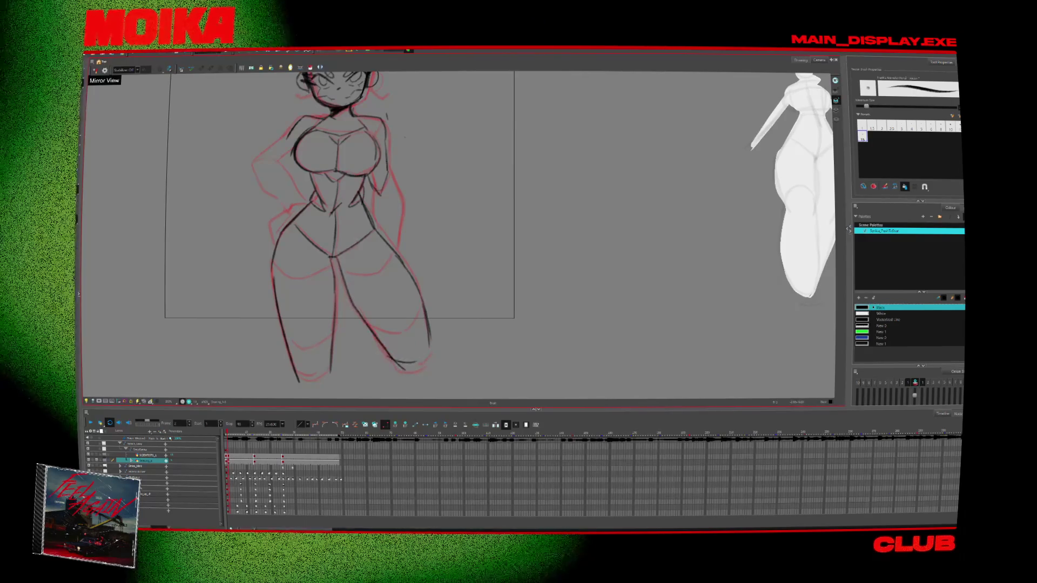
{"action": "left_click_drag", "start_coordinate": [307, 249], "coordinate": [332, 328]}
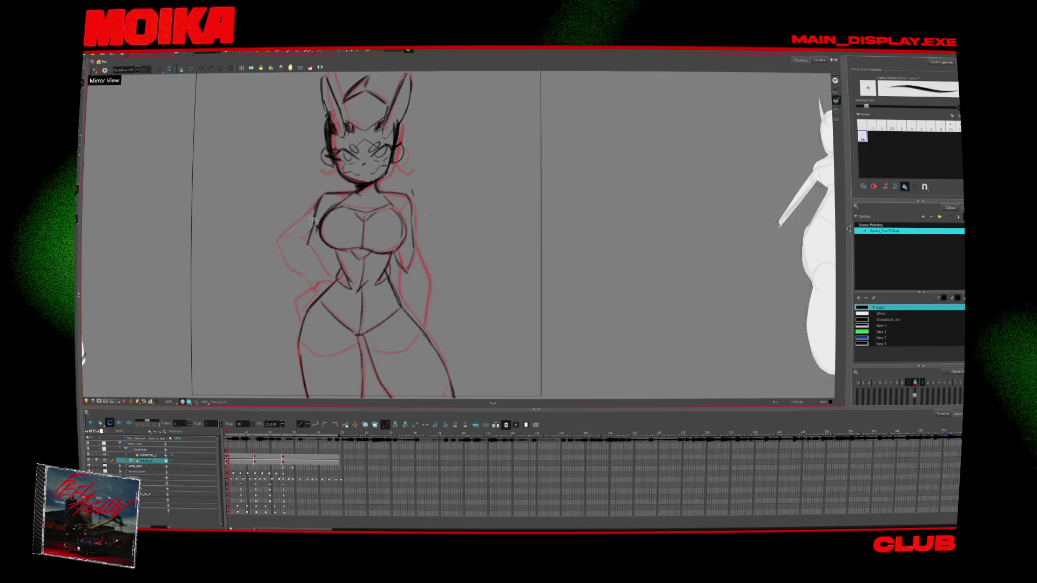
{"action": "left_click_drag", "start_coordinate": [316, 201], "coordinate": [290, 328]}
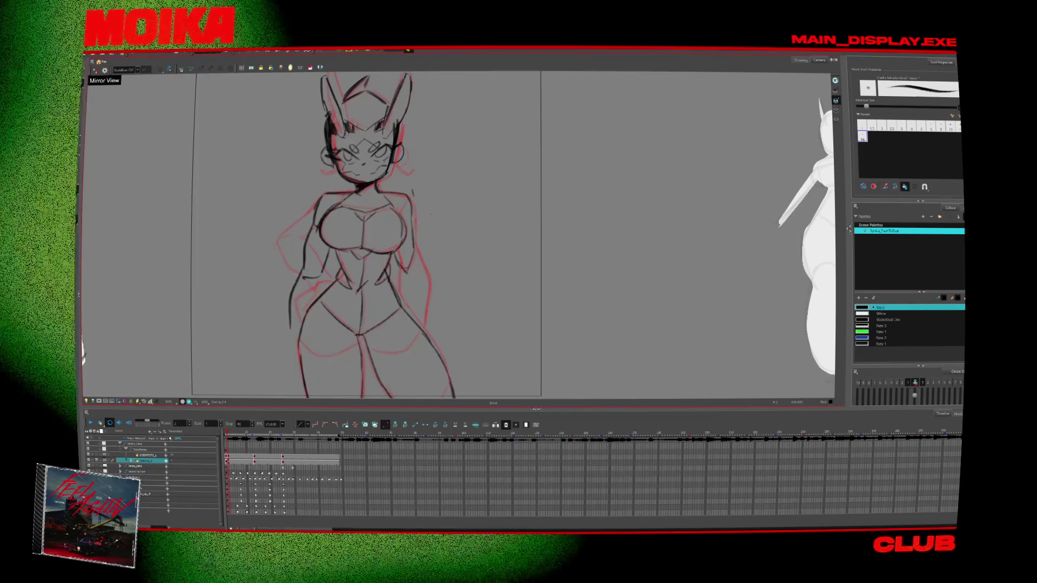
{"action": "left_click_drag", "start_coordinate": [296, 290], "coordinate": [288, 335]}
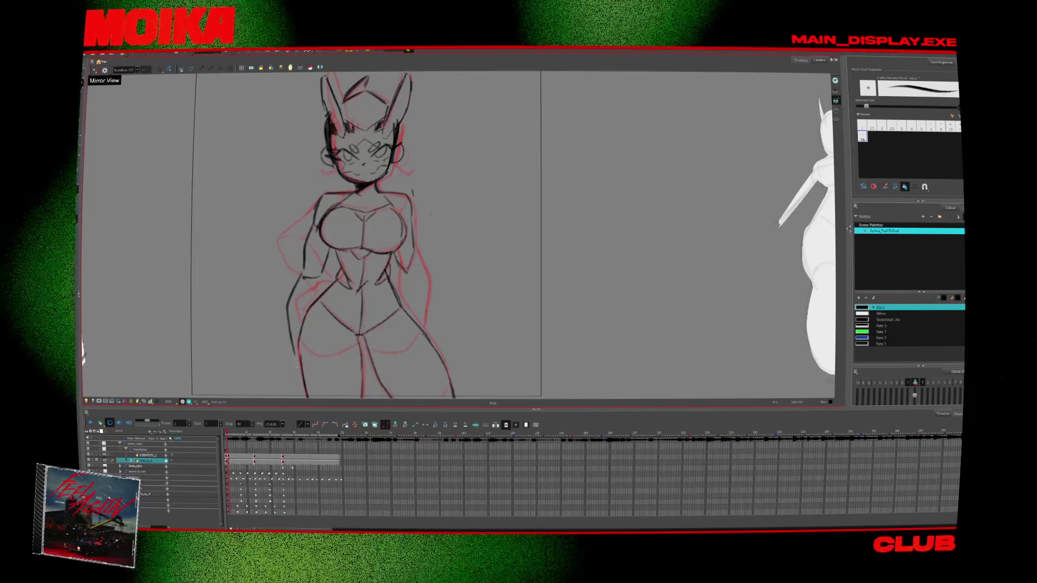
{"action": "left_click_drag", "start_coordinate": [405, 259], "coordinate": [399, 242]}
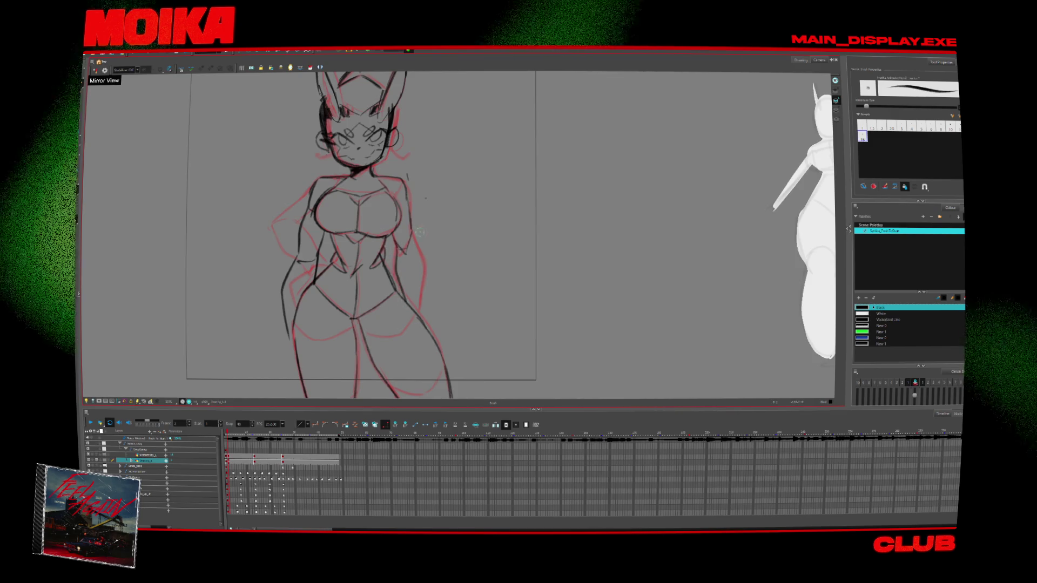
{"action": "scroll", "coordinate": [484, 350], "scroll_direction": "up", "scroll_amount": 3}
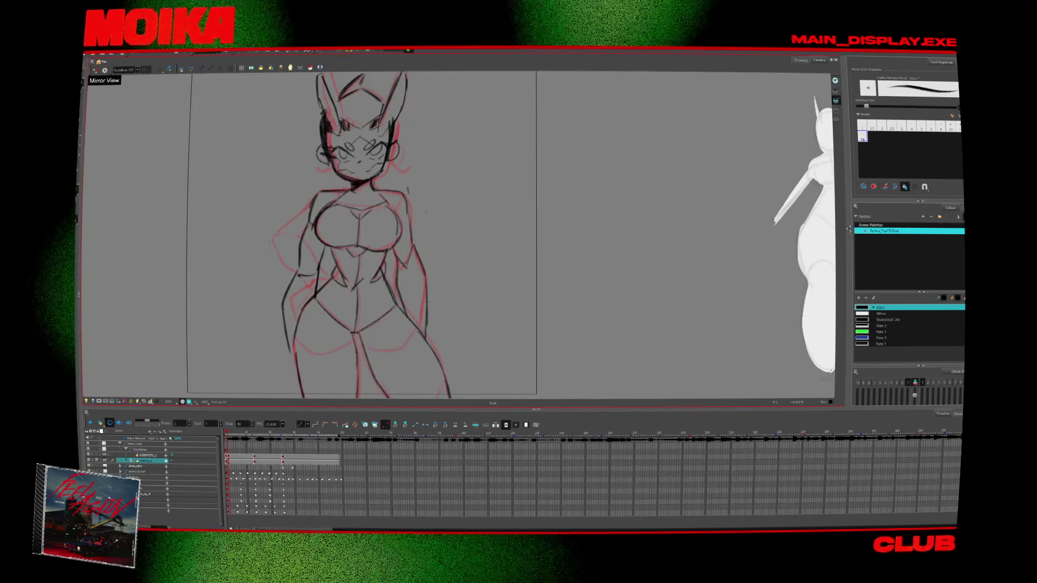
Step: Redraw the left-arm outline on the frame 13 key drawing, comparing it against neighbouring frames
{"action": "key", "text": "g"}
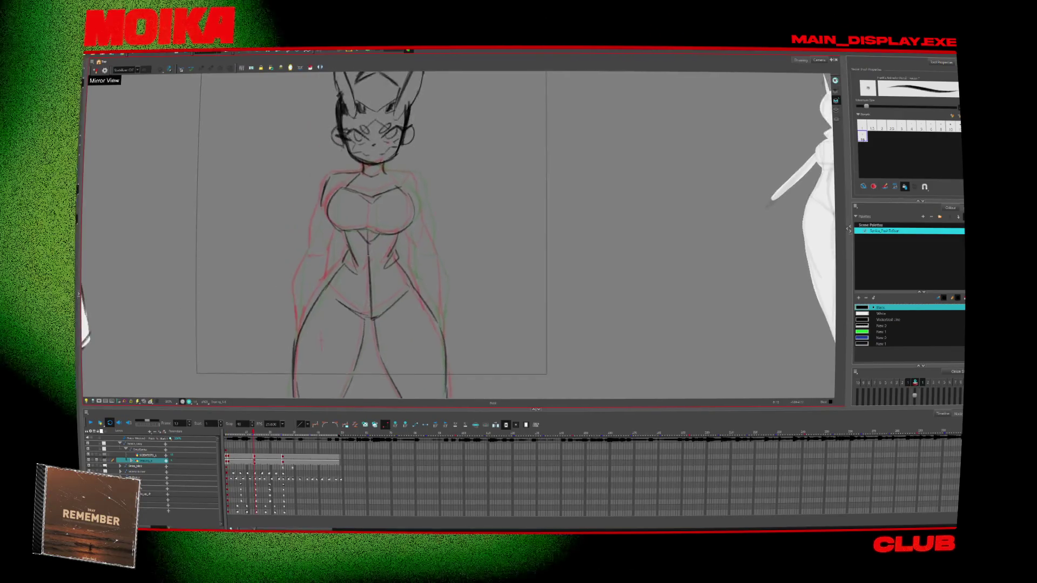
{"action": "left_click_drag", "start_coordinate": [321, 204], "coordinate": [319, 224]}
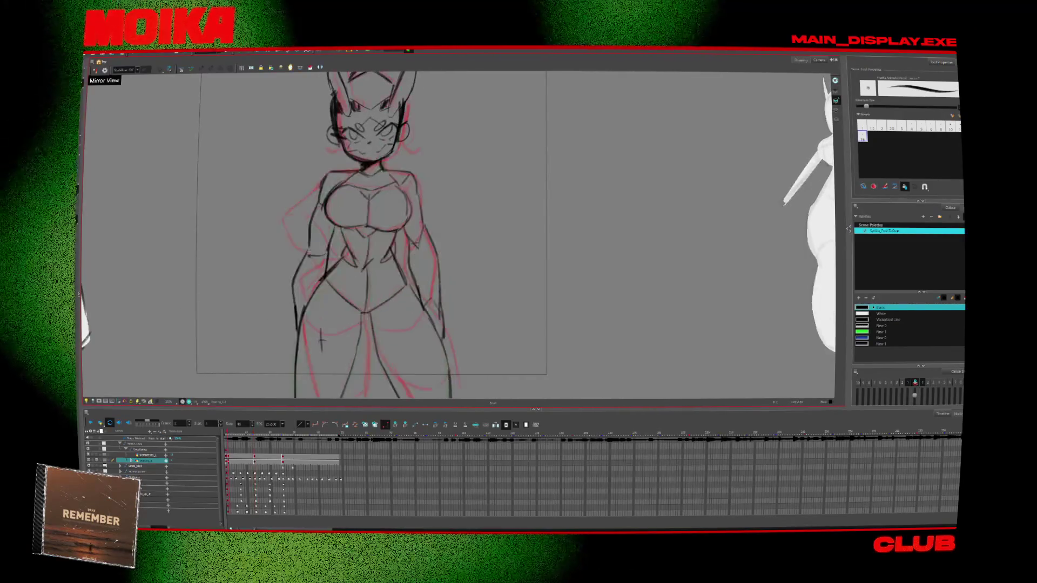
{"action": "key", "text": "period"}
{"action": "key", "text": "comma"}
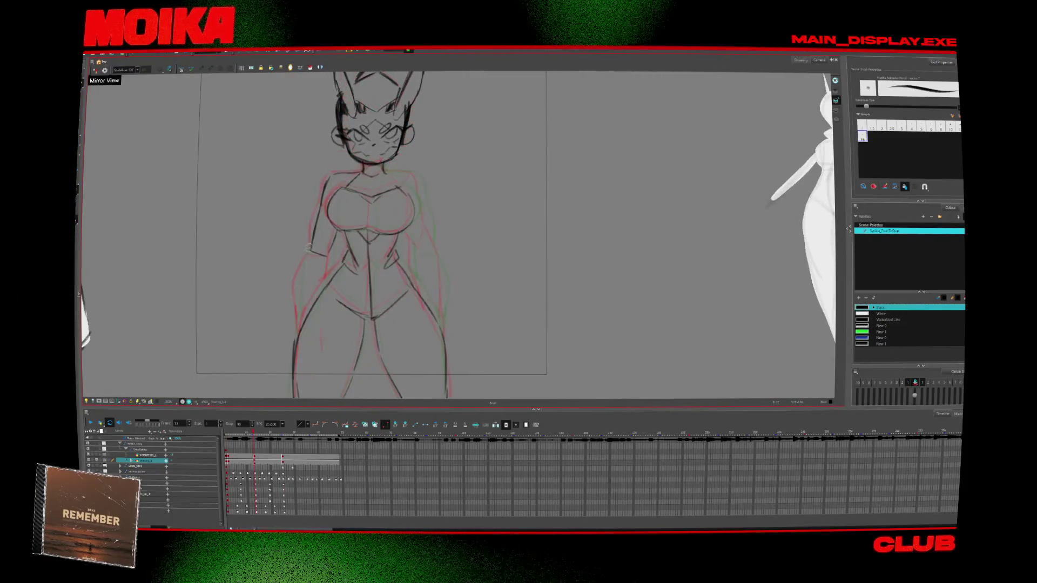
{"action": "key", "text": "period"}
{"action": "key", "text": "comma"}
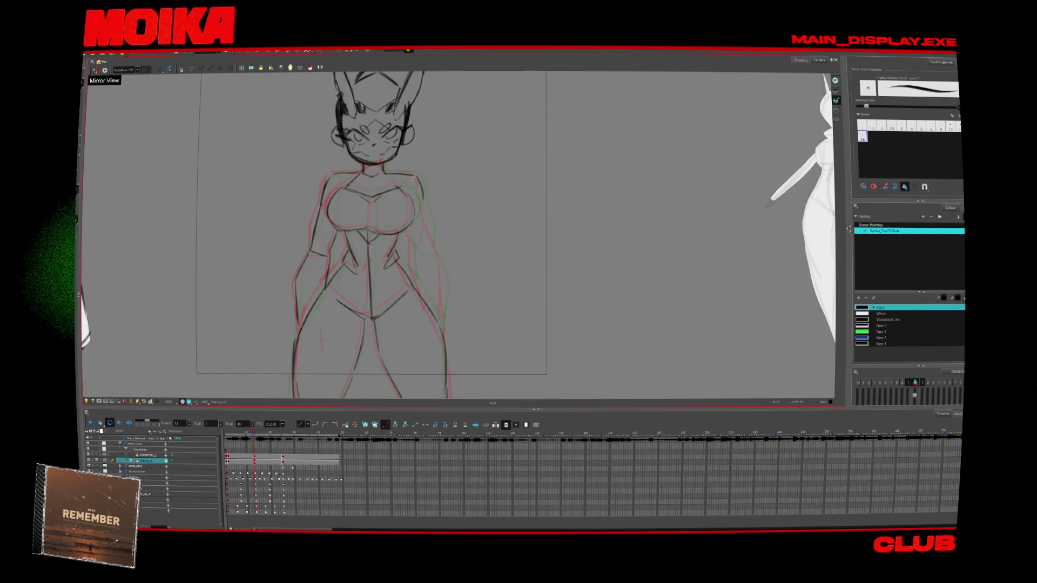
{"action": "key", "text": "period"}
{"action": "key", "text": "comma"}
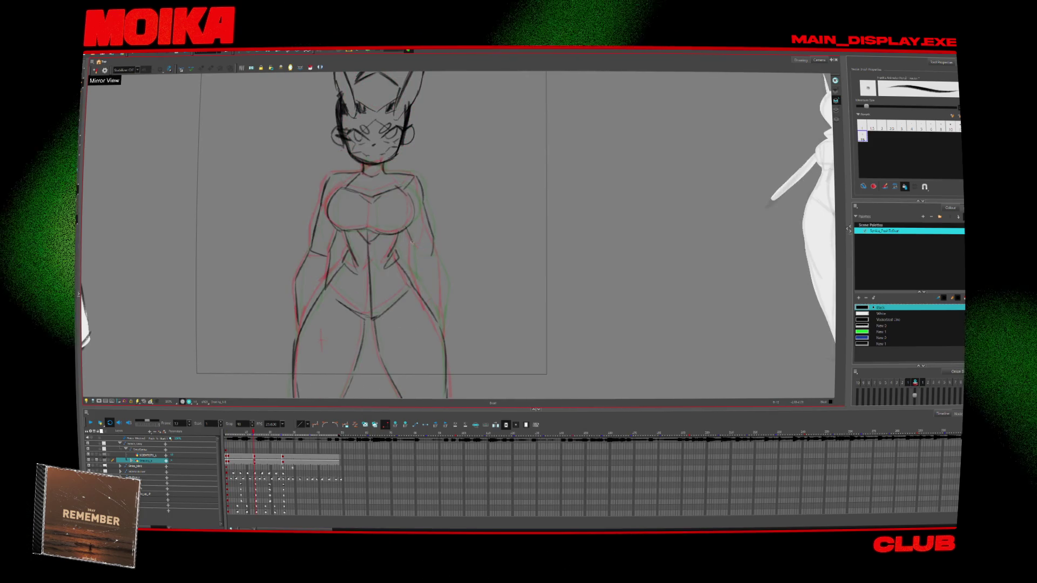
Step: Play back the rough animation from the first frame to check the motion
{"action": "key", "text": "g"}
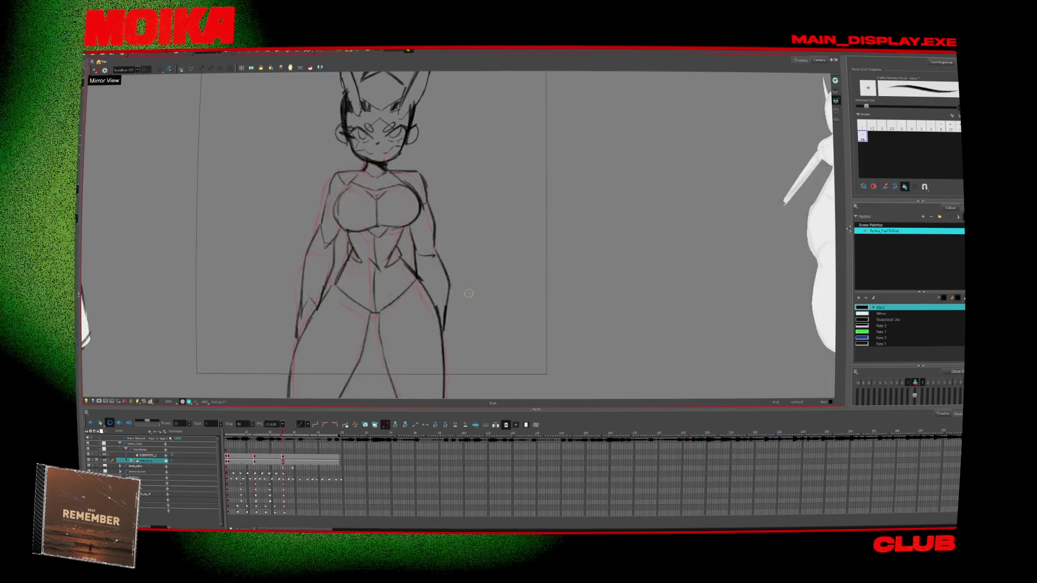
{"action": "scroll", "coordinate": [468, 294], "scroll_direction": "down", "scroll_amount": 1}
{"action": "key", "text": "alt+e"}
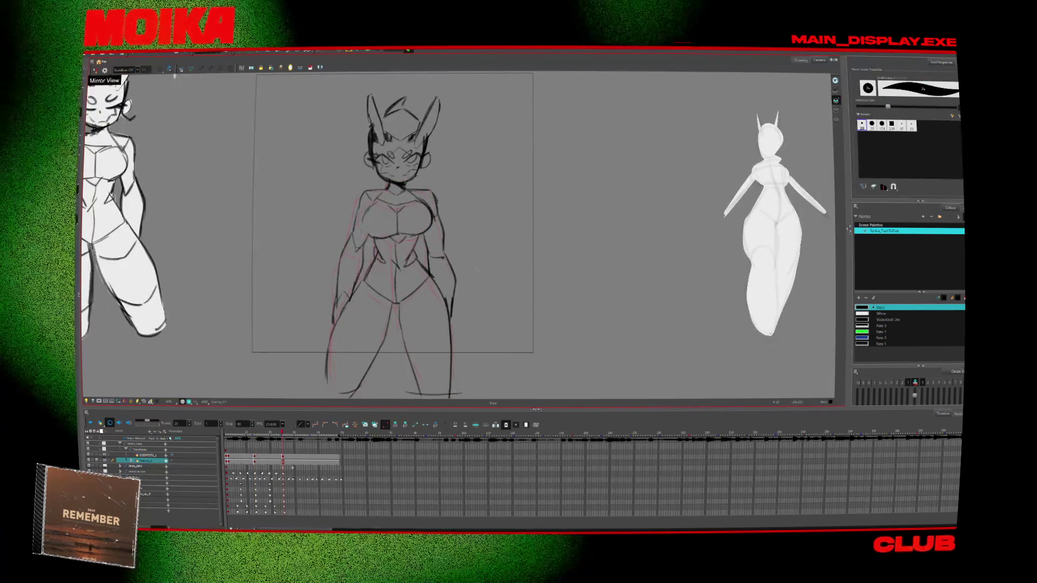
{"action": "key", "text": "alt+slash"}
{"action": "key", "text": "Return"}
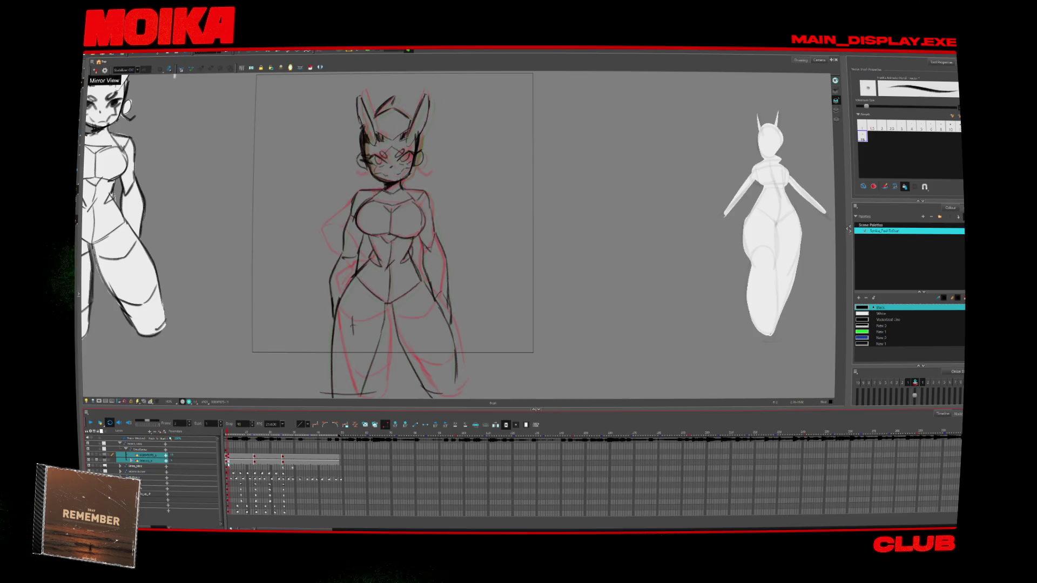
{"action": "key", "text": "Return"}
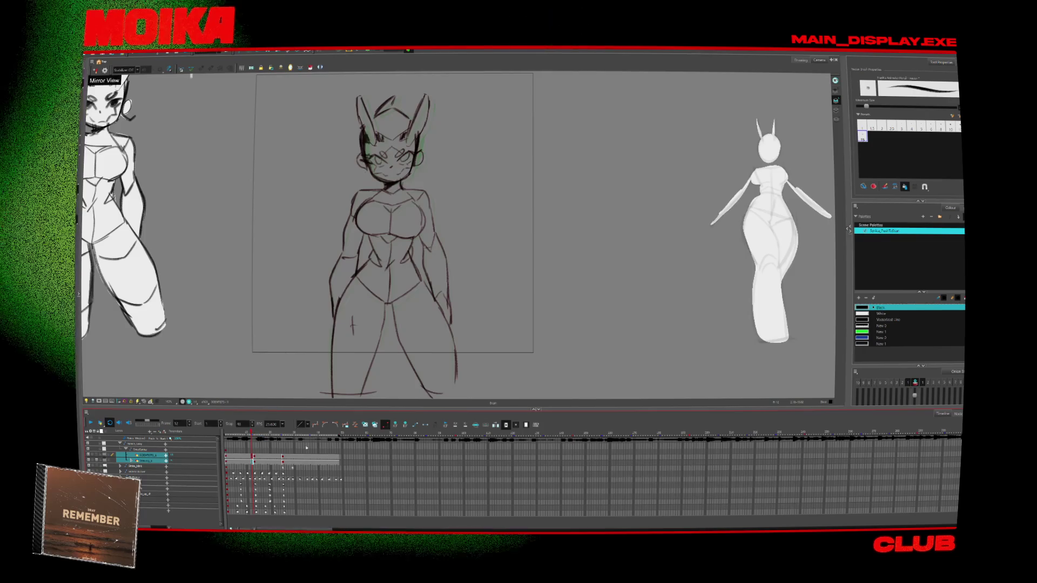
{"action": "key", "text": "Return"}
{"action": "key", "text": "shift+comma"}
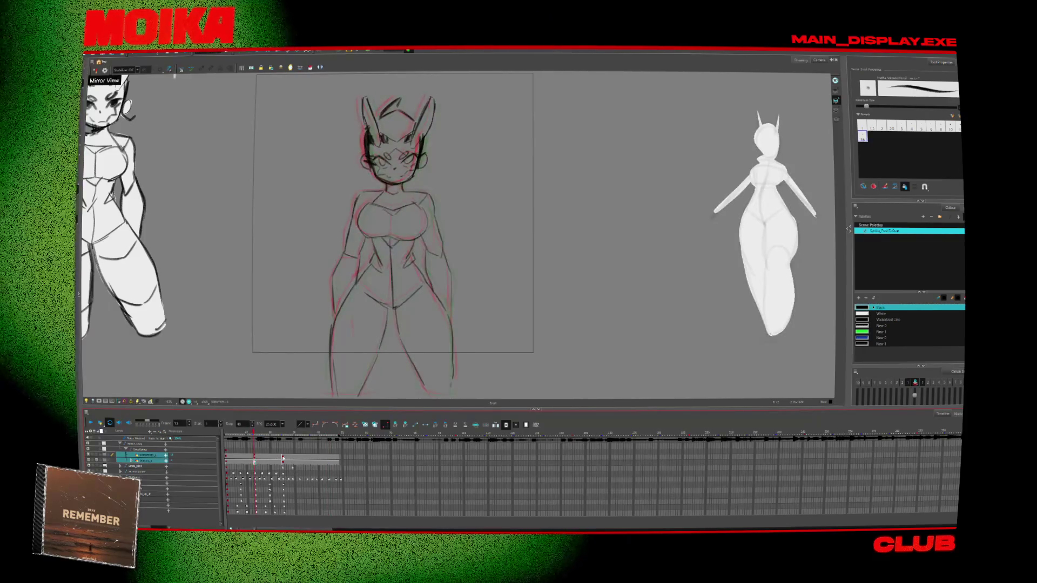
{"action": "left_click", "coordinate": [255, 461]}
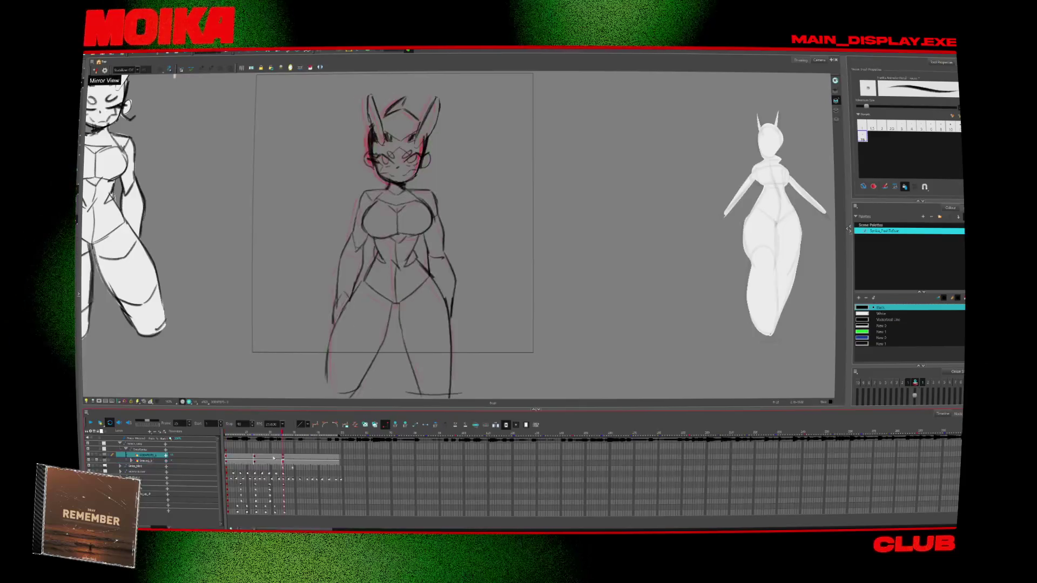
{"action": "key", "text": "Return"}
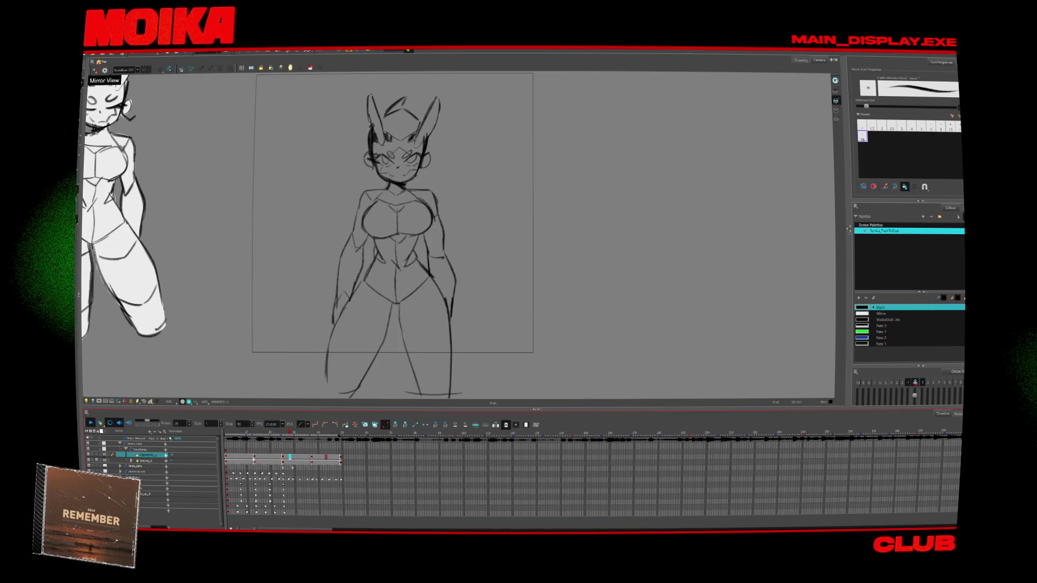
Step: Step through playback to frames 25 and 31, then flip poses back to frame 1
{"action": "key", "text": "space"}
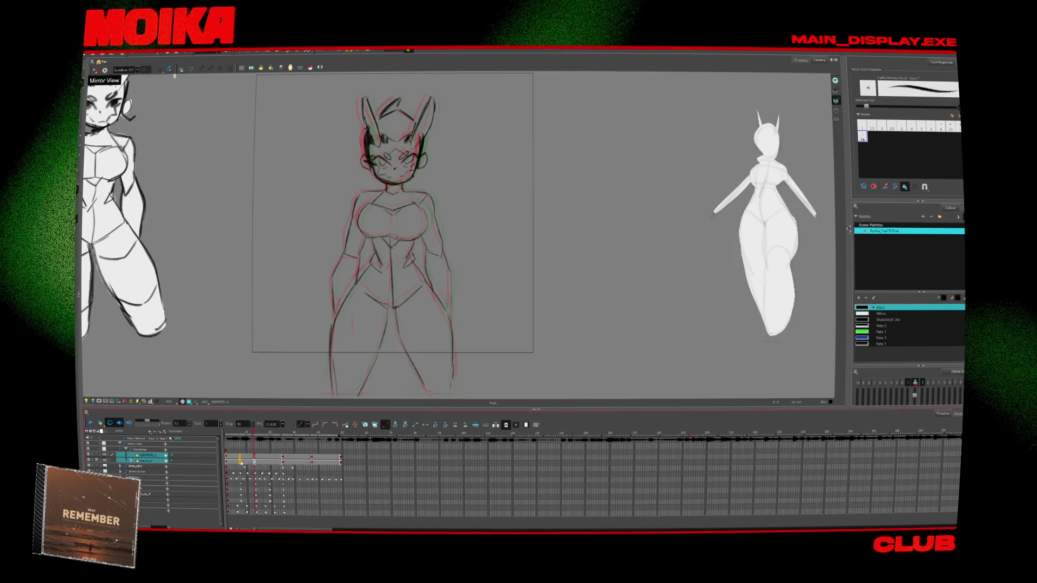
{"action": "key", "text": "space"}
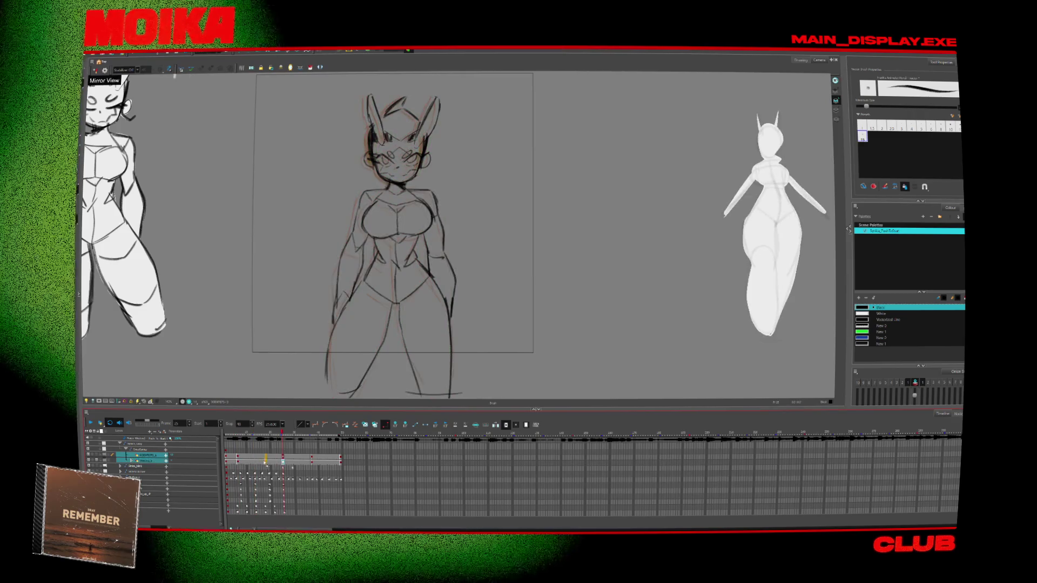
{"action": "key", "text": "space"}
{"action": "key", "text": "space"}
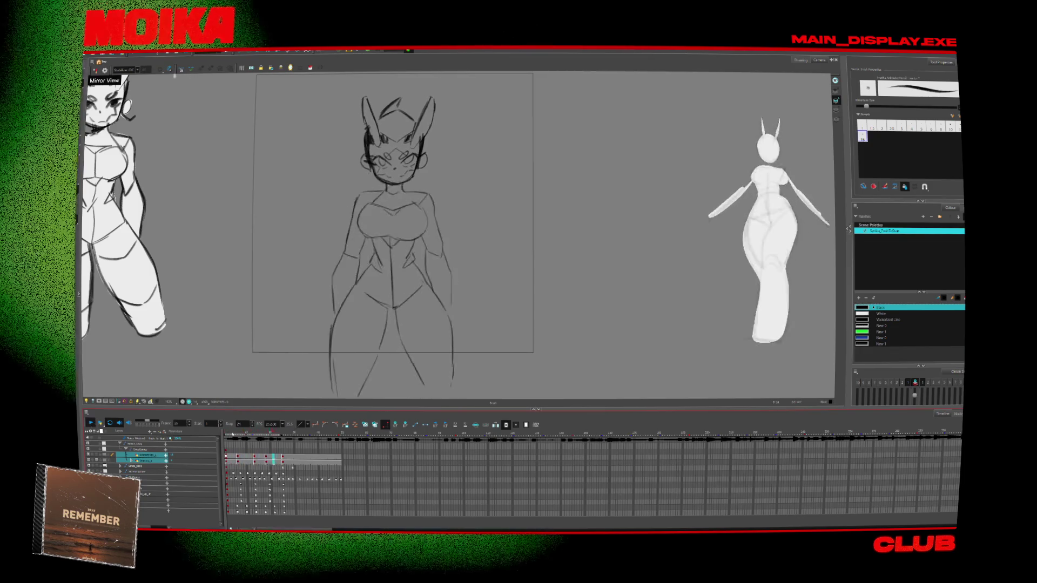
{"action": "key", "text": "Return"}
{"action": "key", "text": "alt+b"}
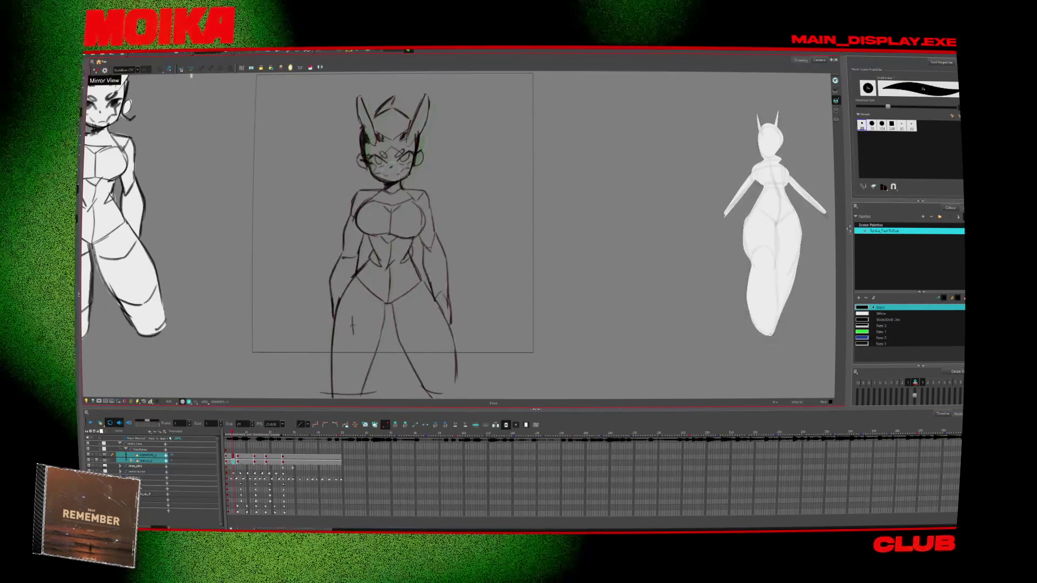
{"action": "key", "text": "alt+slash"}
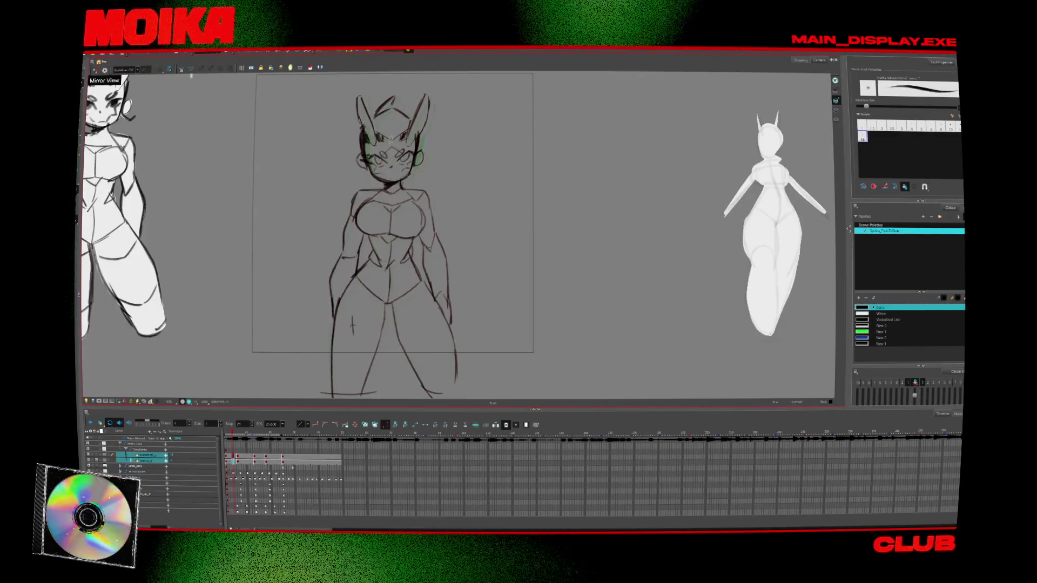
{"action": "key", "text": "period"}
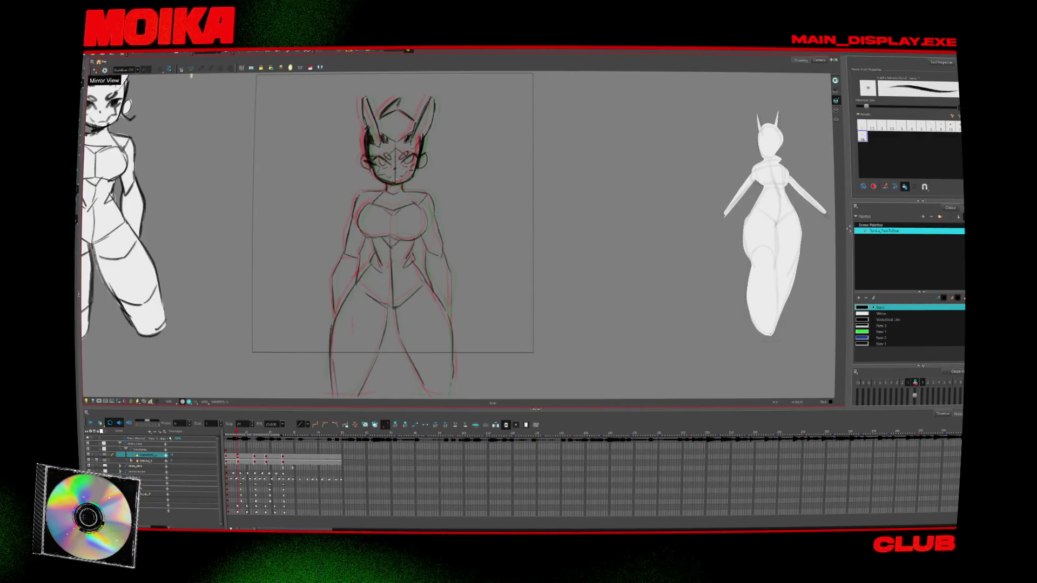
{"action": "key", "text": "period"}
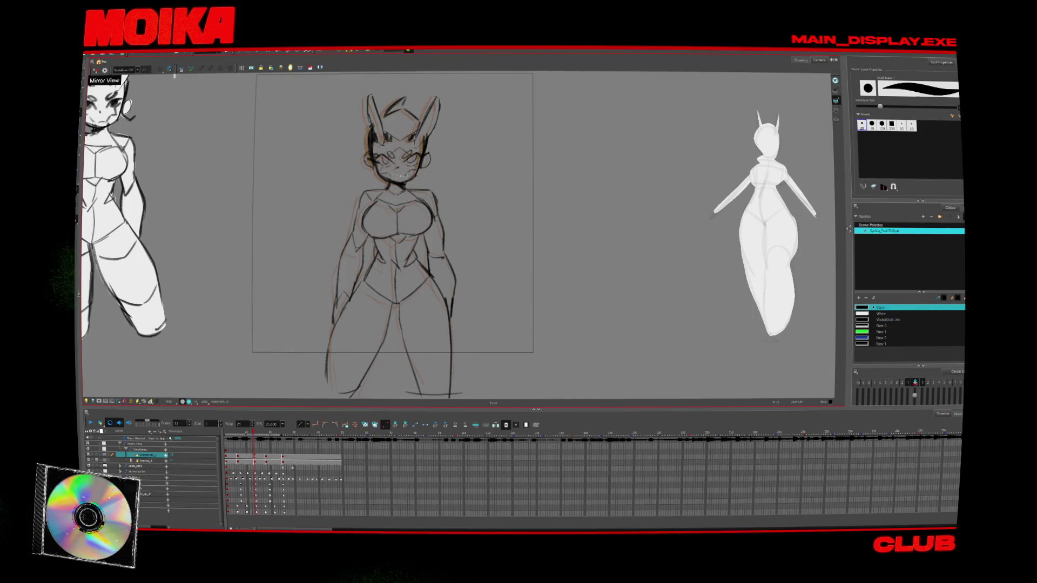
{"action": "key", "text": "shift+comma"}
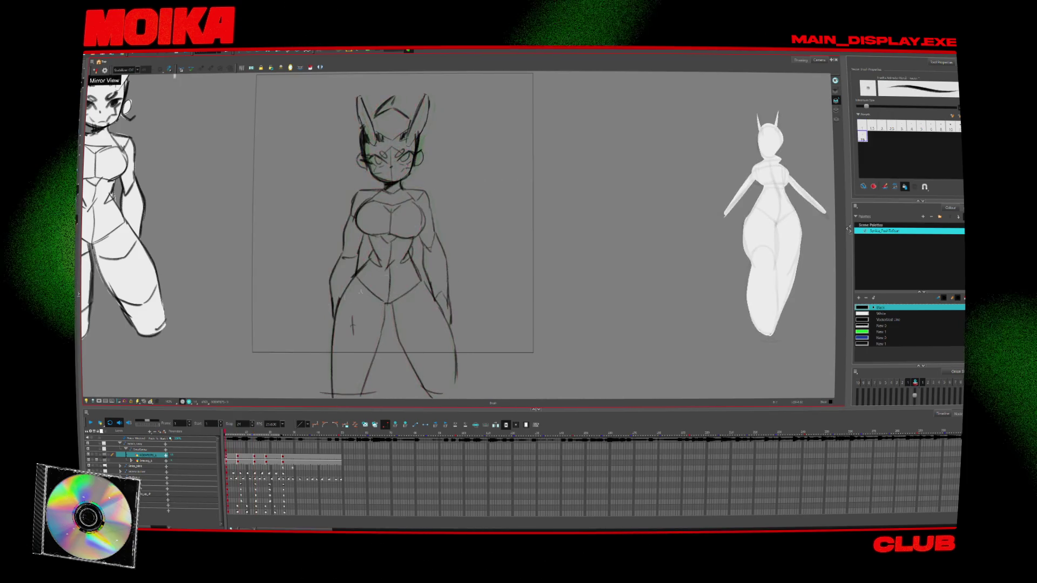
Step: Replay the pose animation, then select the Drawing layer and return to the Brush in white
{"action": "key", "text": "Return"}
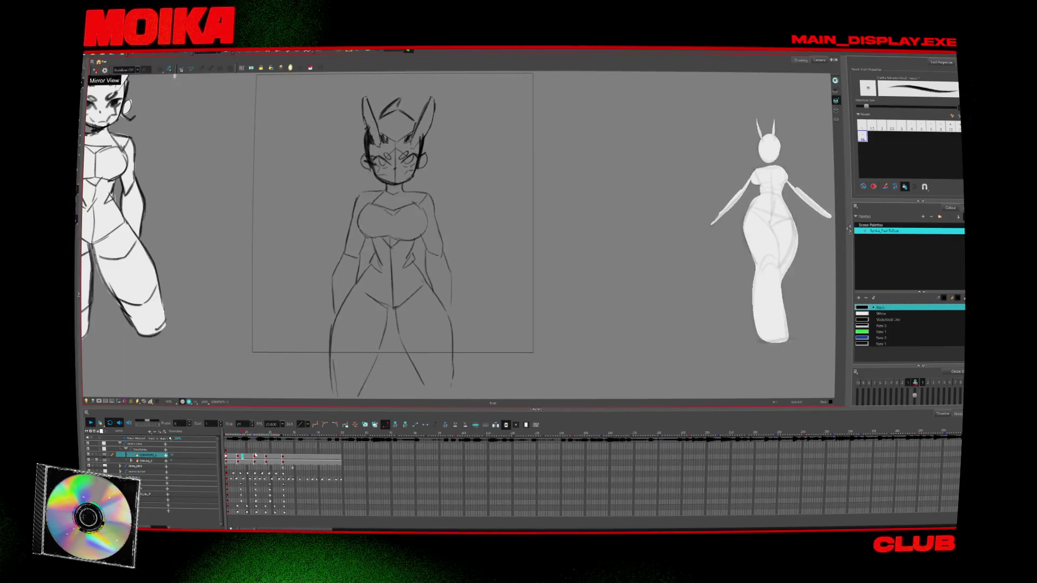
{"action": "left_click", "coordinate": [233, 432]}
{"action": "key", "text": "alt+s"}
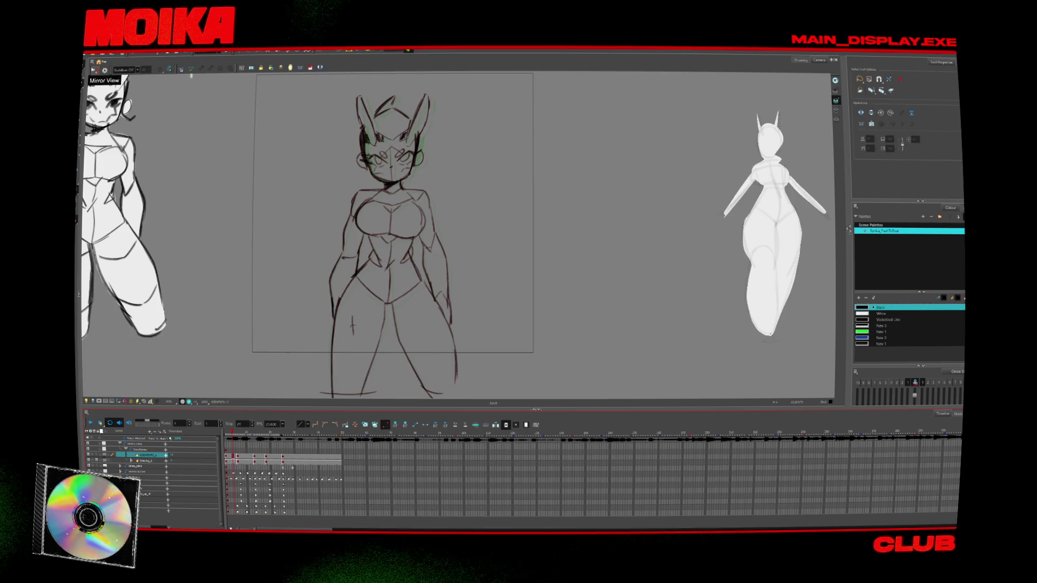
{"action": "left_click", "coordinate": [440, 241]}
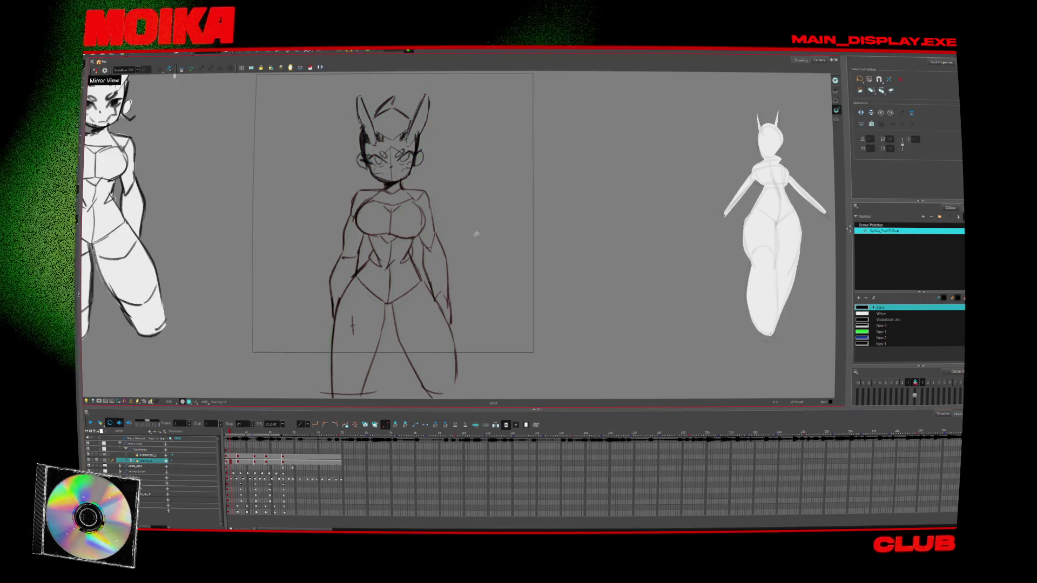
{"action": "key", "text": "alt+b"}
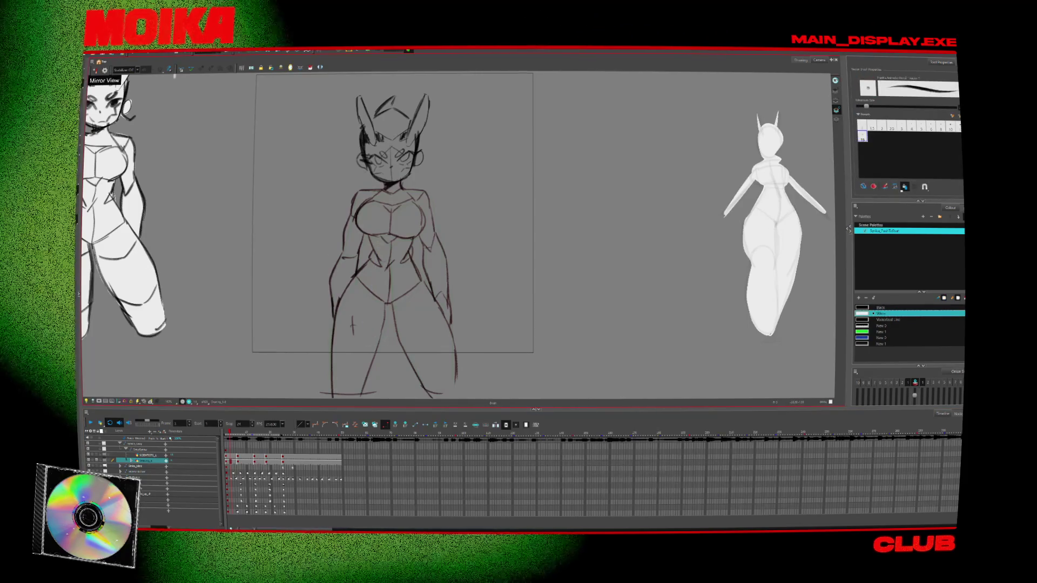
Step: Set the brush to size 2 and trace white lines down the right shoulder and left inner leg
{"action": "left_click", "coordinate": [882, 125]}
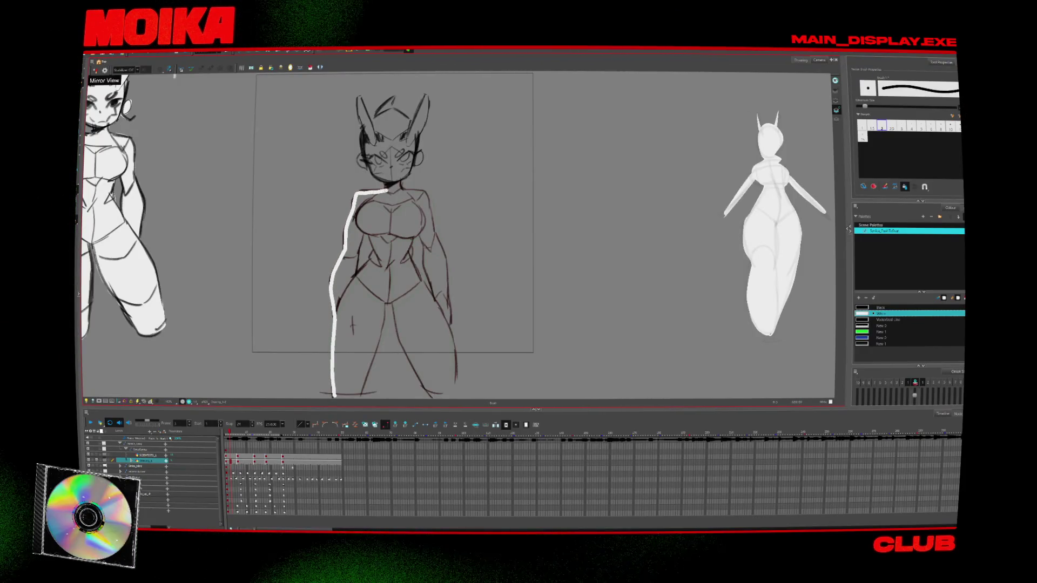
{"action": "left_click_drag", "start_coordinate": [428, 193], "coordinate": [455, 354]}
{"action": "left_click_drag", "start_coordinate": [392, 300], "coordinate": [336, 395]}
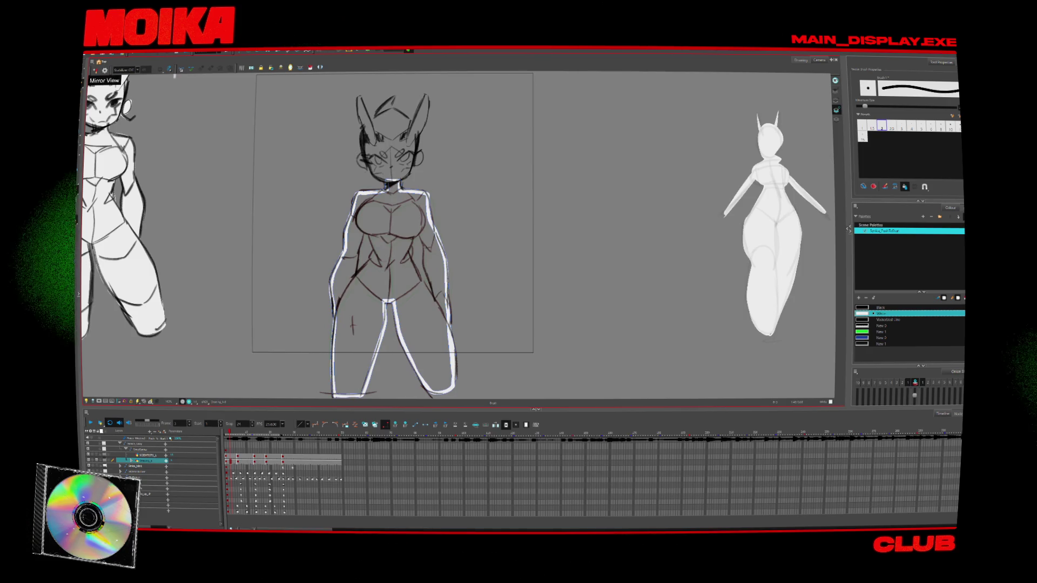
Step: Add white strokes on the chest and both sides of the torso, then advance to the next pose
{"action": "mouse_move", "coordinate": [369, 228]}
{"action": "left_mouse_down"}
{"action": "mouse_move", "coordinate": [395, 246]}
{"action": "mouse_move", "coordinate": [353, 275]}
{"action": "left_mouse_up"}
{"action": "mouse_move", "coordinate": [373, 255]}
{"action": "left_mouse_down"}
{"action": "mouse_move", "coordinate": [355, 279]}
{"action": "mouse_move", "coordinate": [369, 228]}
{"action": "left_mouse_up"}
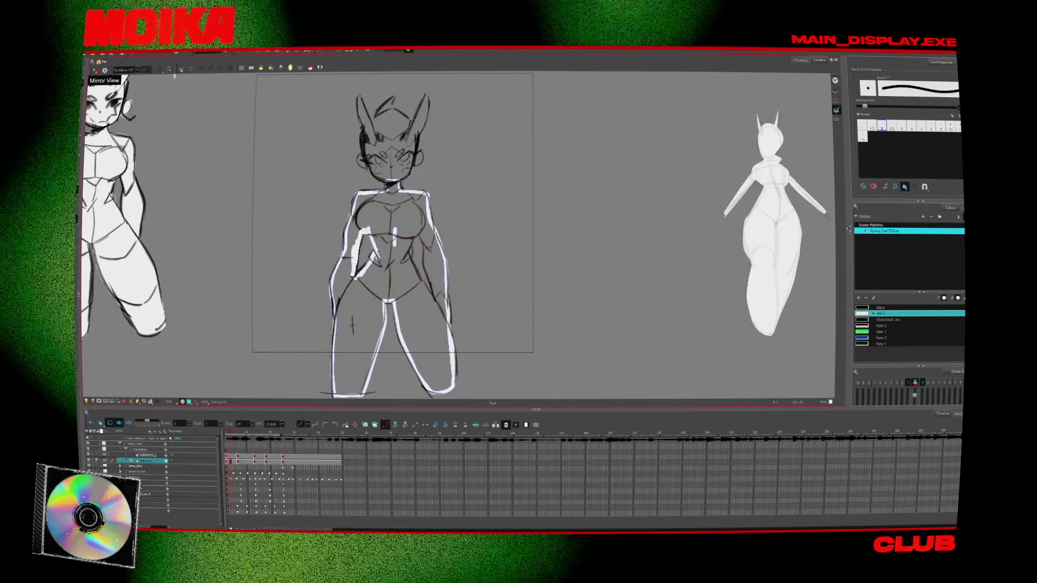
{"action": "left_click_drag", "start_coordinate": [414, 266], "coordinate": [429, 300]}
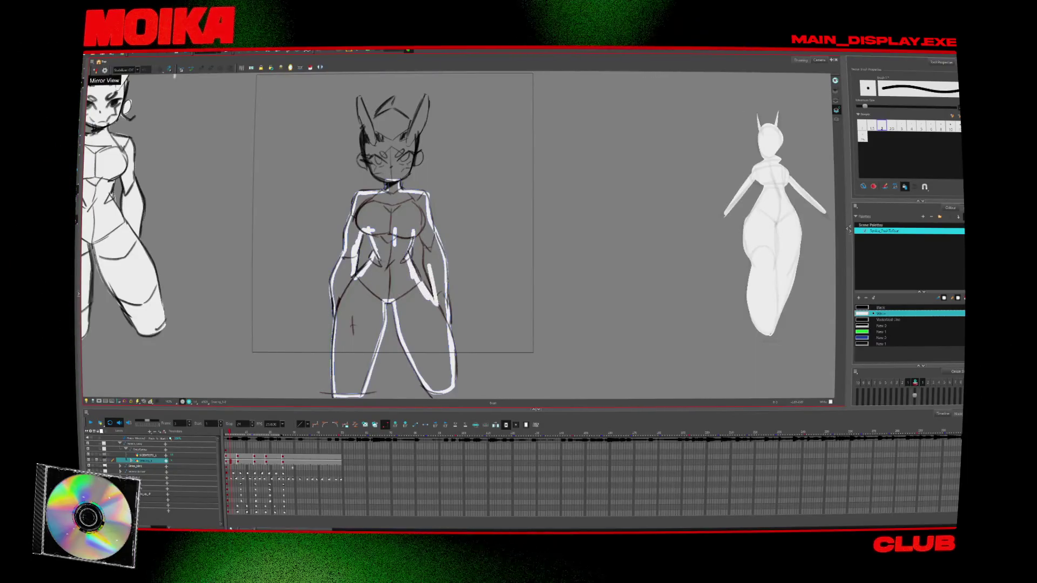
{"action": "key", "text": "Return"}
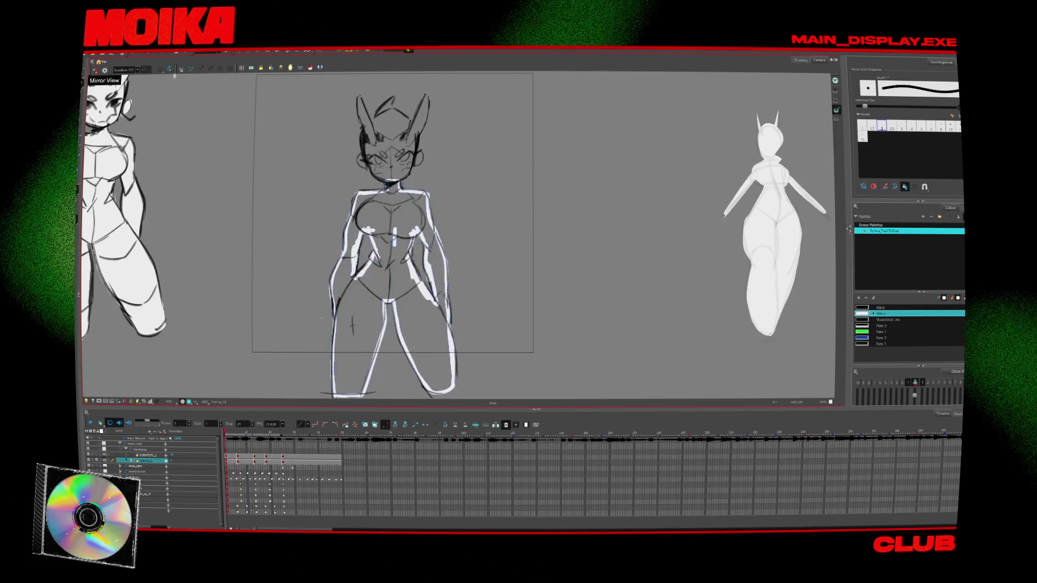
{"action": "left_click", "coordinate": [300, 425]}
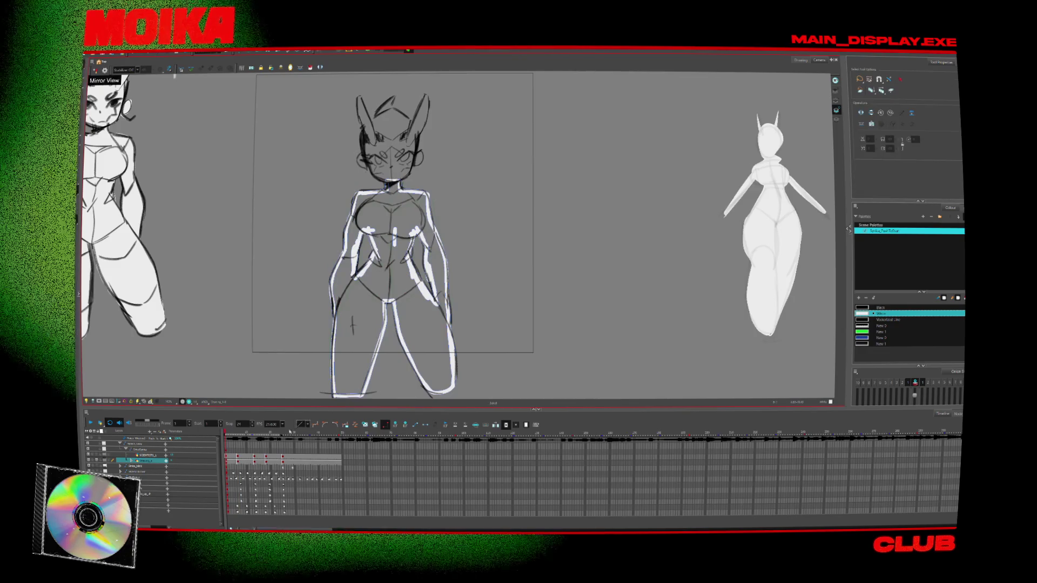
Step: Compare the frame 1 white-line drawing against the frame 11 sketch
{"action": "left_click", "coordinate": [255, 454]}
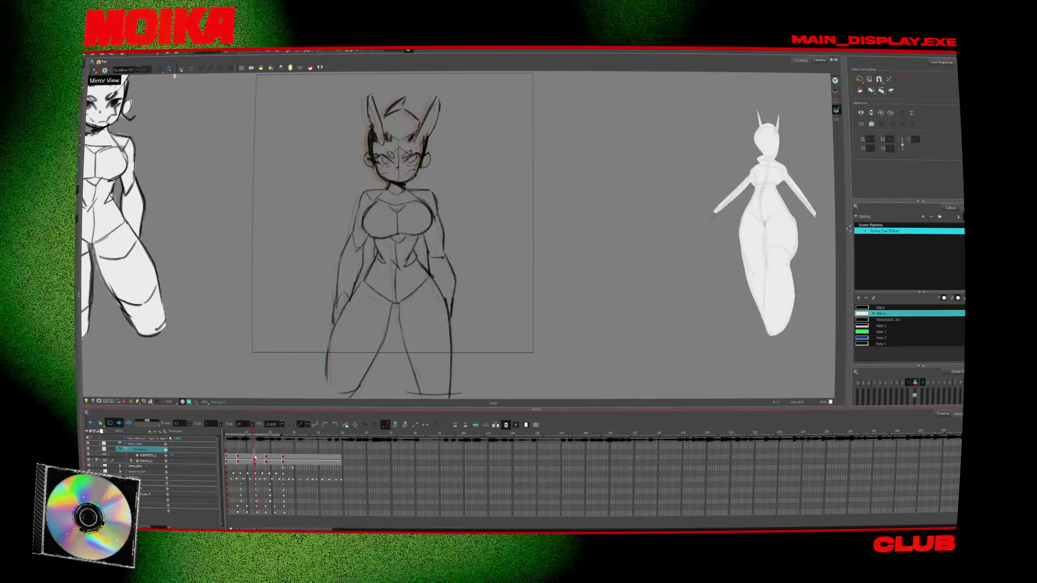
{"action": "left_click", "coordinate": [227, 454]}
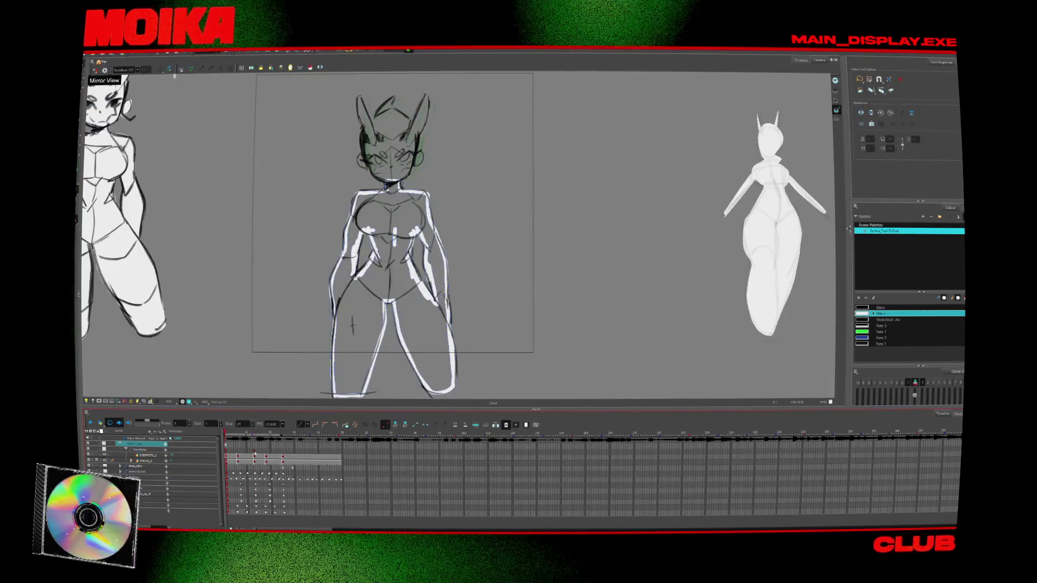
{"action": "left_click", "coordinate": [255, 450]}
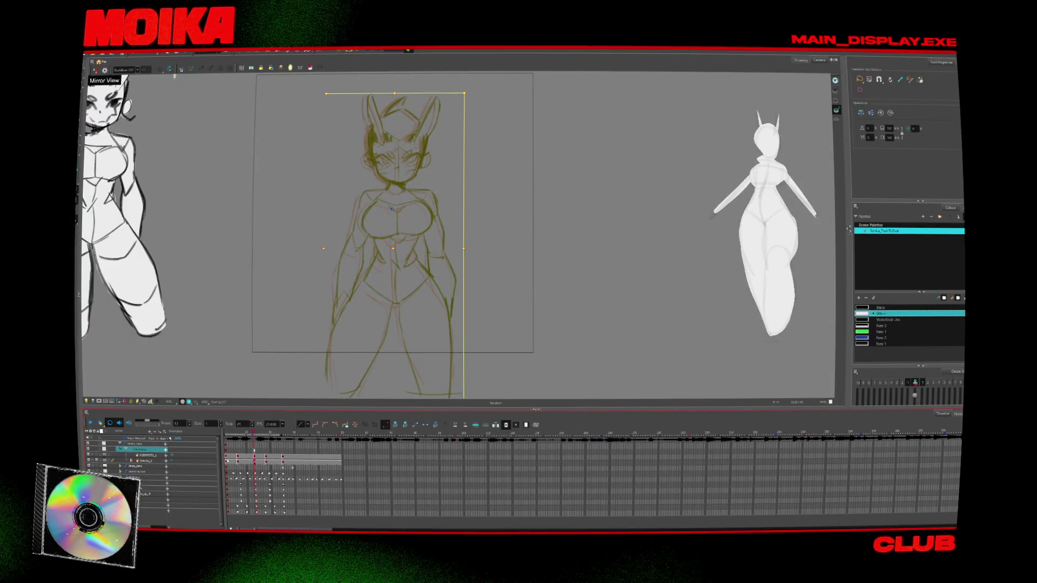
{"action": "left_click", "coordinate": [228, 456]}
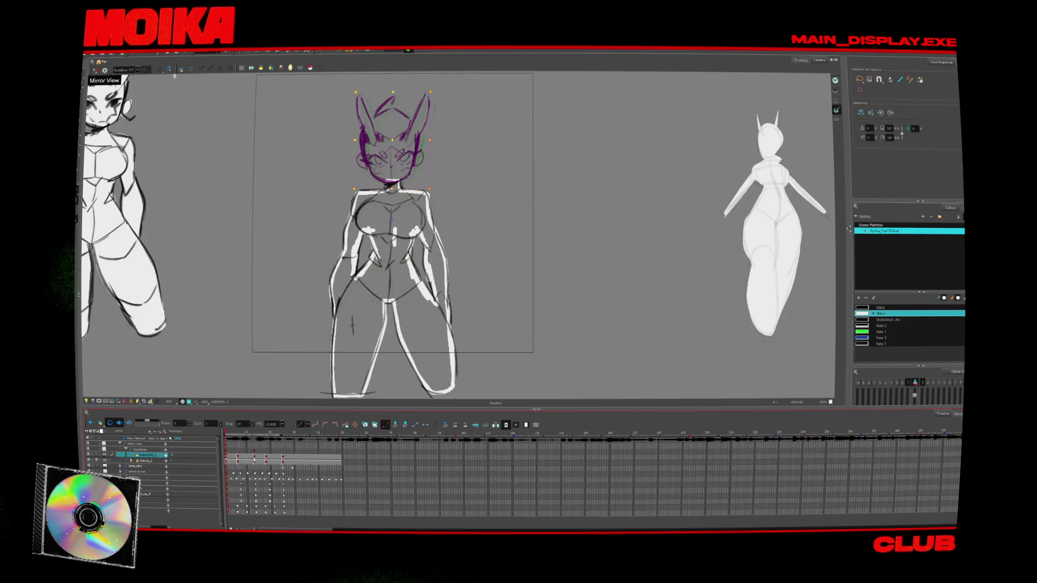
{"action": "left_click", "coordinate": [237, 460]}
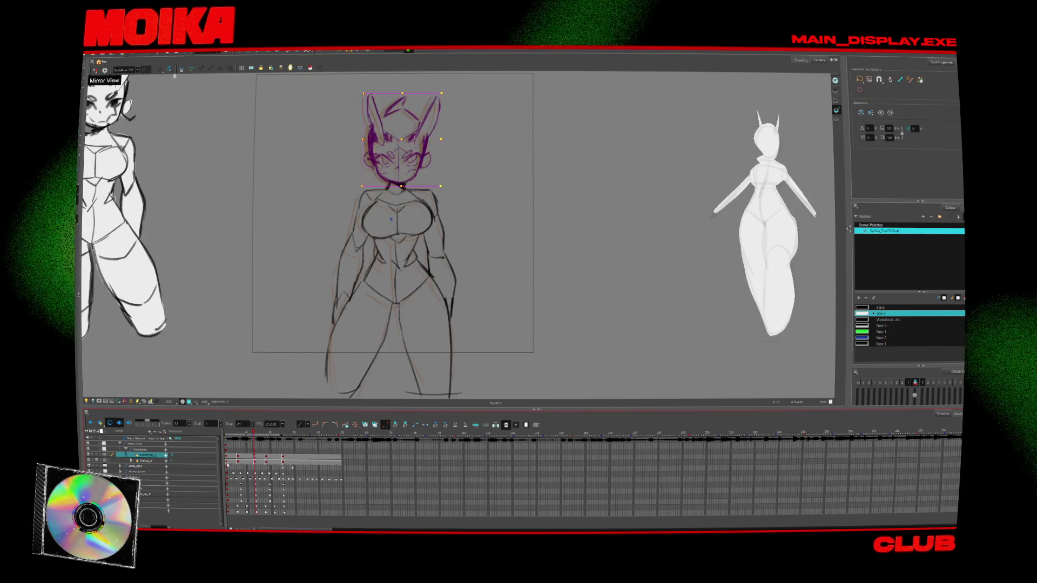
{"action": "left_click", "coordinate": [229, 459]}
{"action": "left_click", "coordinate": [254, 456]}
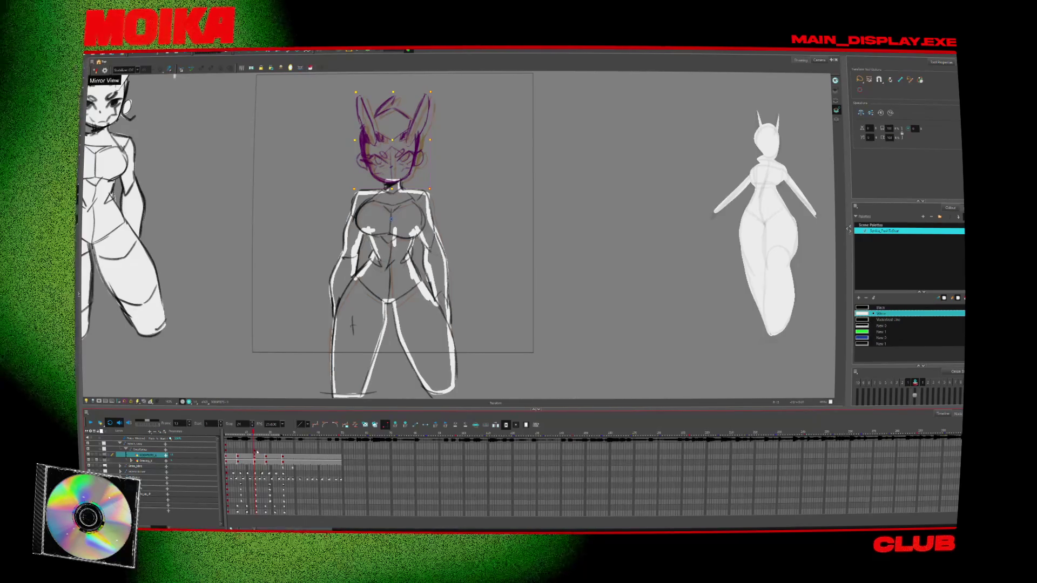
Step: Nudge the whole figure two steps to the right, then select the head's child layer
{"action": "key", "text": "b"}
{"action": "key", "text": "Right"}
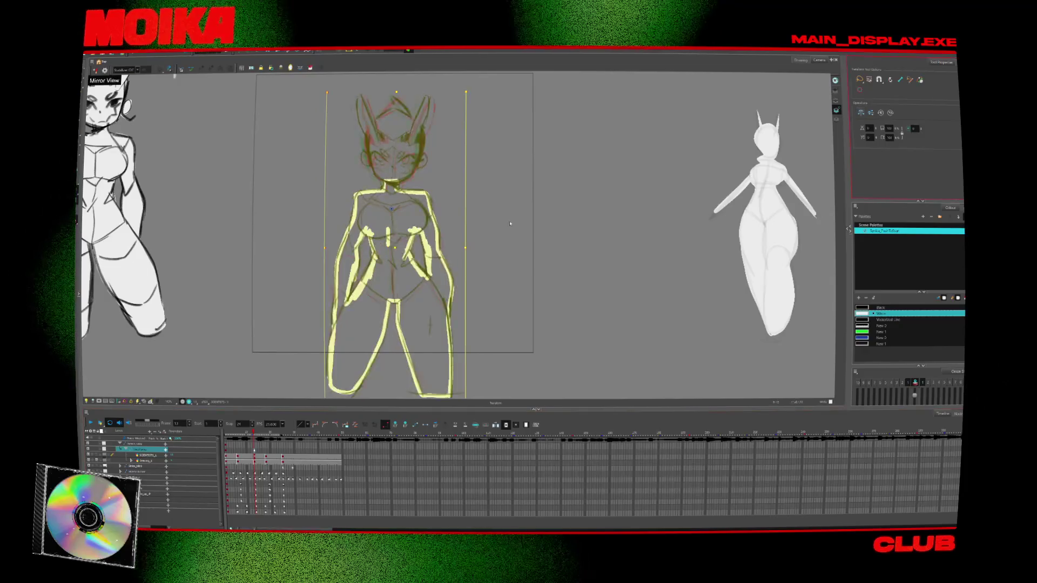
{"action": "key", "text": "Right"}
{"action": "key", "text": "Right"}
{"action": "key", "text": "Right"}
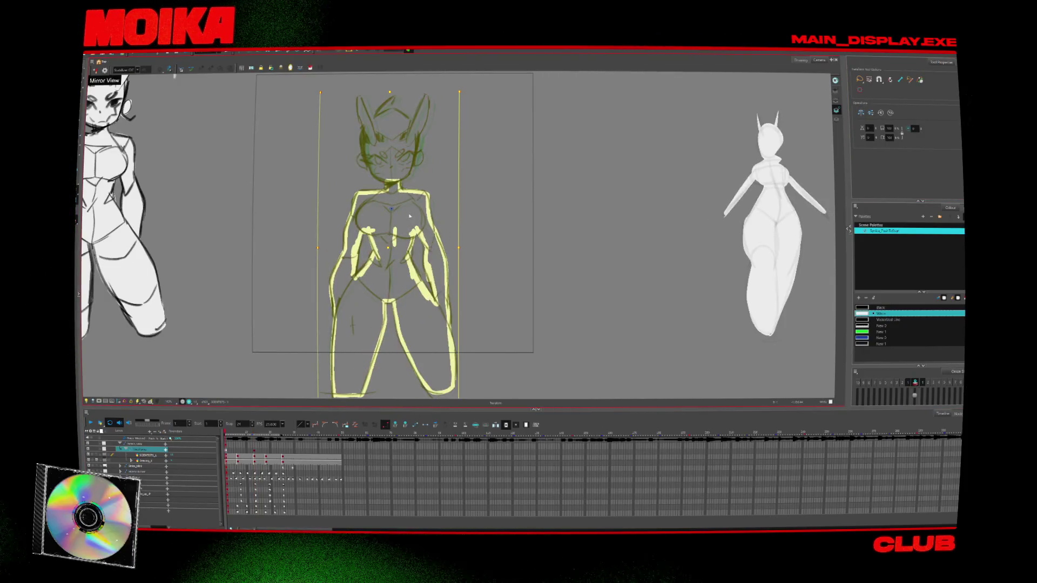
{"action": "key", "text": "comma"}
{"action": "key", "text": "comma"}
{"action": "key", "text": "comma"}
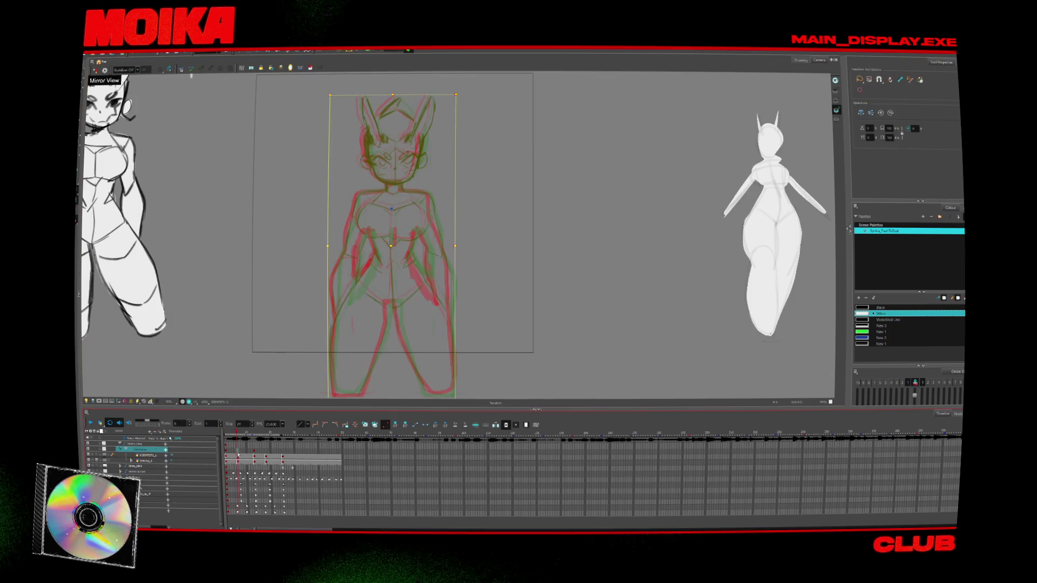
{"action": "key", "text": "shift+b"}
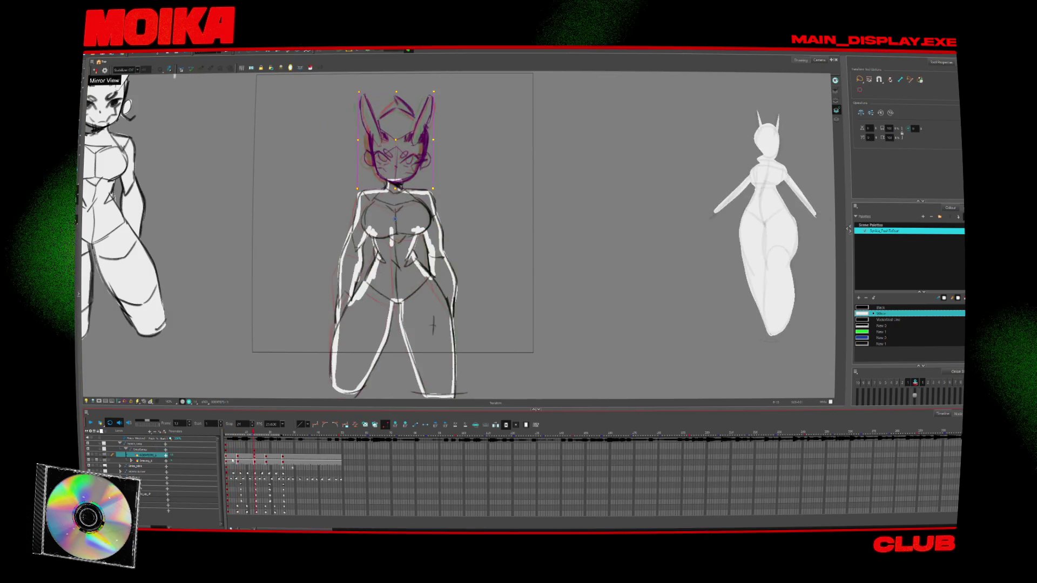
Step: Toggle between frame 1 and the later pose around frame 12 across the sketch and line-art layers
{"action": "key", "text": "g"}
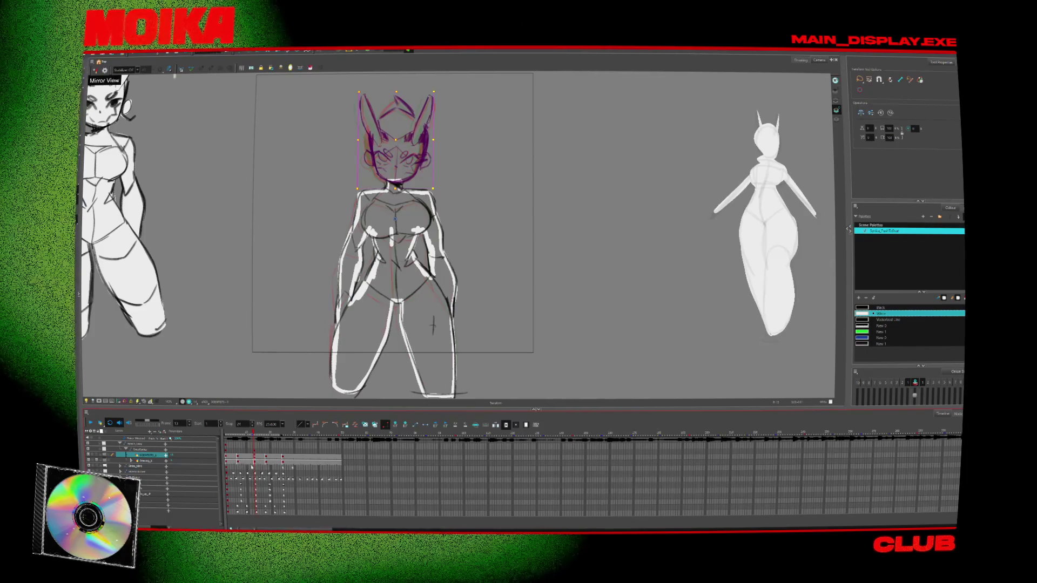
{"action": "key", "text": "f"}
{"action": "key", "text": "f"}
{"action": "key", "text": "f"}
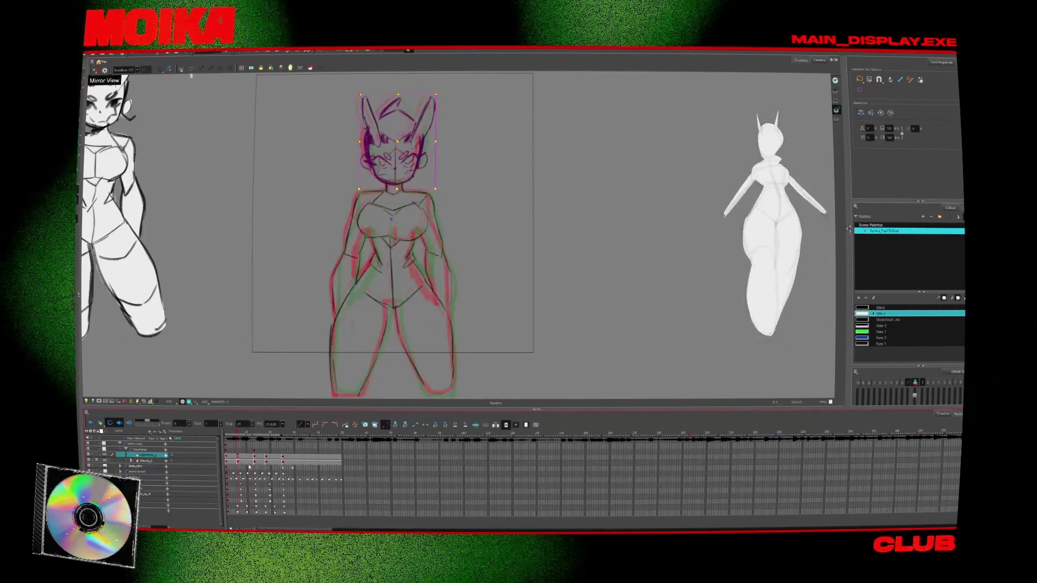
{"action": "key", "text": "g"}
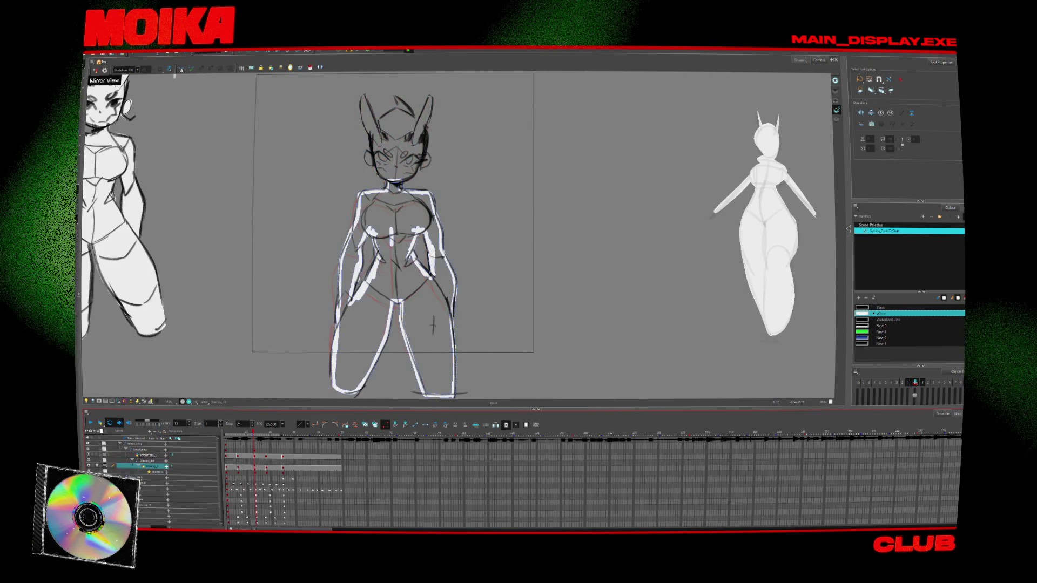
{"action": "key", "text": "f"}
{"action": "left_click", "coordinate": [227, 450]}
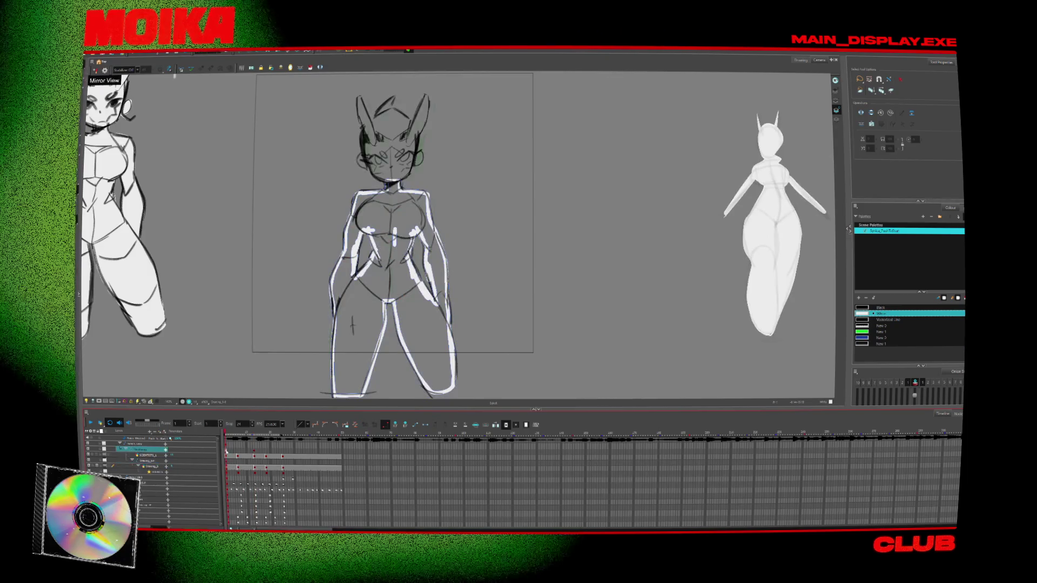
{"action": "left_click", "coordinate": [253, 449]}
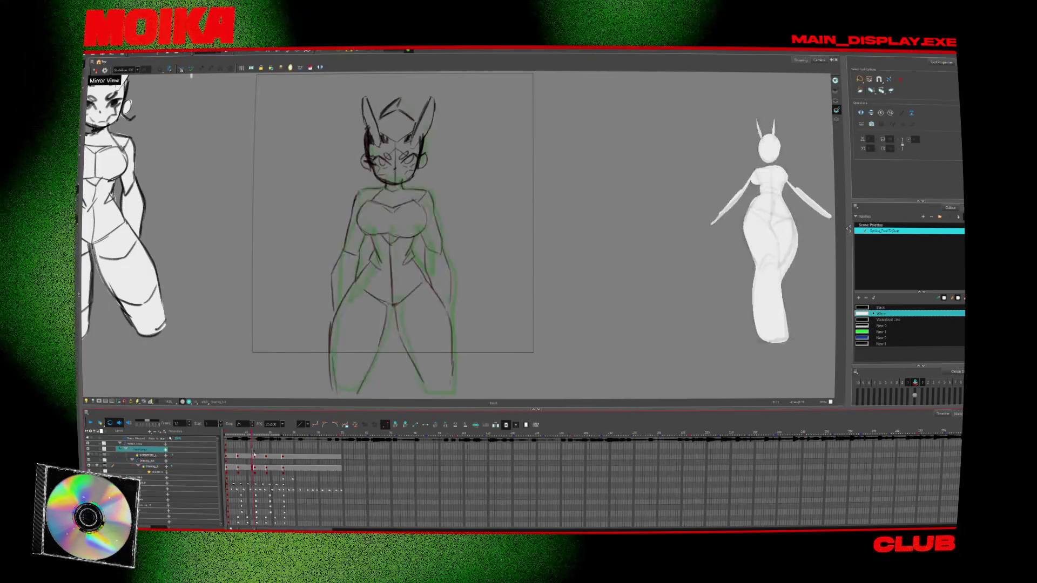
{"action": "left_click", "coordinate": [252, 461]}
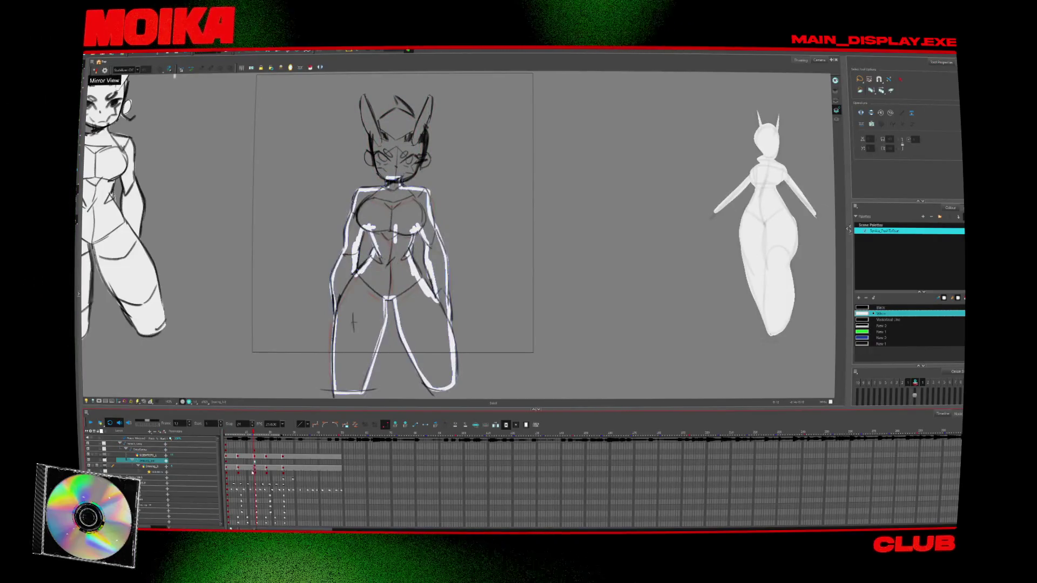
{"action": "left_click", "coordinate": [254, 455]}
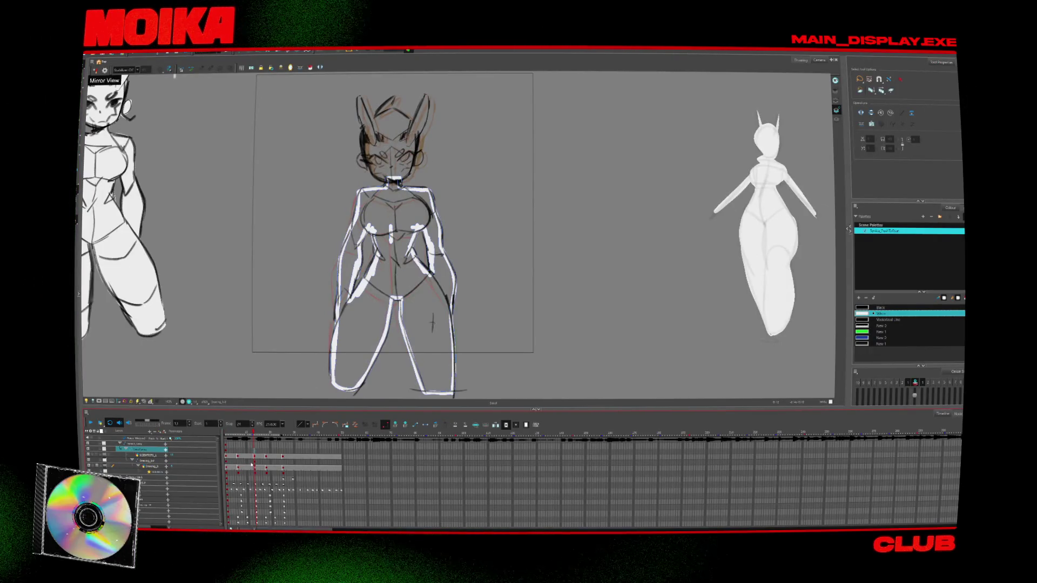
{"action": "key", "text": "shift+comma"}
{"action": "left_click", "coordinate": [228, 458]}
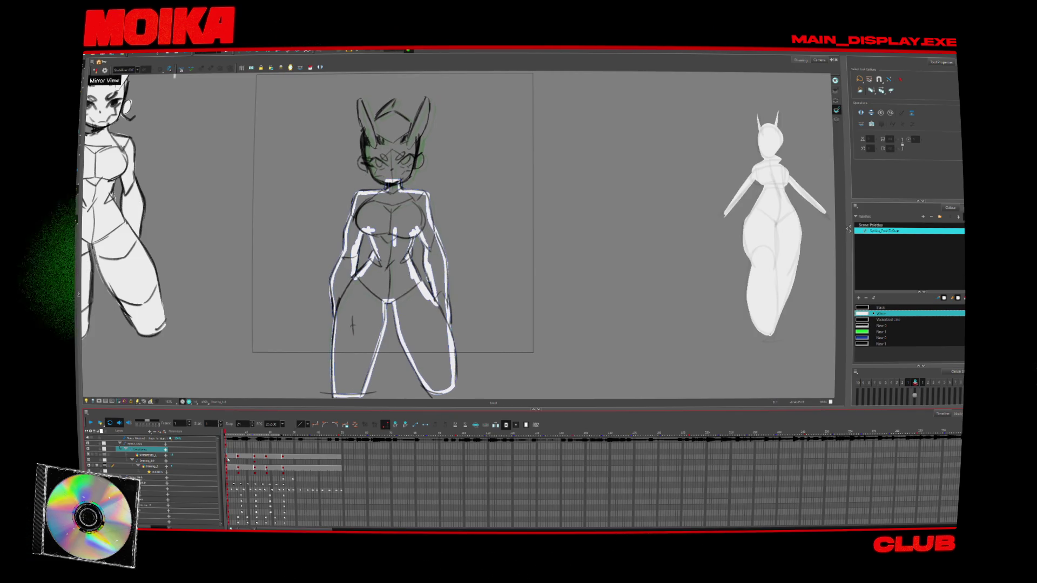
{"action": "key", "text": "period"}
{"action": "key", "text": "period"}
{"action": "key", "text": "period"}
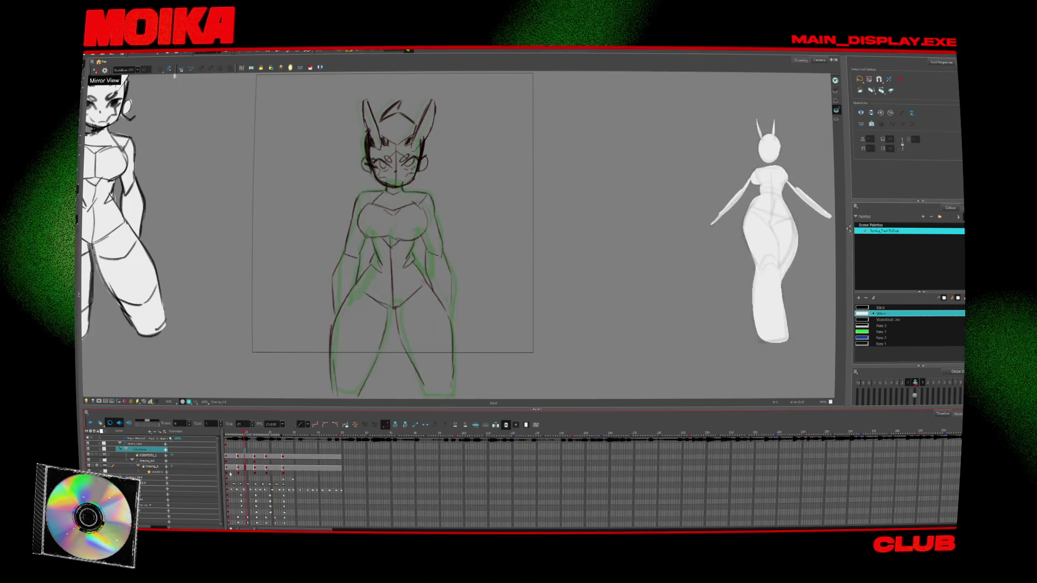
Step: Flip through poses on the Drawing_1 layer to frame 14 and select all its head strokes
{"action": "left_click", "coordinate": [254, 467]}
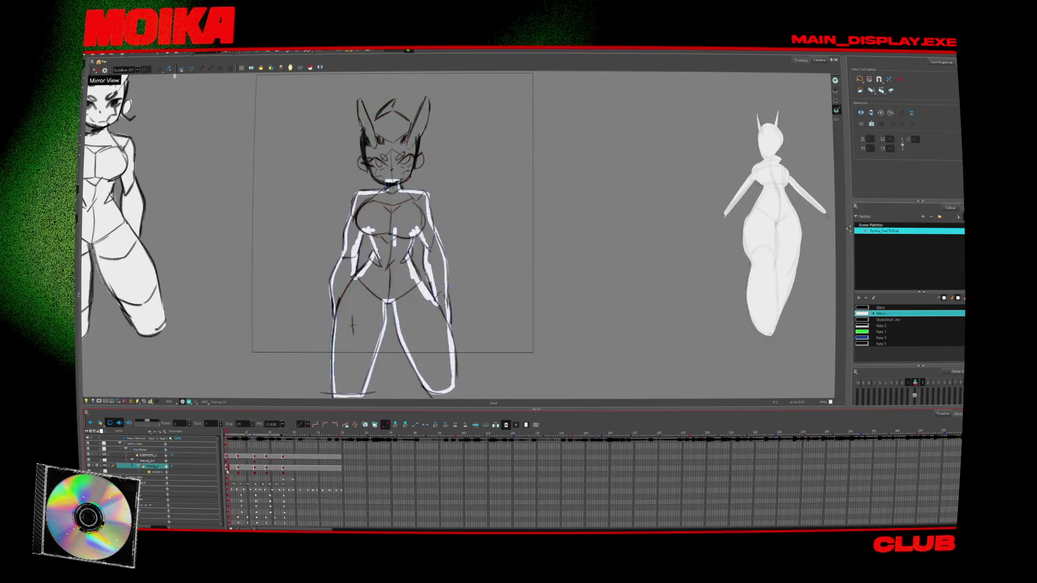
{"action": "left_click", "coordinate": [254, 468]}
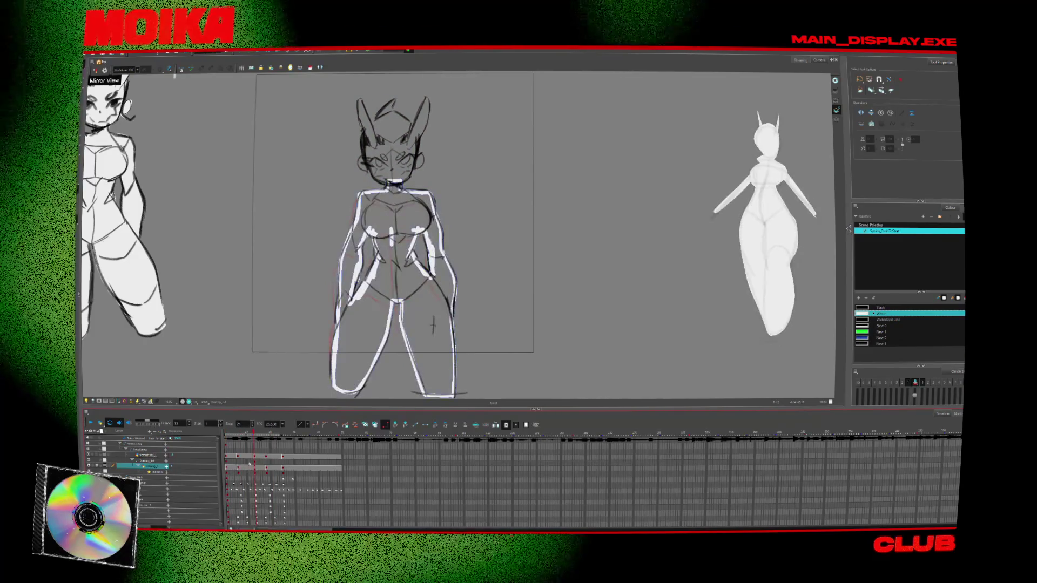
{"action": "left_click", "coordinate": [266, 457]}
{"action": "left_click", "coordinate": [281, 456]}
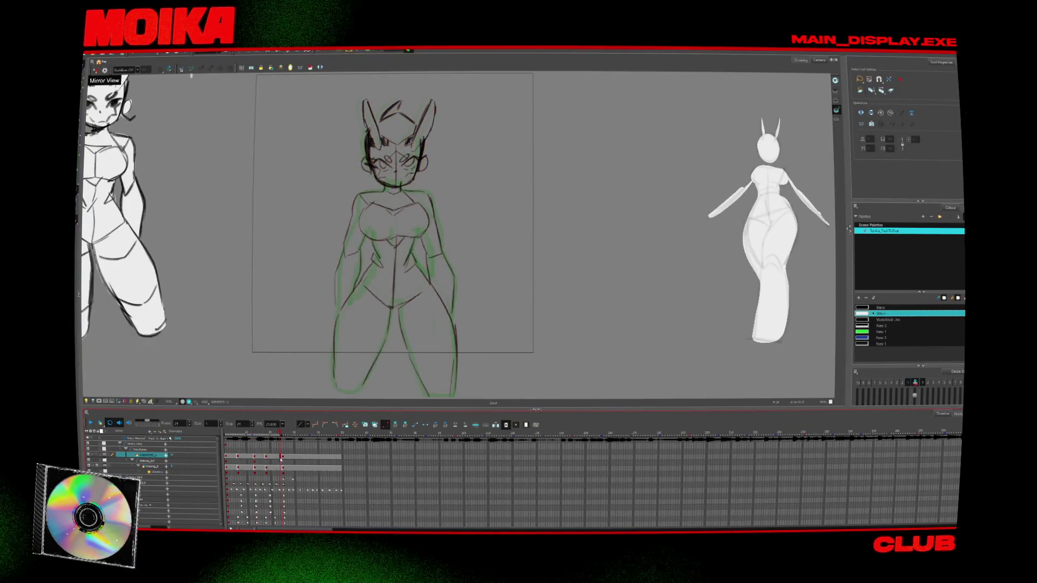
{"action": "key", "text": "period"}
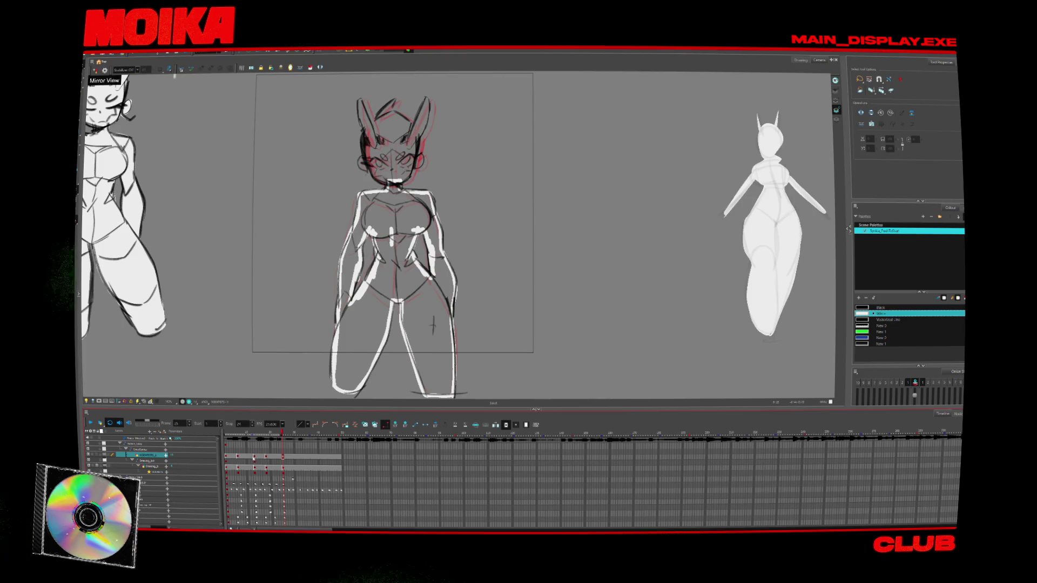
{"action": "left_click", "coordinate": [254, 458]}
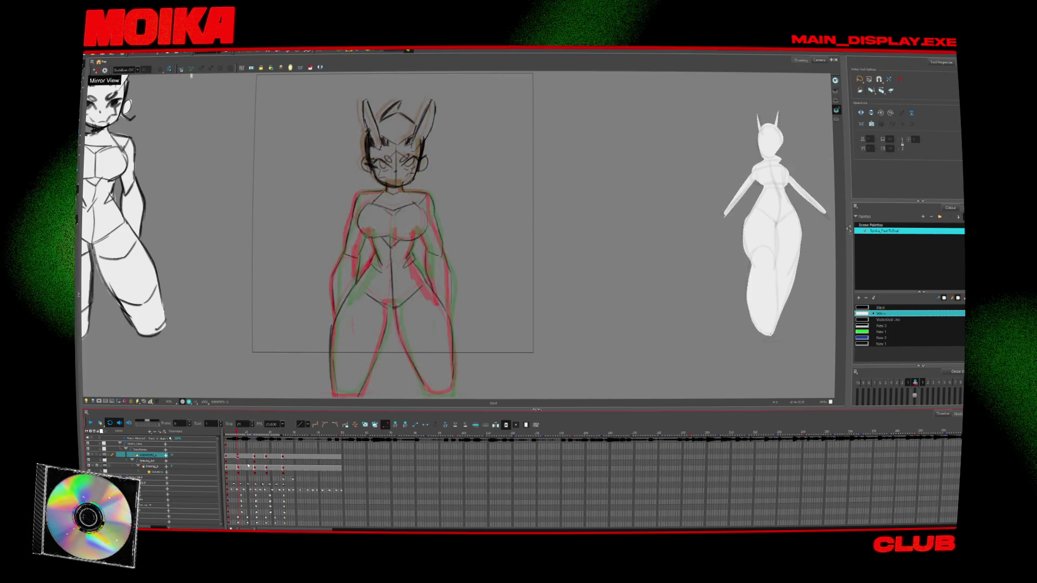
{"action": "left_click", "coordinate": [256, 458]}
{"action": "left_click_drag", "start_coordinate": [256, 458], "coordinate": [253, 458]}
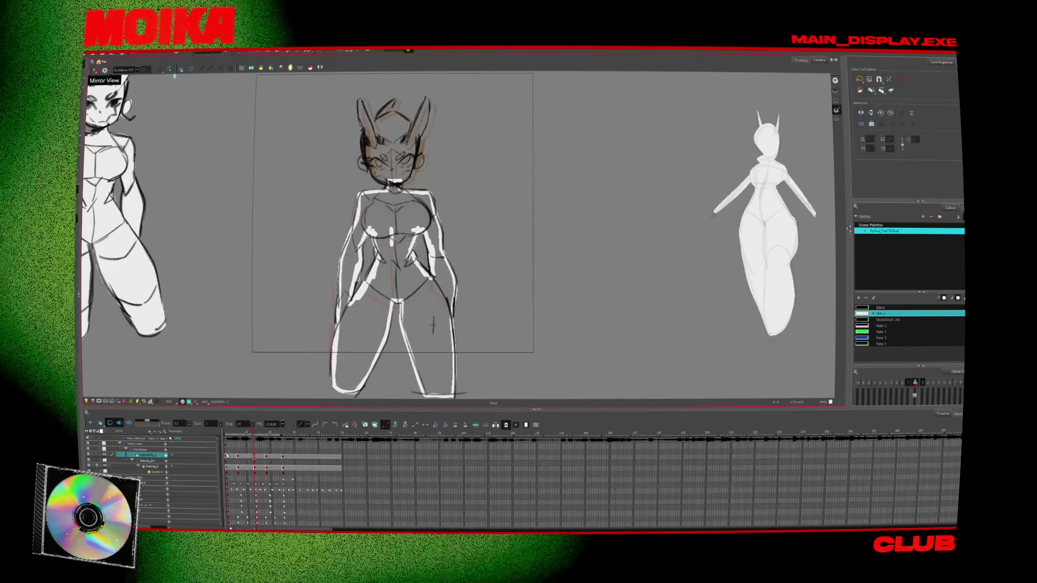
{"action": "left_click", "coordinate": [256, 457]}
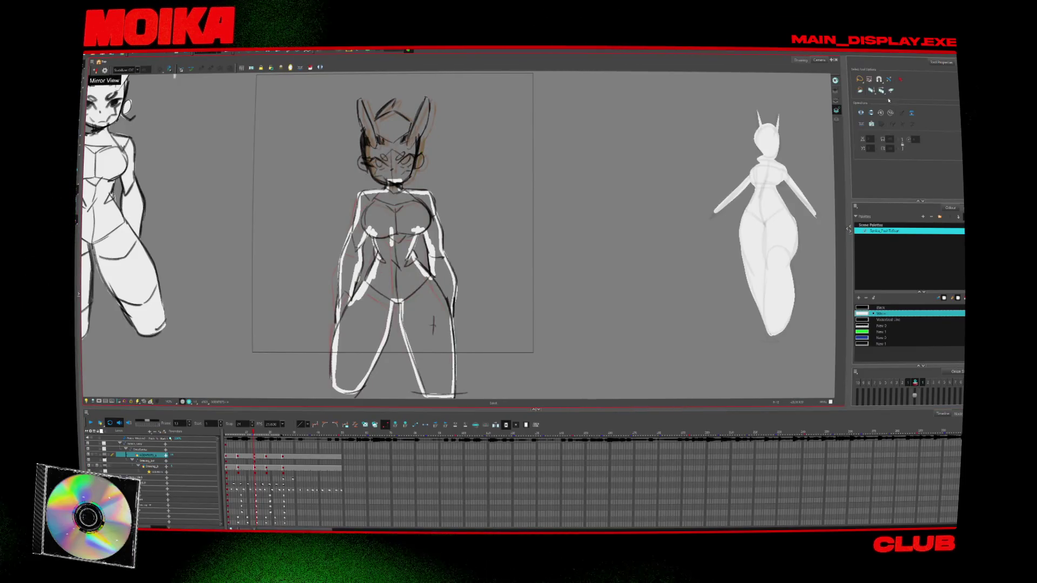
{"action": "key", "text": "ctrl+a"}
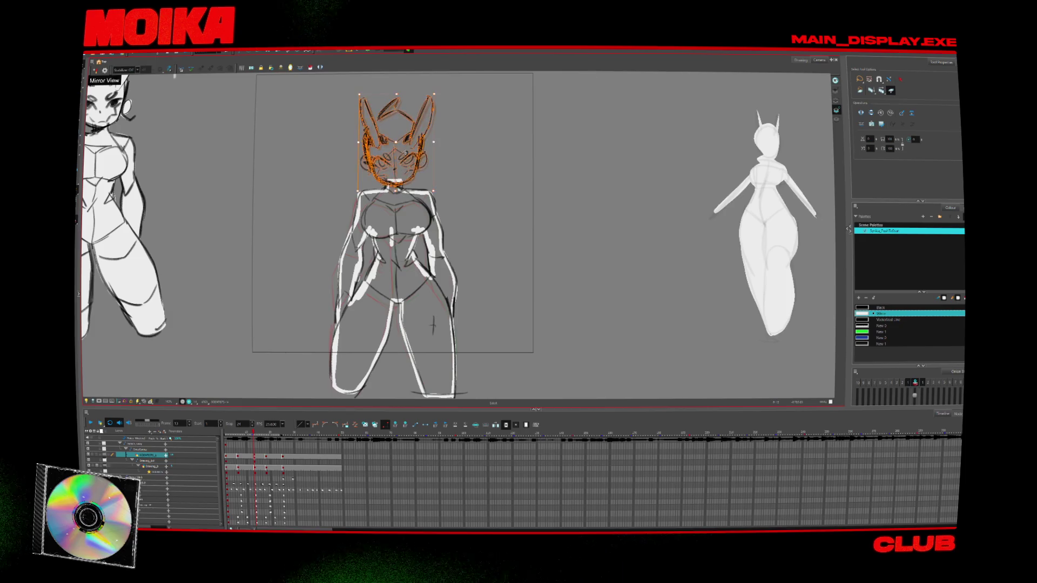
Step: Mirror the canvas to check the head drawing, then flick nearby frames and select the head strokes
{"action": "key", "text": "4"}
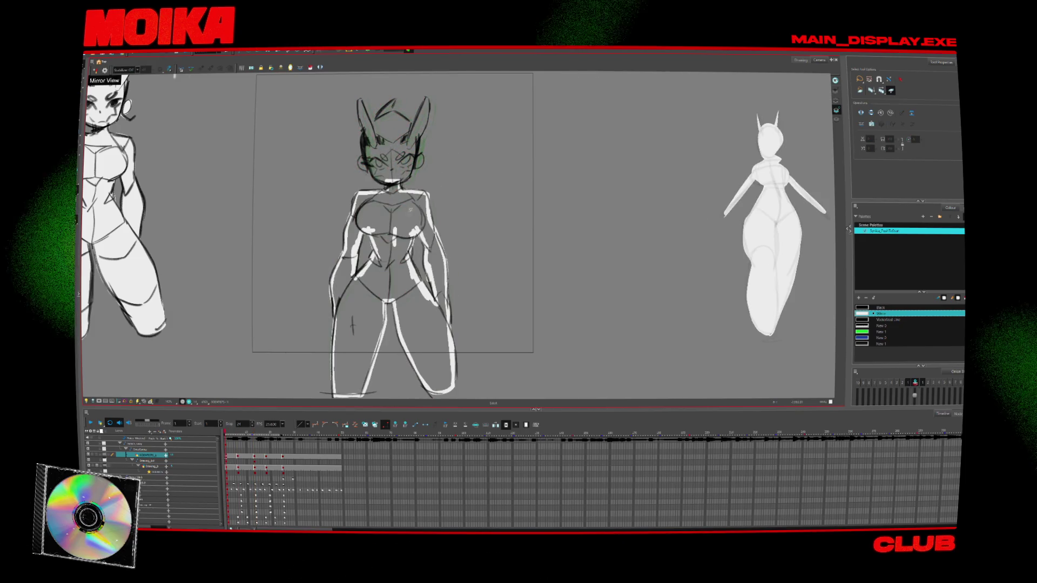
{"action": "key", "text": "4"}
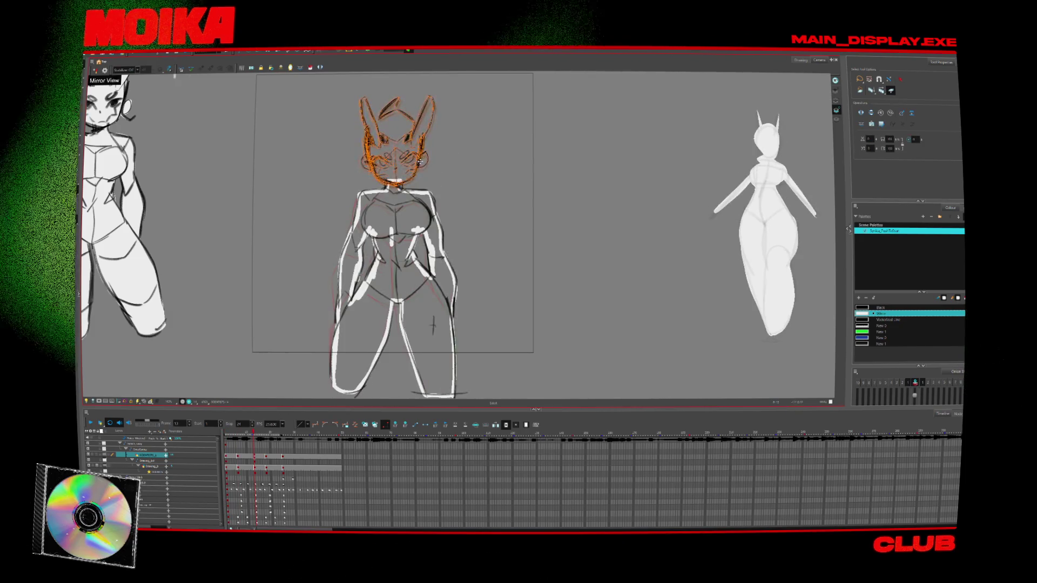
{"action": "left_click", "coordinate": [238, 449]}
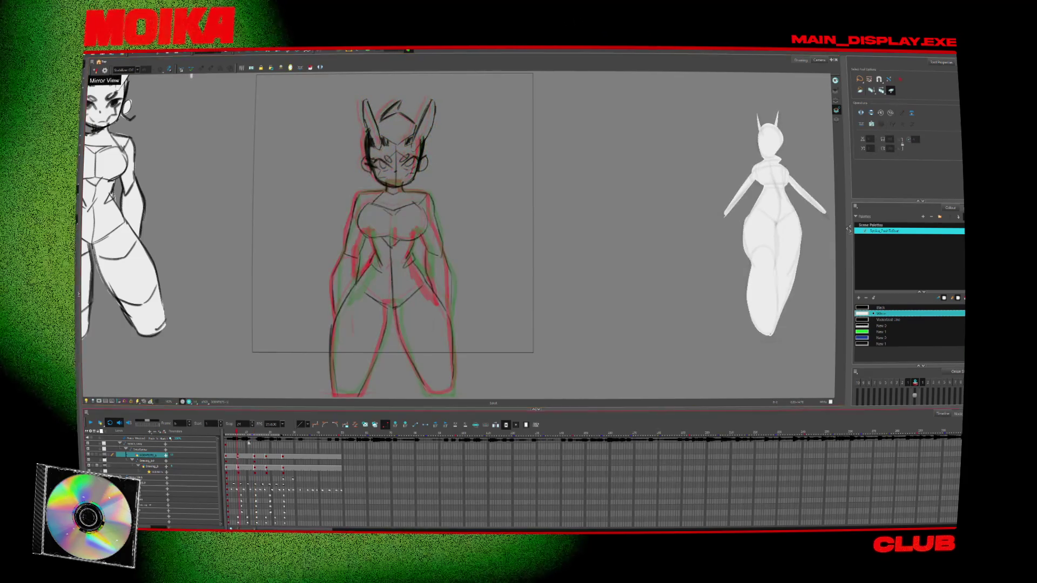
{"action": "key", "text": "period"}
{"action": "key", "text": "comma"}
{"action": "key", "text": "comma"}
{"action": "key", "text": "period"}
{"action": "left_click", "coordinate": [420, 163]}
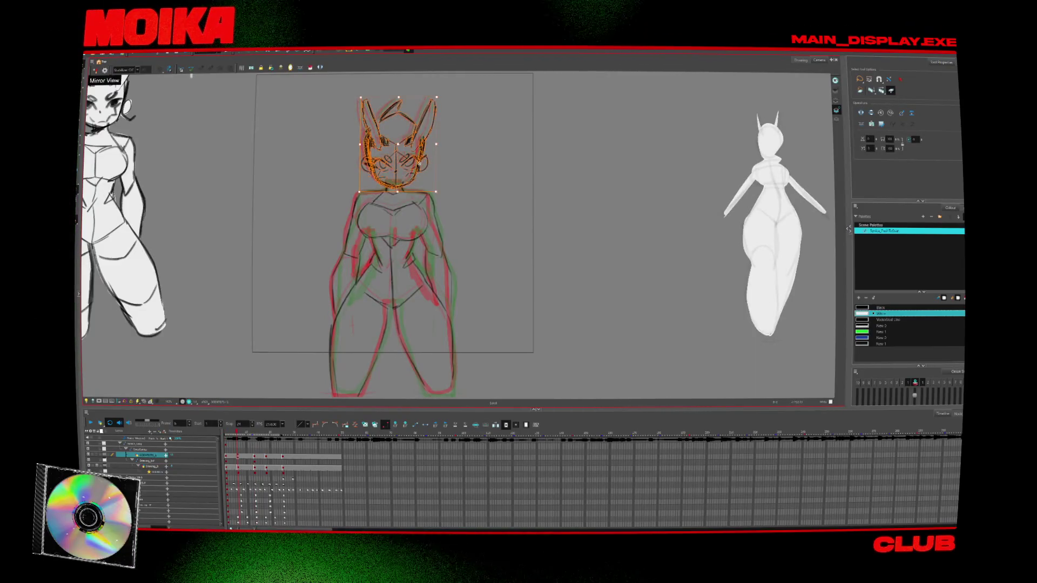
Step: Toggle between neighbouring frames, including the red and green onion-skinned frame, to compare the head
{"action": "key", "text": "period"}
{"action": "key", "text": "comma"}
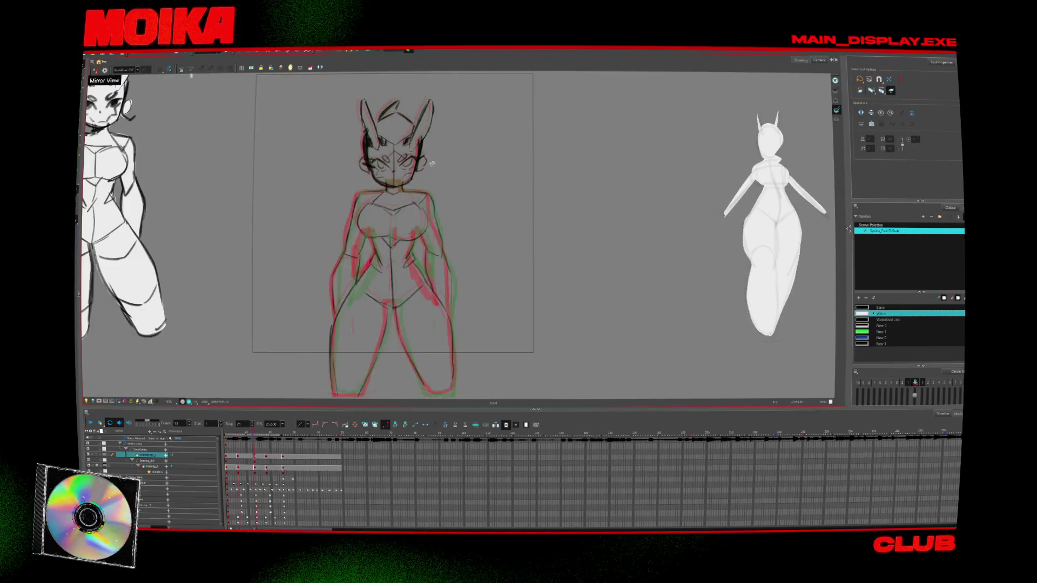
{"action": "key", "text": "period"}
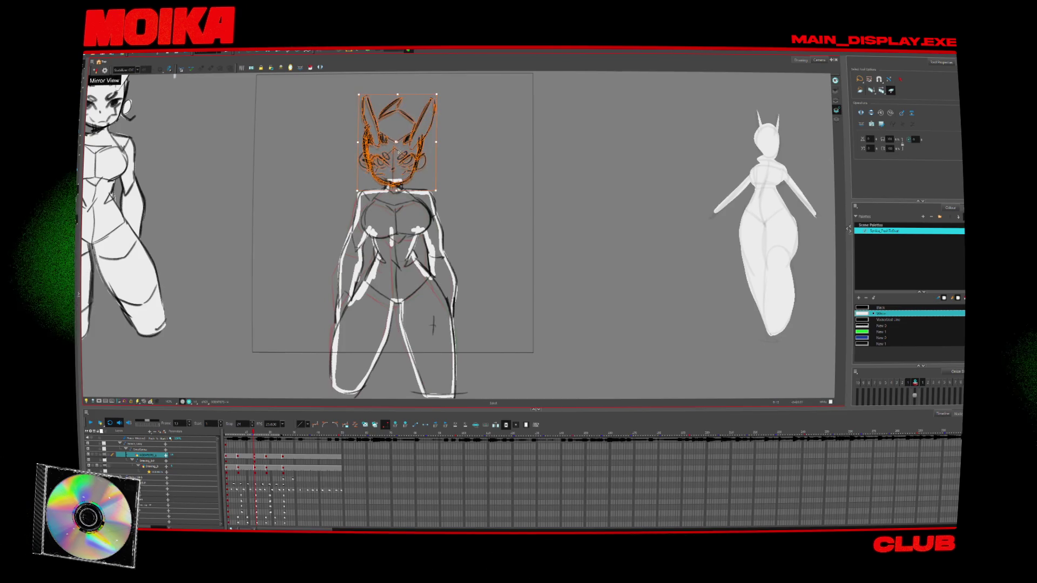
{"action": "key", "text": "period"}
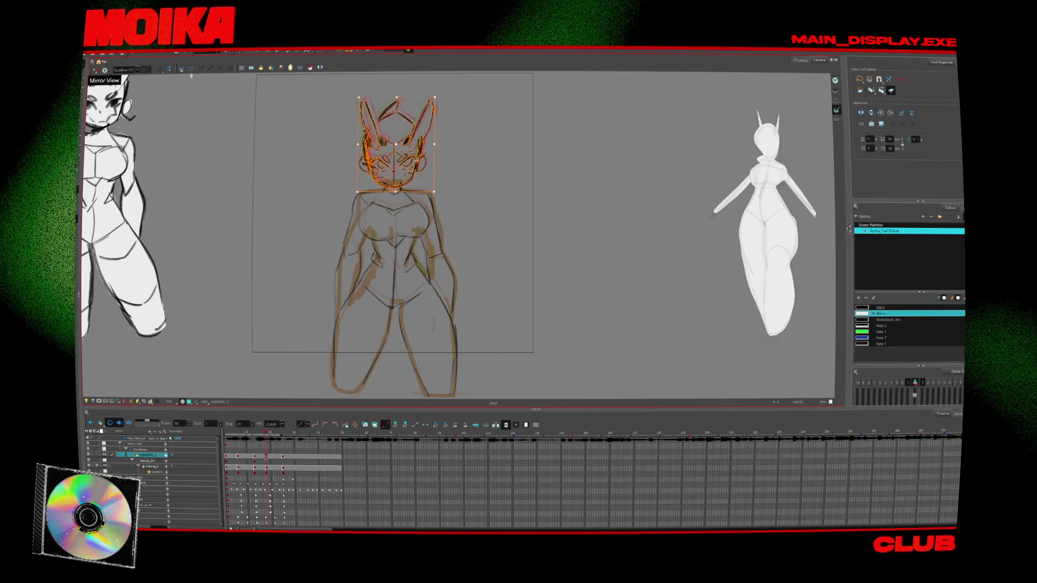
{"action": "left_click", "coordinate": [237, 461]}
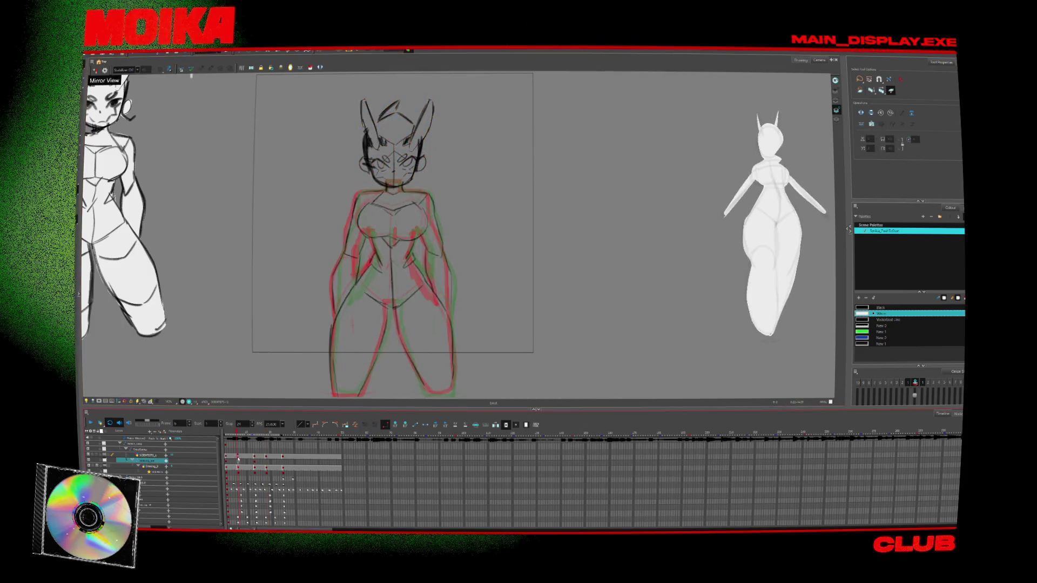
{"action": "left_click", "coordinate": [265, 457]}
{"action": "key", "text": "period"}
{"action": "key", "text": "period"}
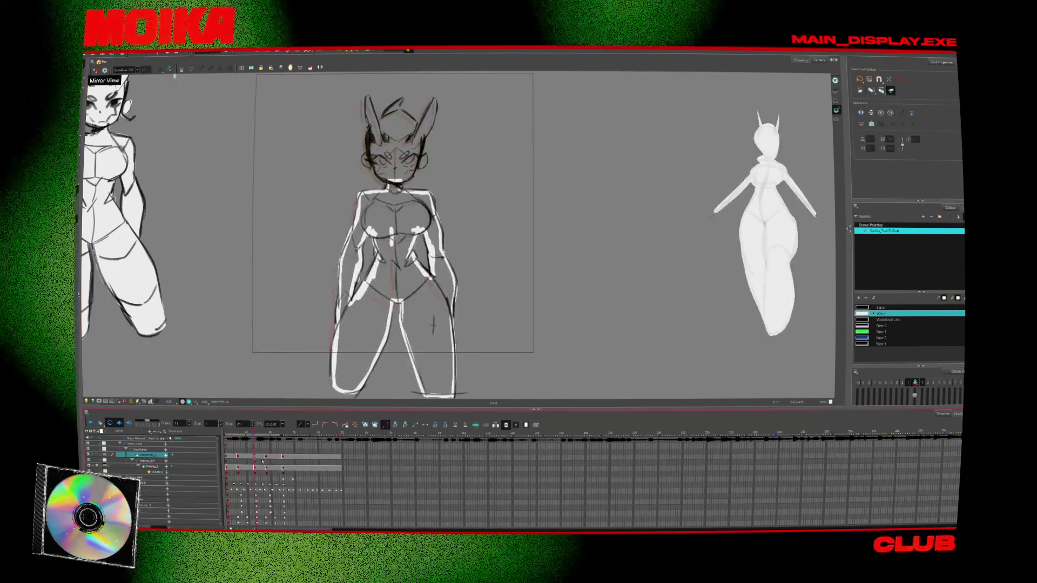
{"action": "left_click", "coordinate": [283, 458]}
Step: Compare the brown-line, red-and-green and white-line frames across the layers, ending on the white-line frame
{"action": "left_click", "coordinate": [240, 461]}
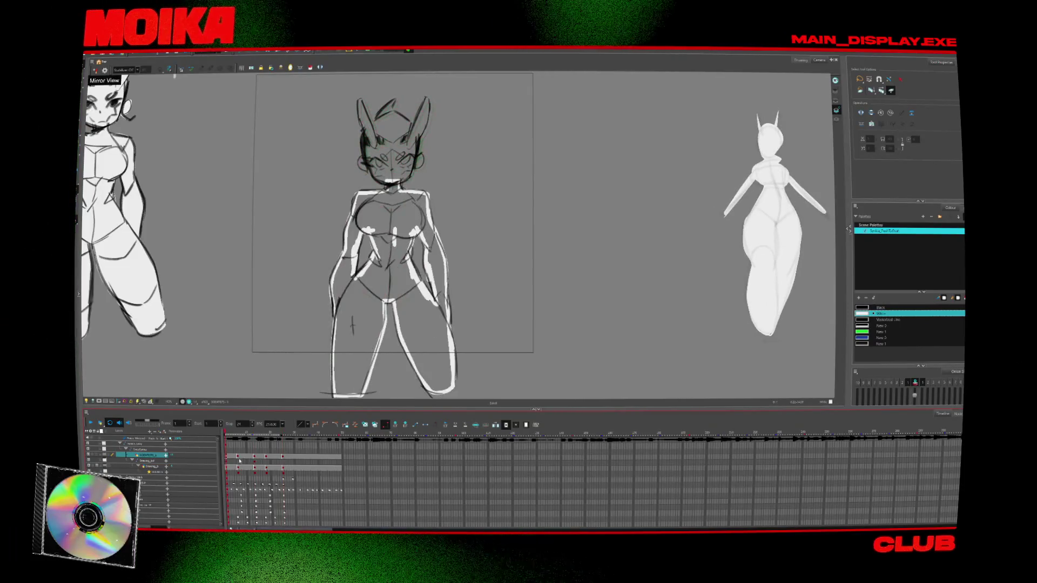
{"action": "left_click", "coordinate": [256, 459]}
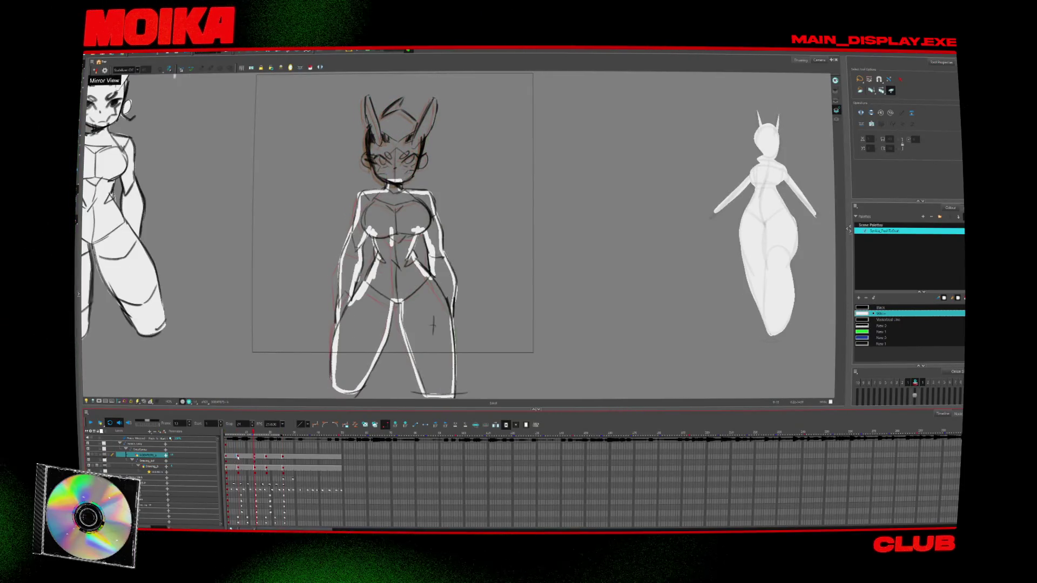
{"action": "left_click", "coordinate": [238, 458]}
{"action": "left_click", "coordinate": [266, 458]}
{"action": "left_click", "coordinate": [283, 461]}
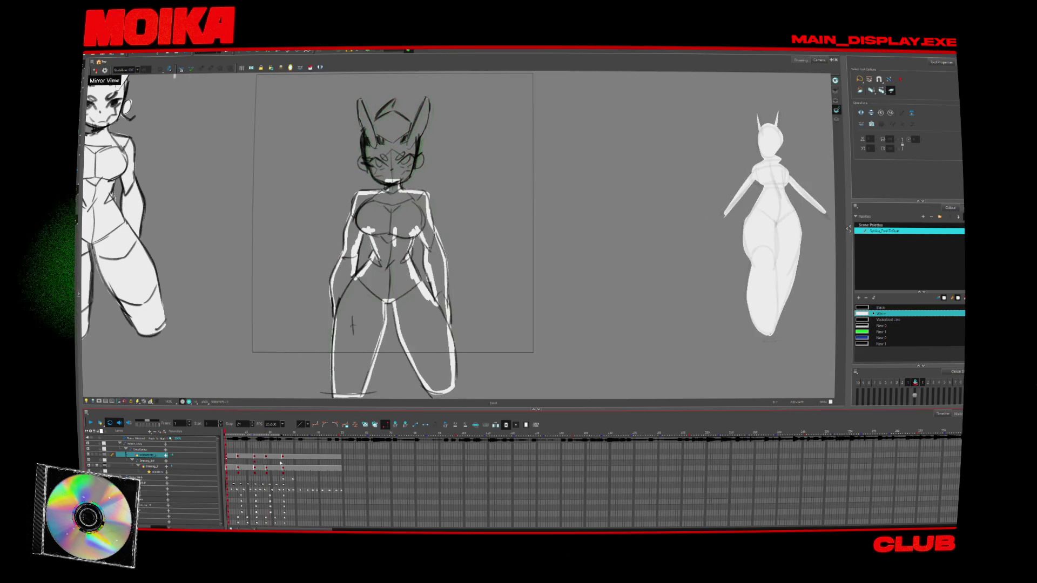
{"action": "left_click", "coordinate": [242, 468]}
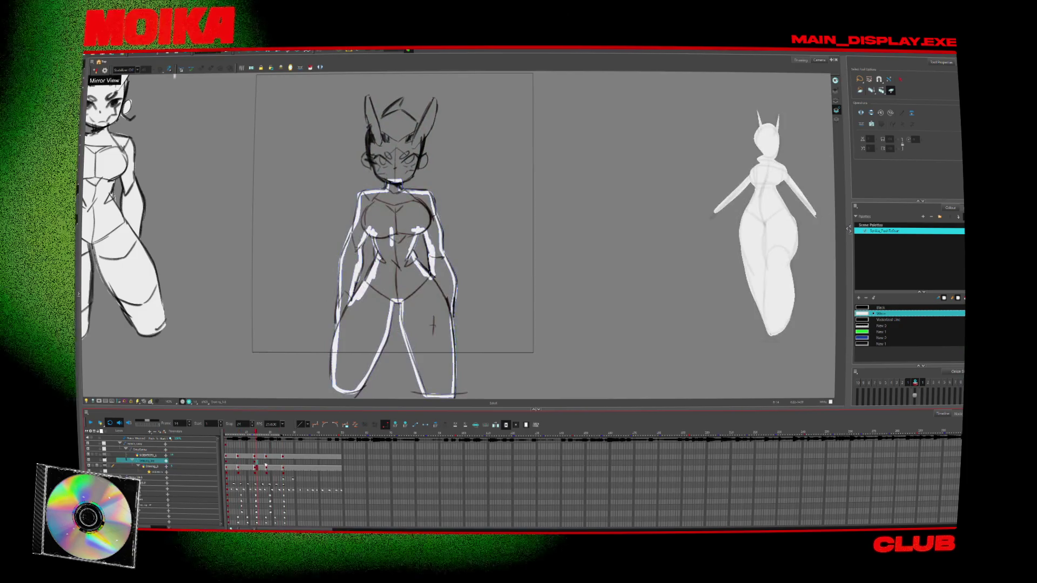
{"action": "left_click", "coordinate": [238, 472]}
{"action": "left_click", "coordinate": [283, 472]}
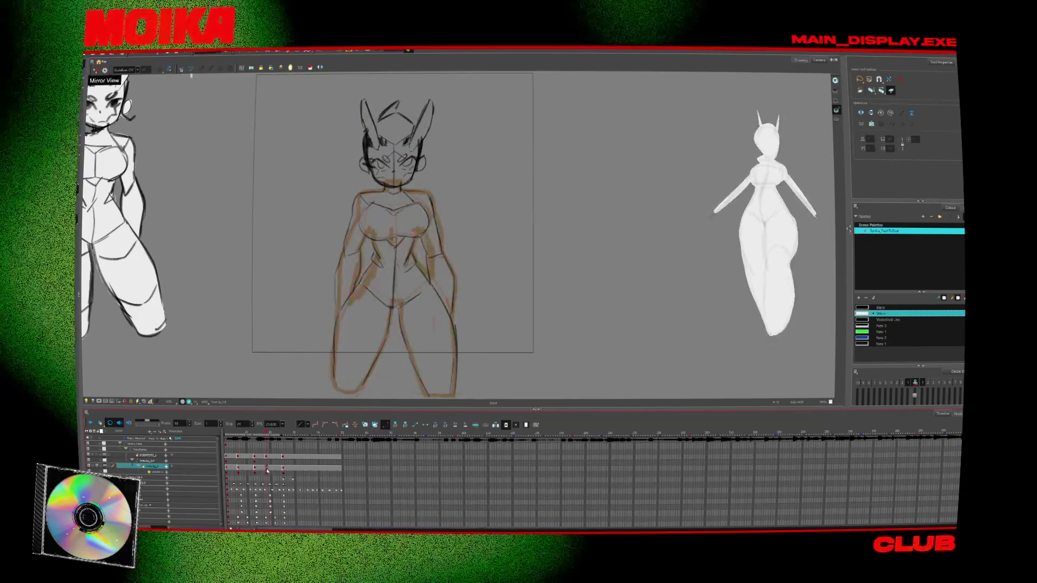
{"action": "left_click", "coordinate": [283, 472]}
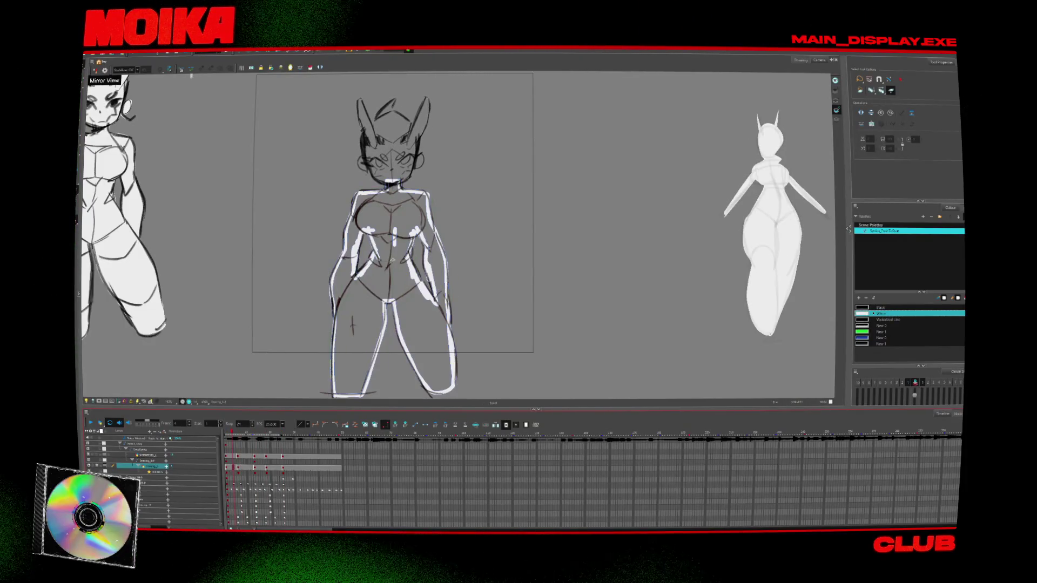
{"action": "key", "text": "alt+b"}
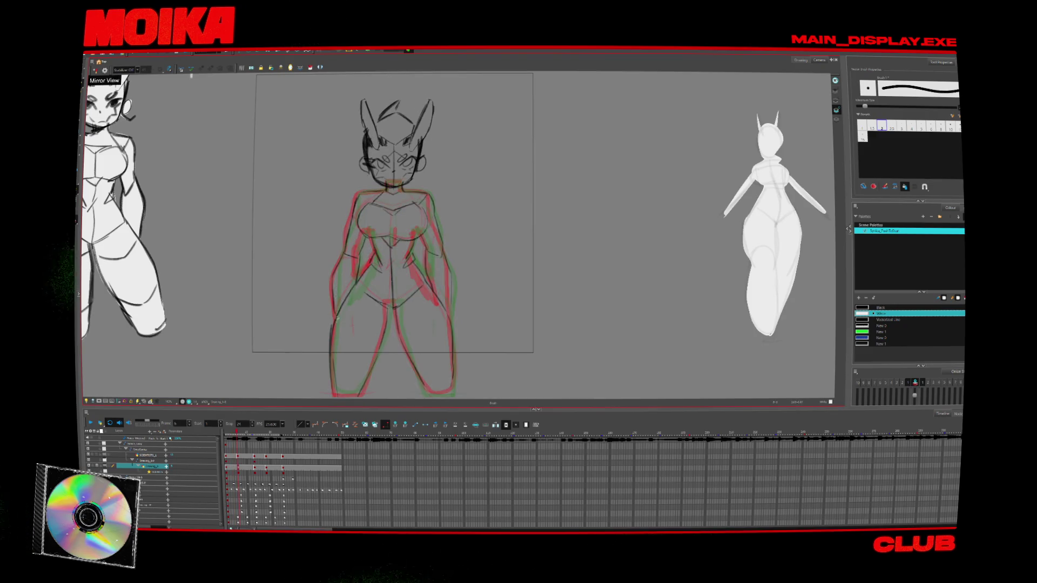
Step: Paint white strokes over the neck and along both inner legs, then lasso the head strokes
{"action": "mouse_move", "coordinate": [385, 192]}
{"action": "left_mouse_down"}
{"action": "mouse_move", "coordinate": [401, 194]}
{"action": "mouse_move", "coordinate": [443, 285]}
{"action": "mouse_move", "coordinate": [446, 320]}
{"action": "left_mouse_up"}
{"action": "mouse_move", "coordinate": [432, 387]}
{"action": "left_mouse_down"}
{"action": "mouse_move", "coordinate": [402, 327]}
{"action": "mouse_move", "coordinate": [359, 393]}
{"action": "left_mouse_up"}
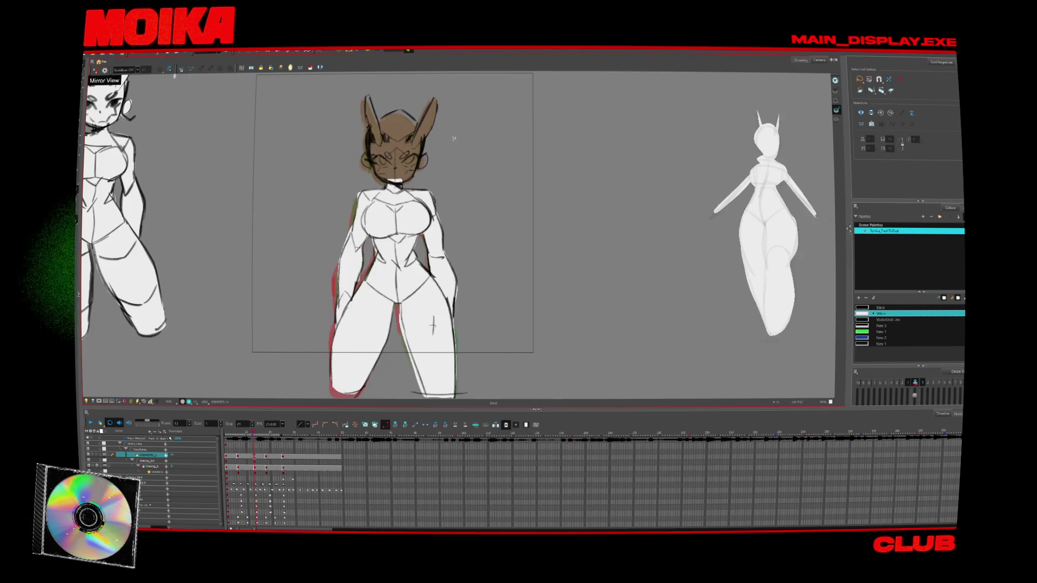
{"action": "left_click_drag", "start_coordinate": [442, 96], "coordinate": [358, 187]}
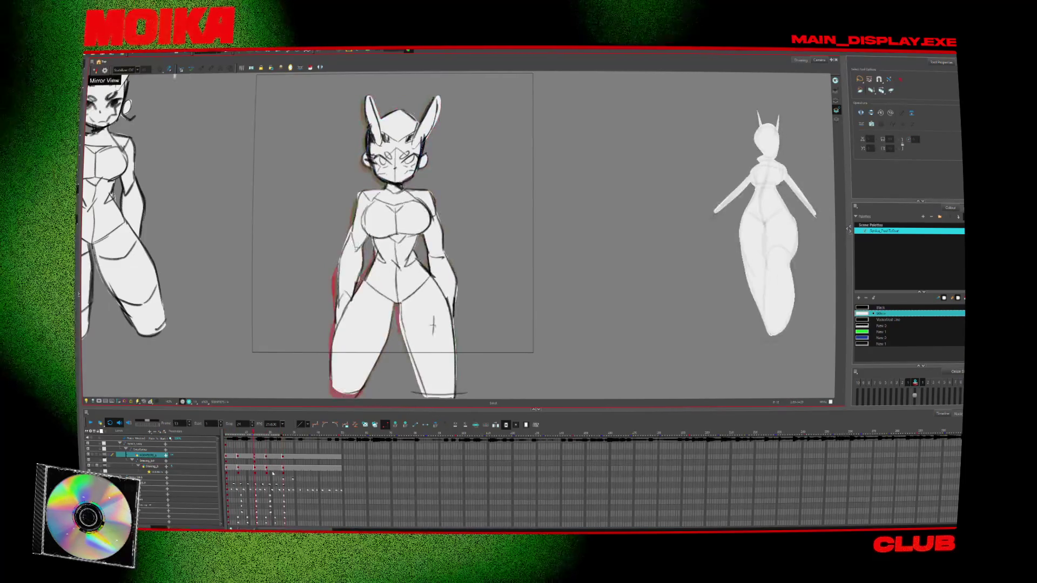
{"action": "left_click_drag", "start_coordinate": [227, 433], "coordinate": [288, 443]}
{"action": "left_click", "coordinate": [281, 468]}
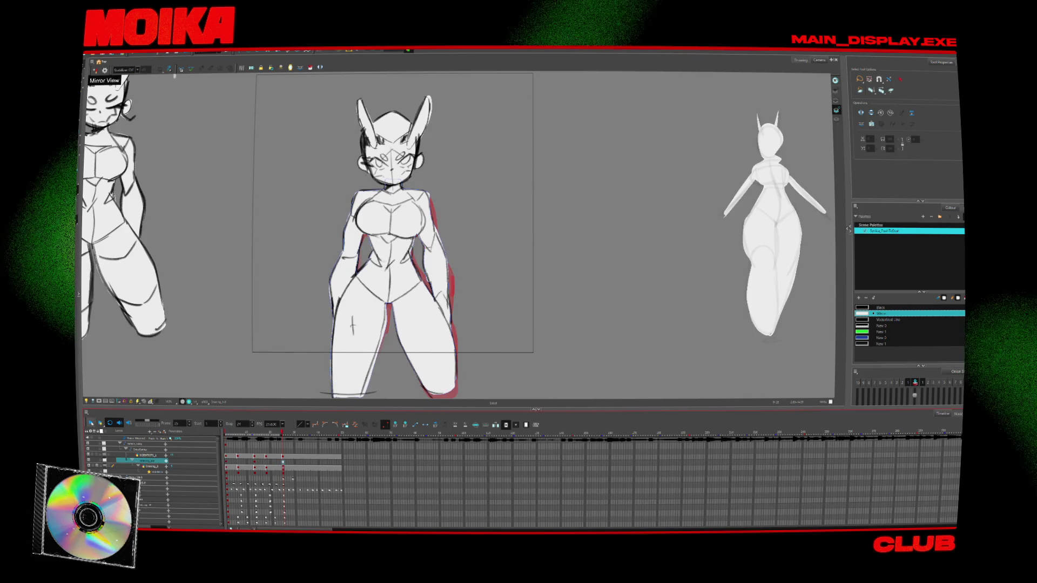
{"action": "left_click", "coordinate": [91, 423]}
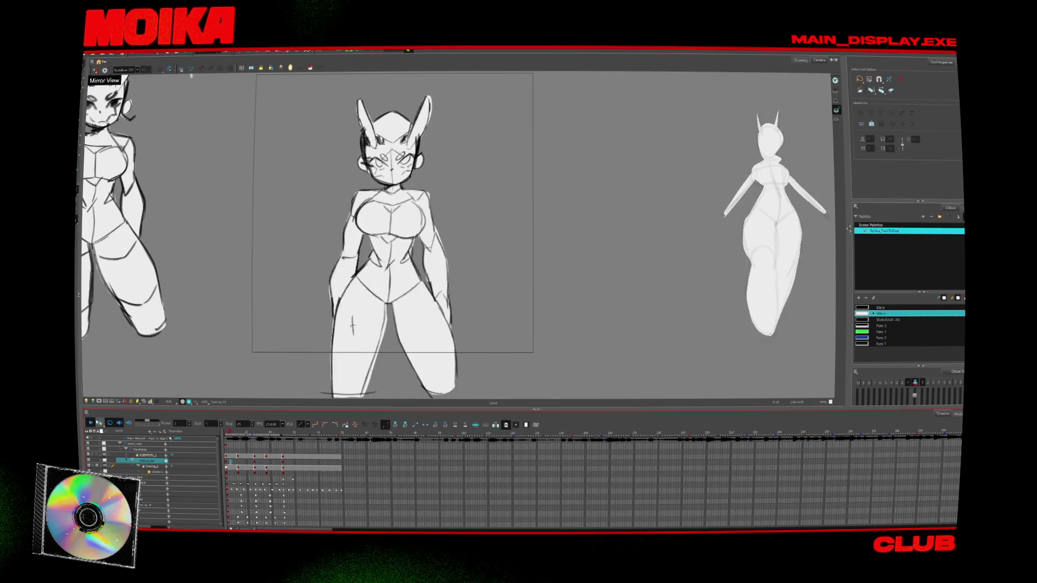
{"action": "key", "text": "Return"}
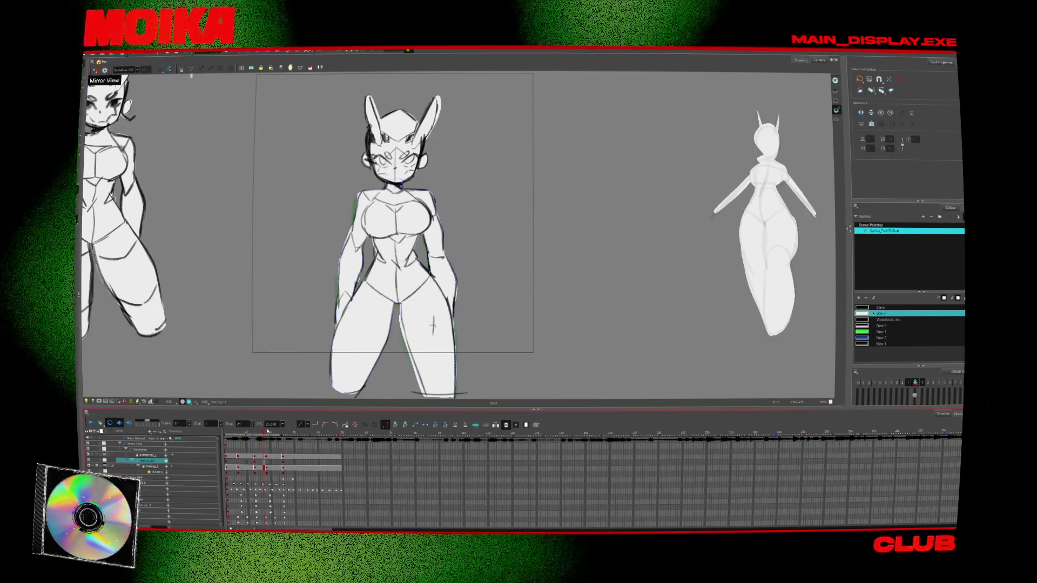
{"action": "scroll", "coordinate": [452, 277], "scroll_direction": "down", "scroll_amount": 3}
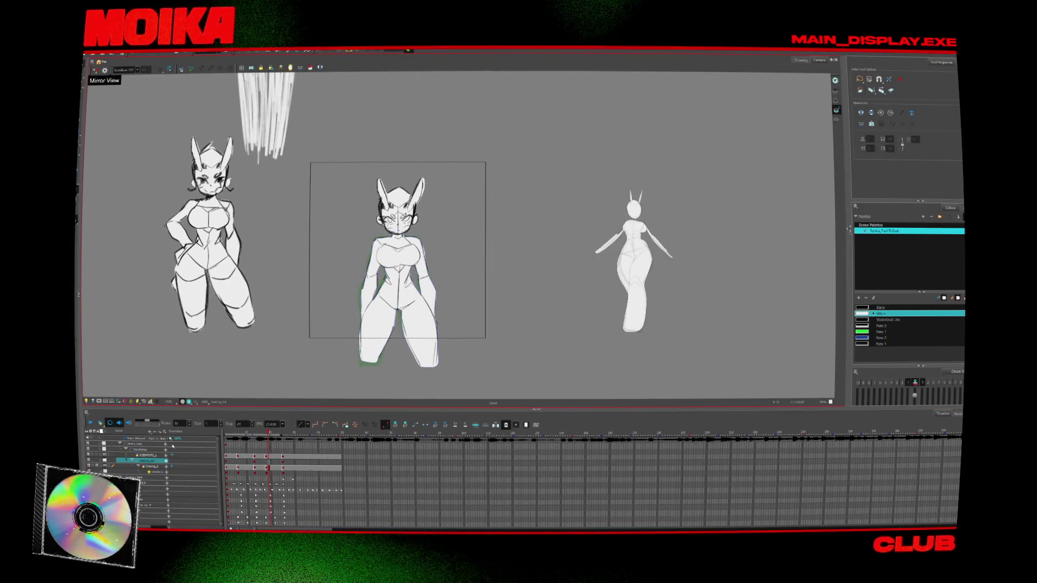
Step: From frame 1, select the character drawing node in the Node View and run Render Write Nodes
{"action": "left_click", "coordinate": [226, 455]}
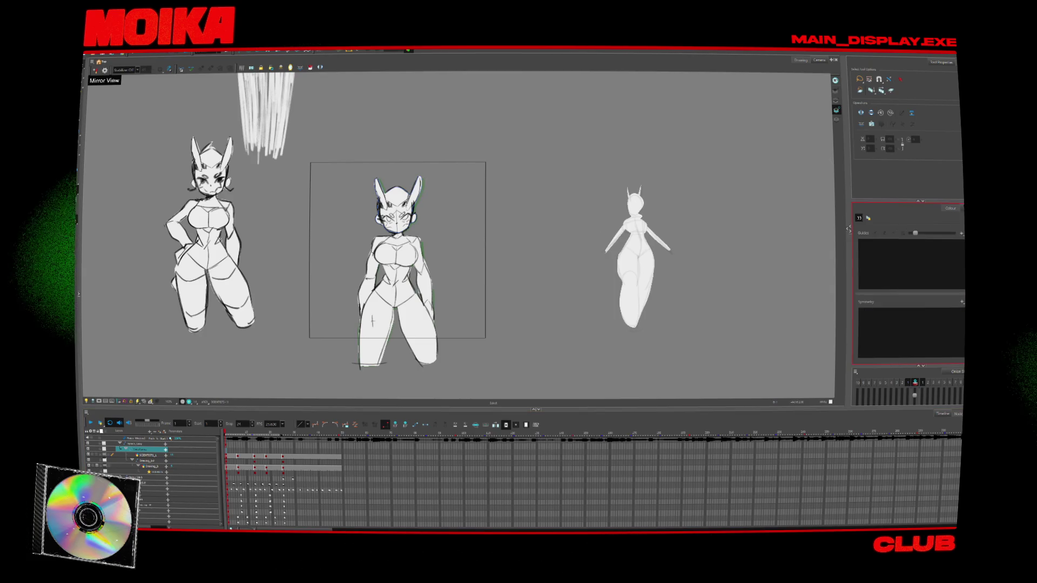
{"action": "left_click", "coordinate": [848, 229]}
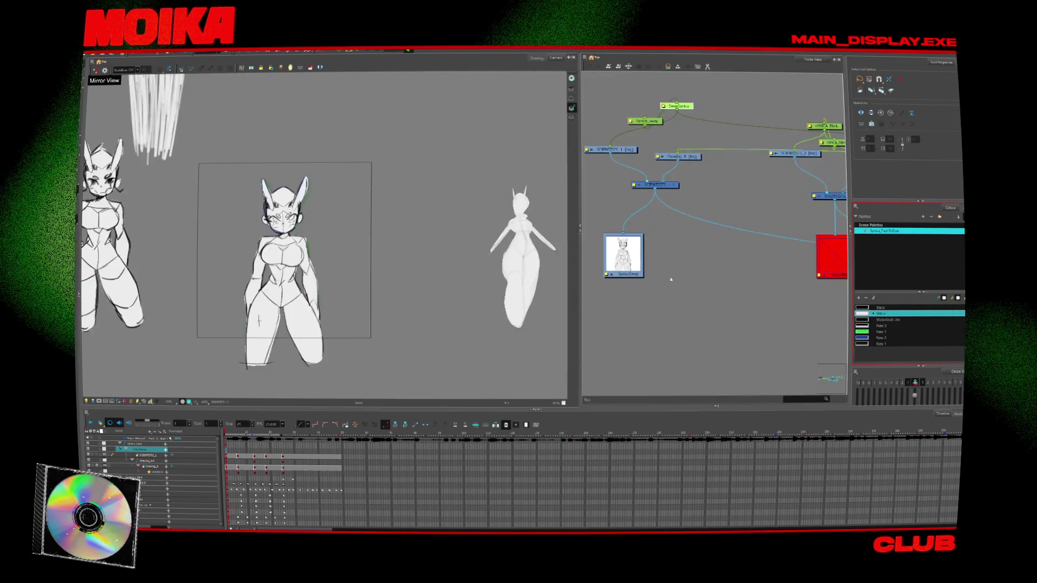
{"action": "scroll", "coordinate": [692, 280], "scroll_direction": "down", "scroll_amount": 10}
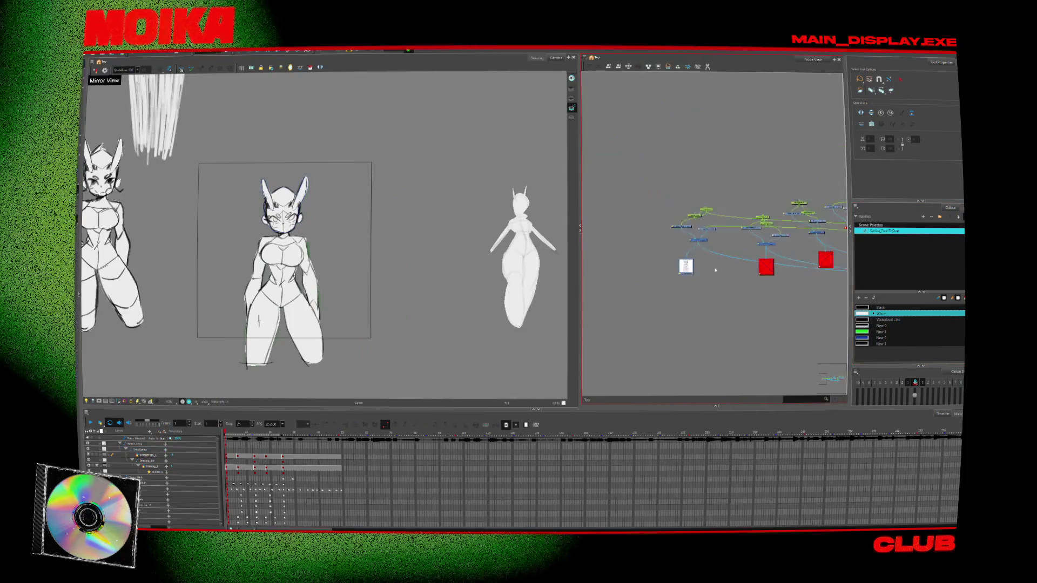
{"action": "scroll", "coordinate": [693, 276], "scroll_direction": "up", "scroll_amount": 10}
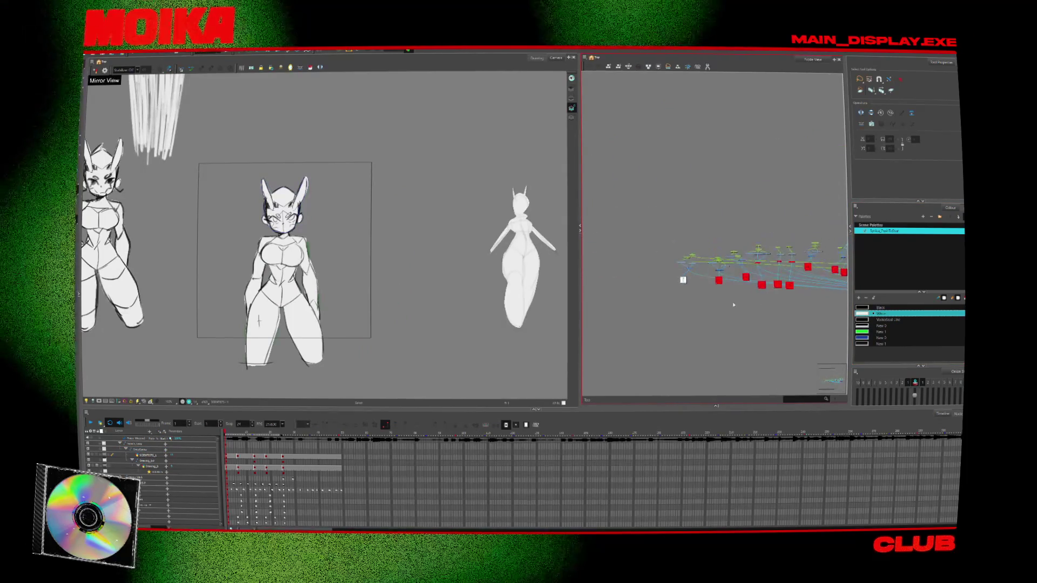
{"action": "left_click", "coordinate": [678, 219]}
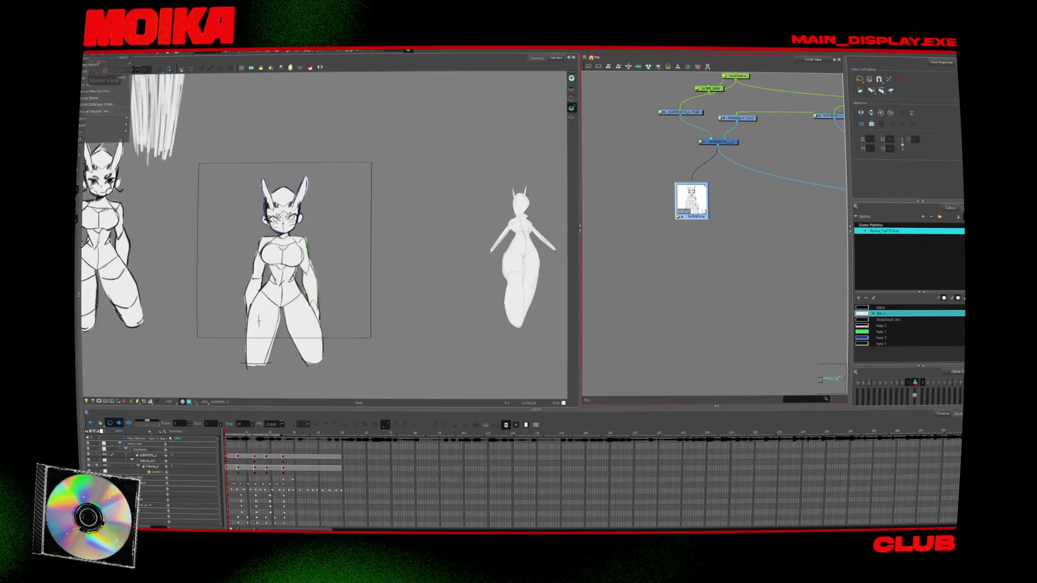
{"action": "mouse_move", "coordinate": [110, 125]}
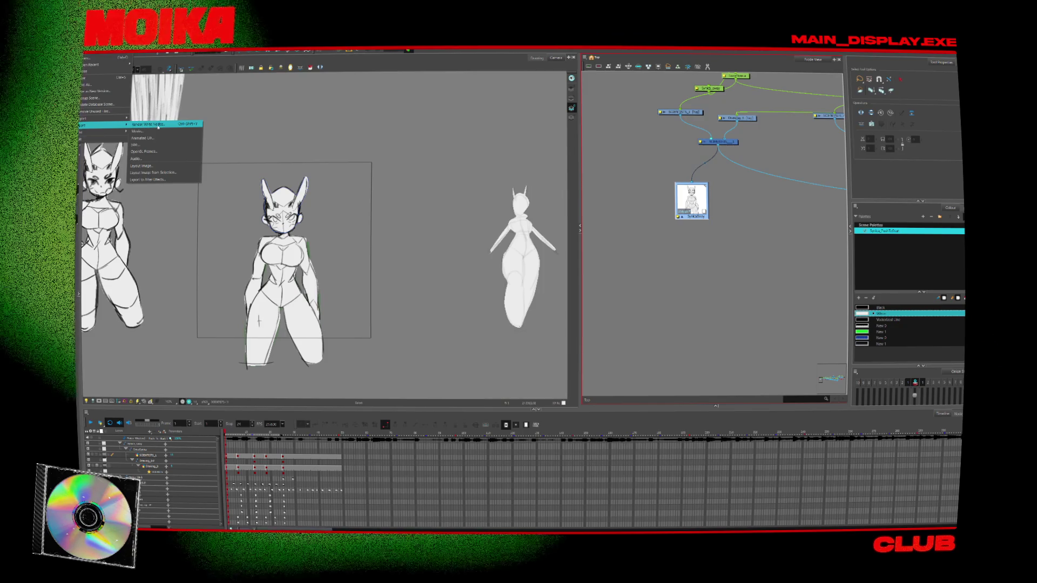
{"action": "left_click", "coordinate": [159, 126]}
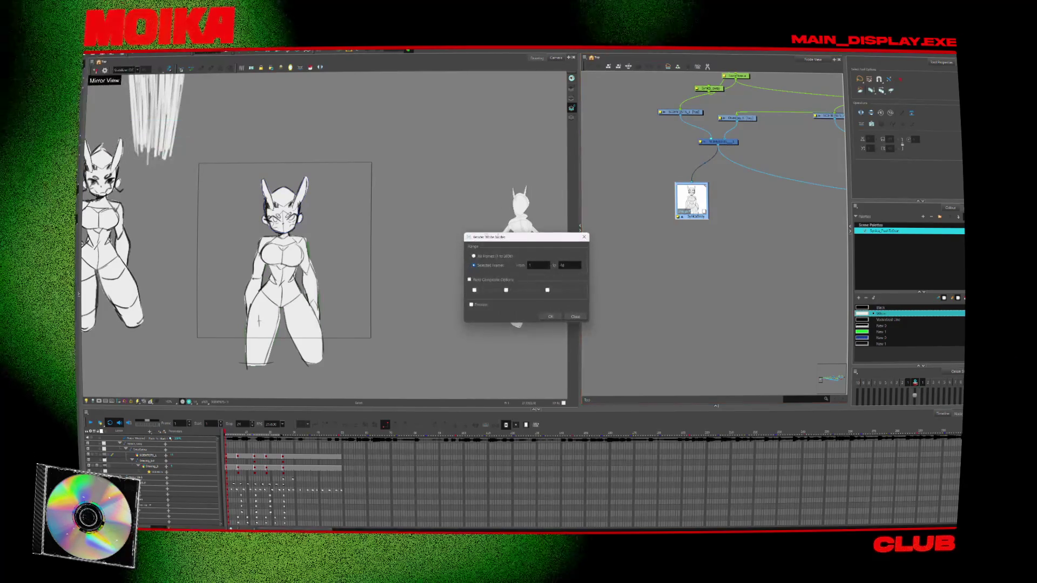
{"action": "left_click", "coordinate": [547, 316]}
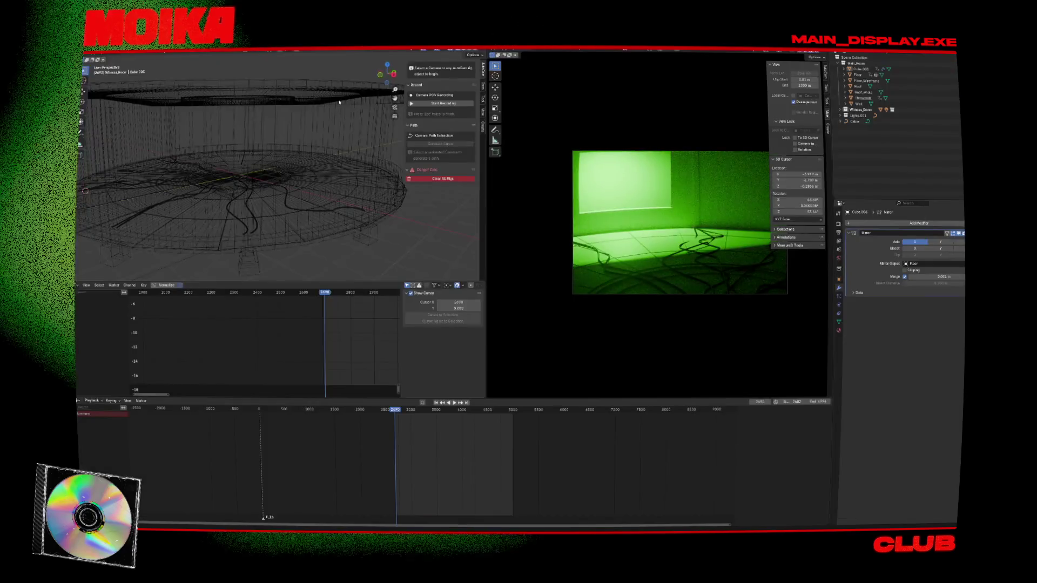
Step: Orbit the rendered and overview cameras around the green-lit room and play back its animation
{"action": "mouse_move", "coordinate": [657, 223]}
{"action": "left_mouse_down"}
{"action": "mouse_move", "coordinate": [629, 268]}
{"action": "mouse_move", "coordinate": [690, 282]}
{"action": "mouse_move", "coordinate": [664, 294]}
{"action": "mouse_move", "coordinate": [732, 294]}
{"action": "mouse_move", "coordinate": [729, 306]}
{"action": "mouse_move", "coordinate": [659, 297]}
{"action": "mouse_move", "coordinate": [770, 297]}
{"action": "mouse_move", "coordinate": [681, 273]}
{"action": "left_mouse_up"}
{"action": "left_click", "coordinate": [454, 403]}
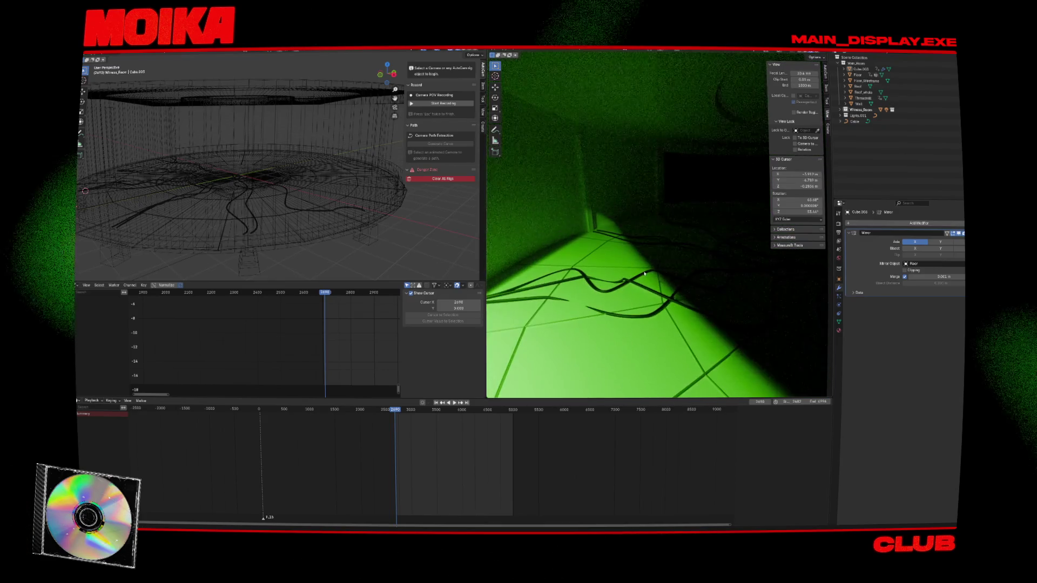
{"action": "key", "text": "space"}
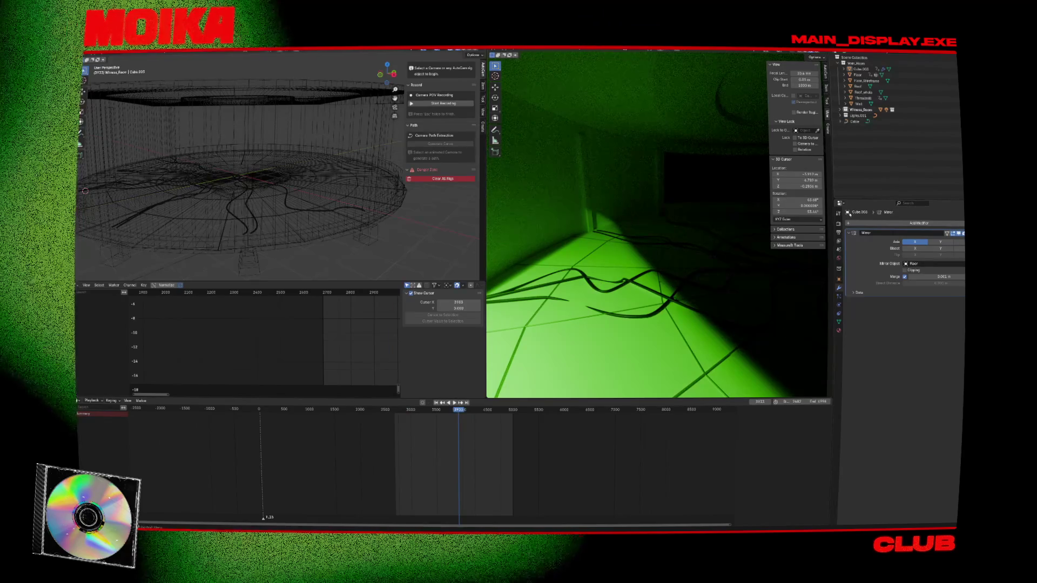
{"action": "scroll", "coordinate": [227, 145], "scroll_direction": "down", "scroll_amount": 8}
{"action": "mouse_move", "coordinate": [227, 144]}
{"action": "left_mouse_down"}
{"action": "mouse_move", "coordinate": [254, 157]}
{"action": "mouse_move", "coordinate": [259, 181]}
{"action": "mouse_move", "coordinate": [295, 182]}
{"action": "left_mouse_up"}
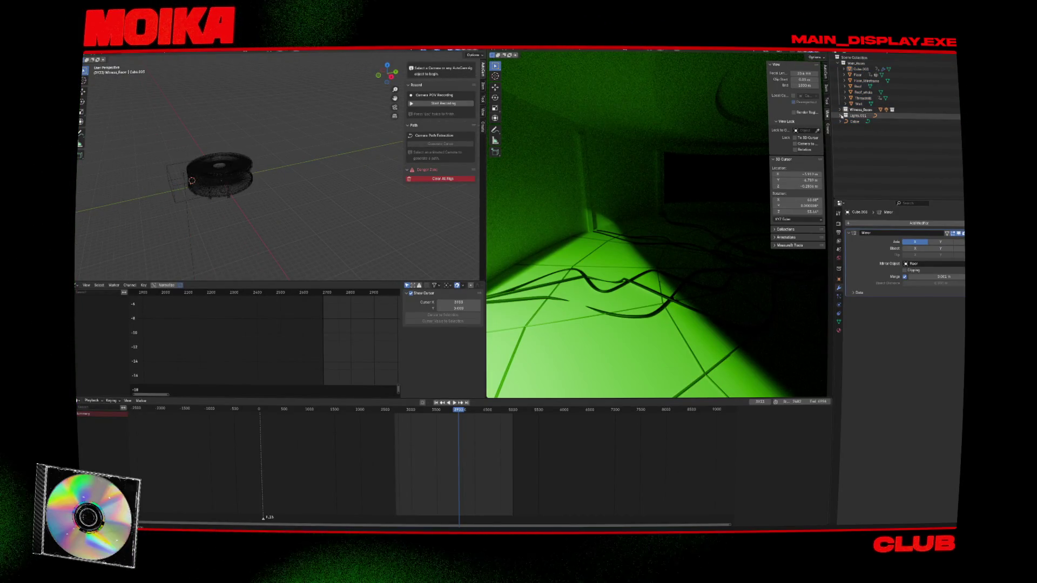
{"action": "left_click_drag", "start_coordinate": [556, 249], "coordinate": [609, 233]}
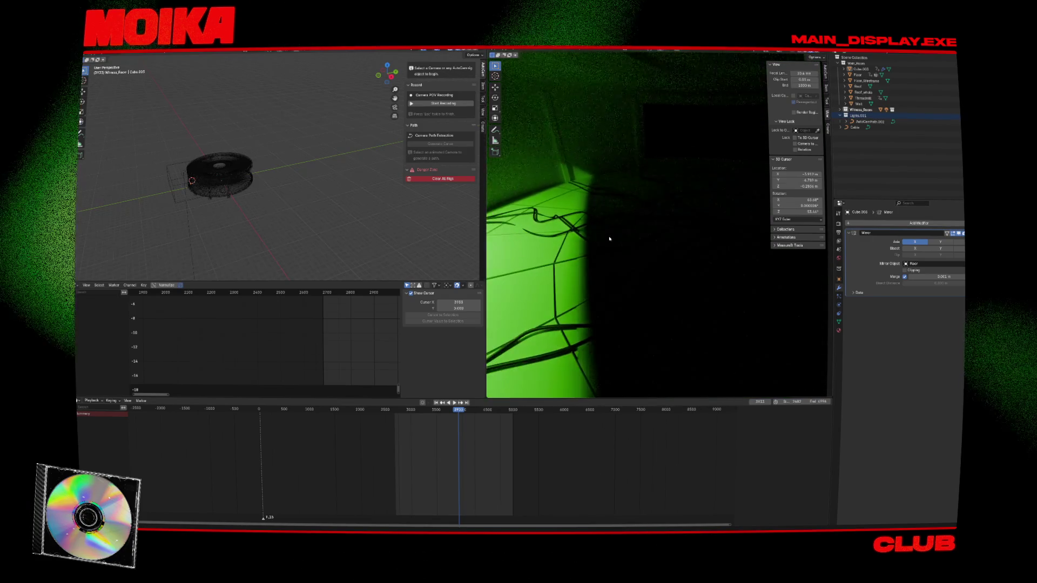
Step: Save the scene file and load a different recent .blend file
{"action": "key", "text": "ctrl+s"}
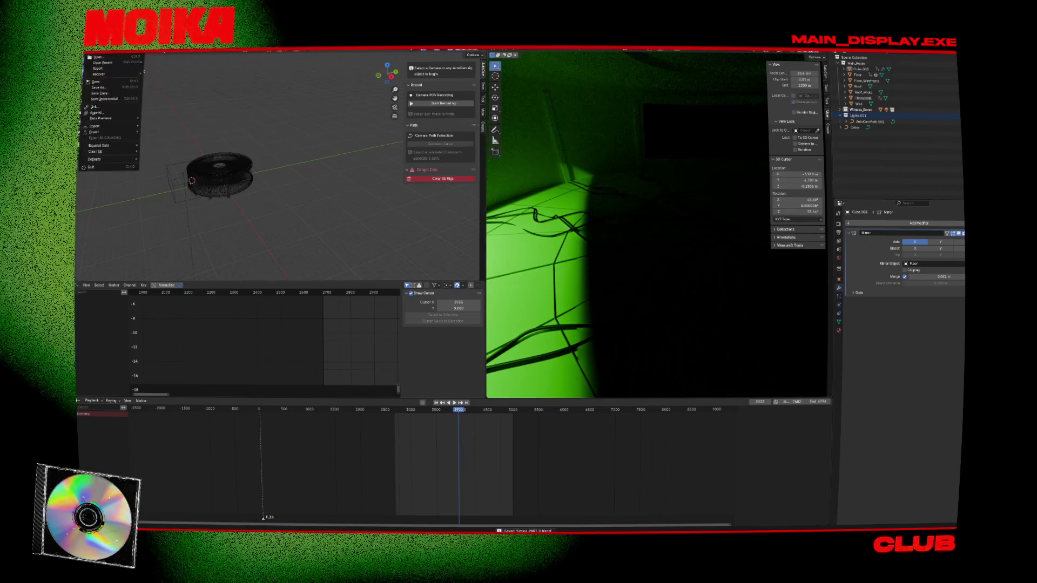
{"action": "mouse_move", "coordinate": [105, 62]}
{"action": "left_click", "coordinate": [168, 64]}
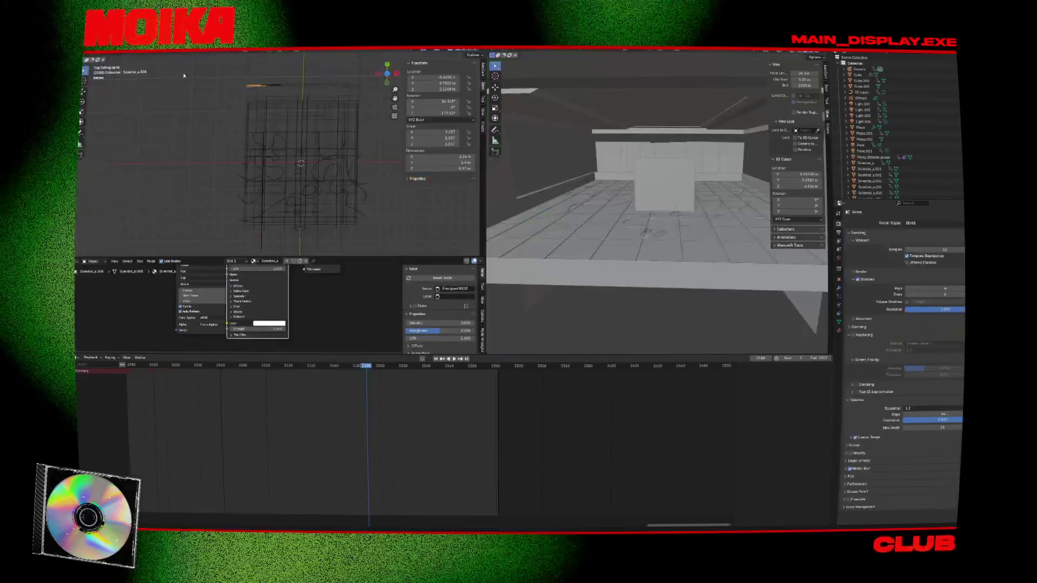
Step: Switch to rendered shading, load recent scenes, and save the red-lit character scene at frame 2539
{"action": "left_click", "coordinate": [813, 52]}
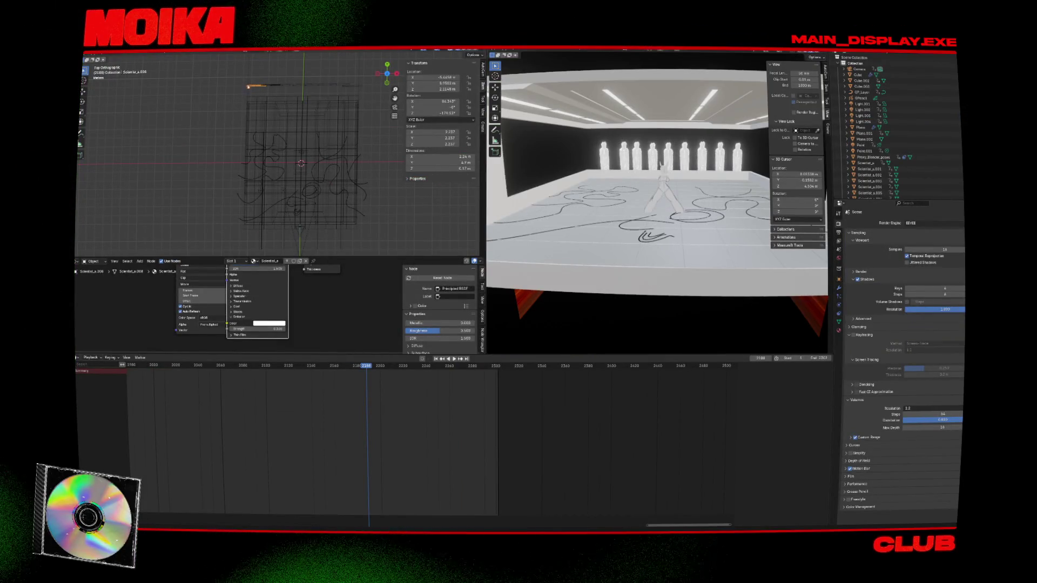
{"action": "left_click", "coordinate": [93, 50]}
{"action": "mouse_move", "coordinate": [108, 64]}
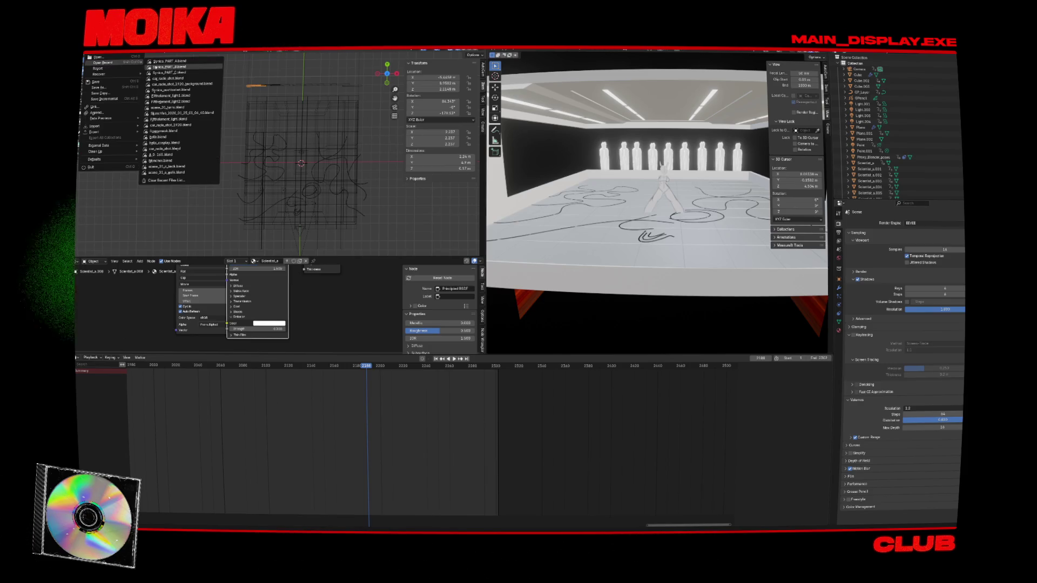
{"action": "left_click", "coordinate": [170, 67]}
{"action": "left_click", "coordinate": [93, 50]}
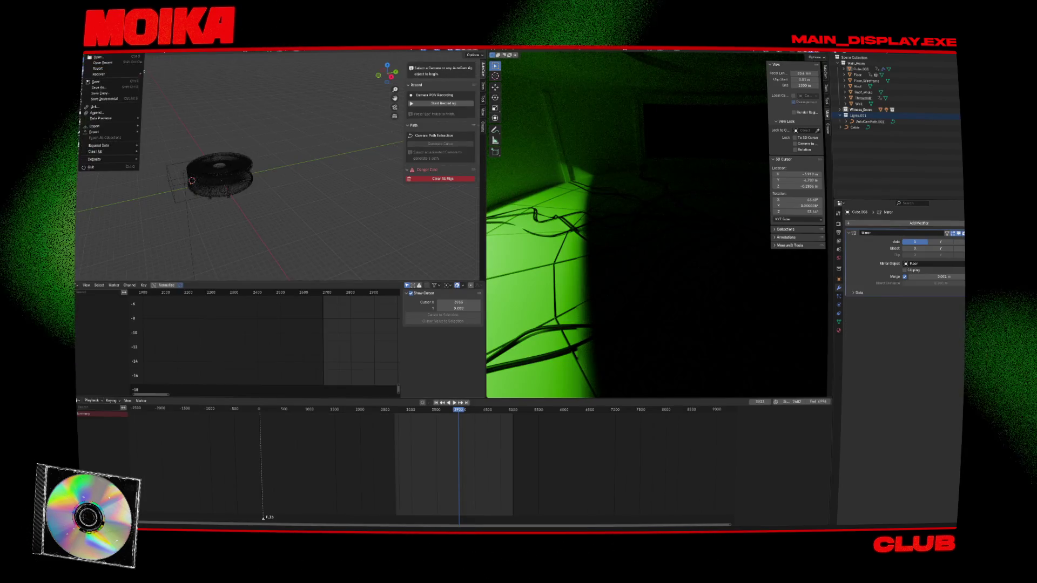
{"action": "mouse_move", "coordinate": [106, 62]}
{"action": "left_click", "coordinate": [164, 70]}
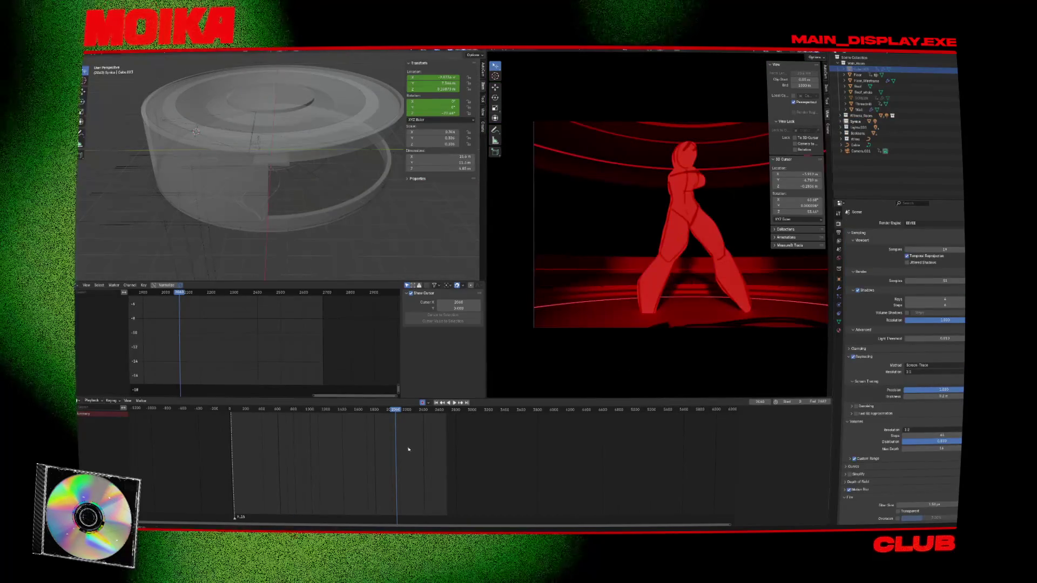
{"action": "left_click", "coordinate": [435, 409]}
{"action": "key", "text": "ctrl+s"}
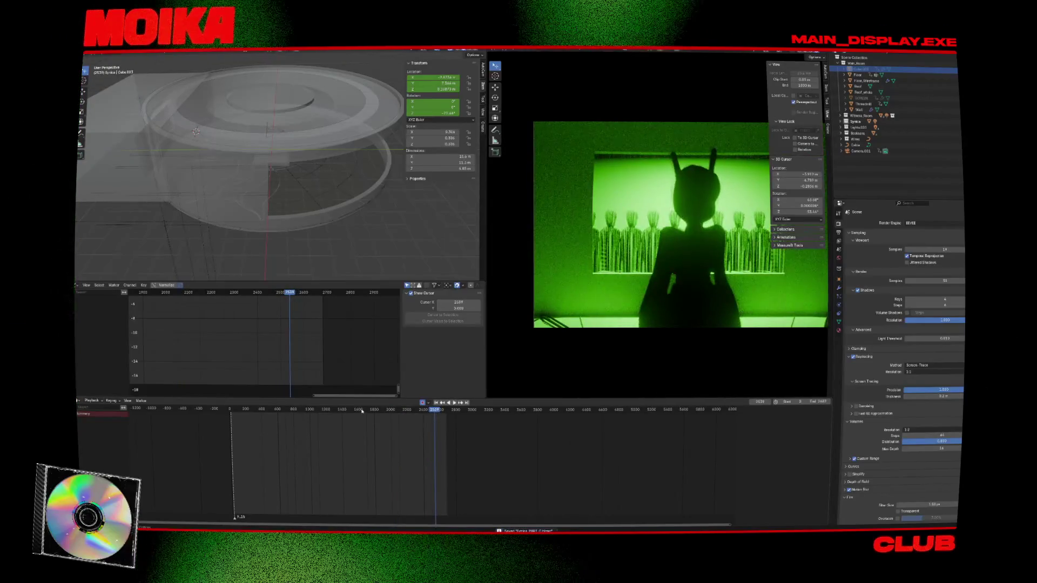
{"action": "left_click", "coordinate": [337, 410]}
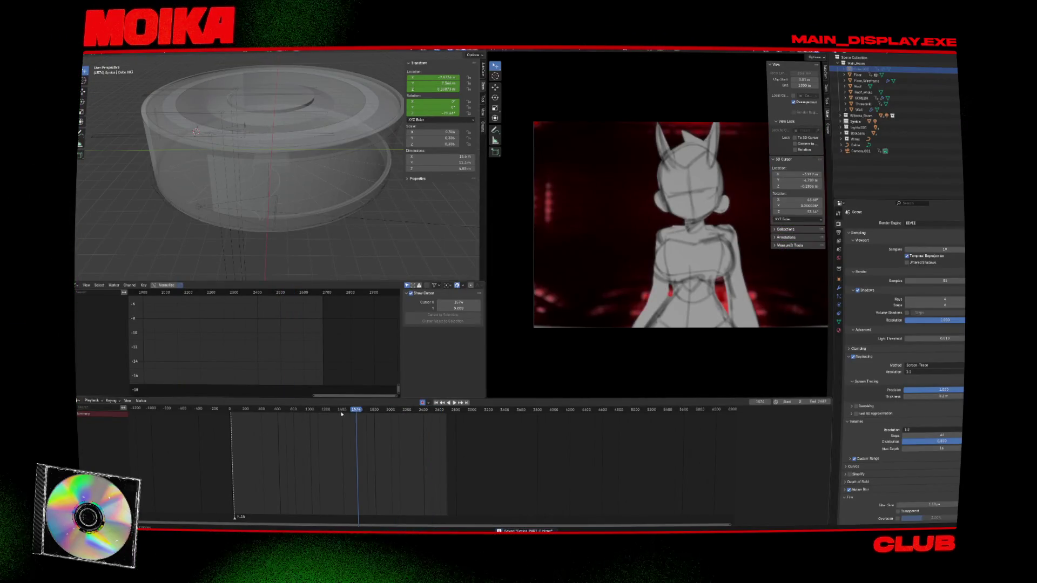
Step: Reopen the Witness room scene, play it from frame 2766, then launch After Effects 2024
{"action": "left_click", "coordinate": [95, 52]}
{"action": "mouse_move", "coordinate": [109, 64]}
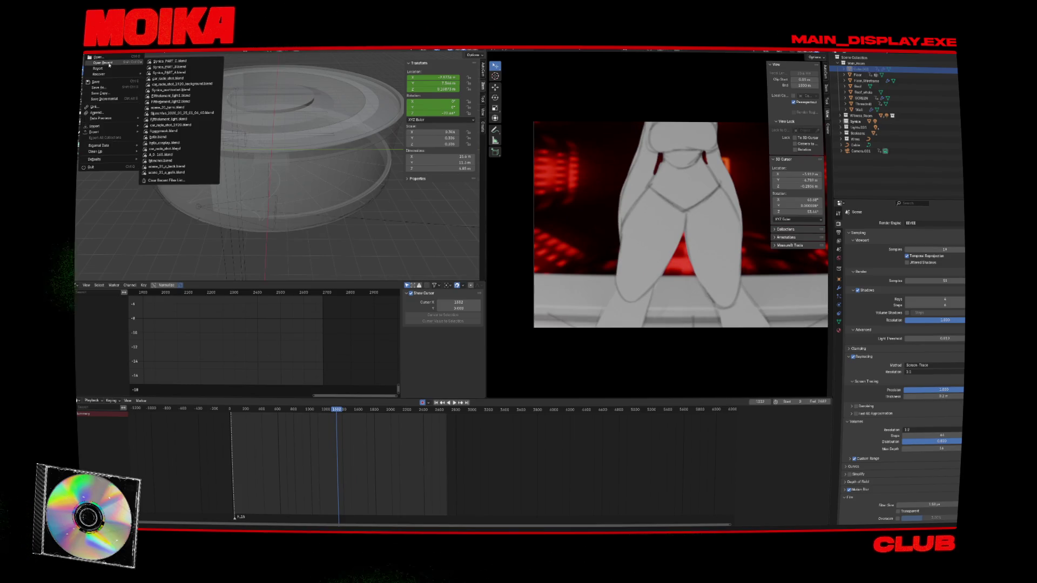
{"action": "left_click", "coordinate": [193, 72]}
{"action": "left_click", "coordinate": [541, 296]}
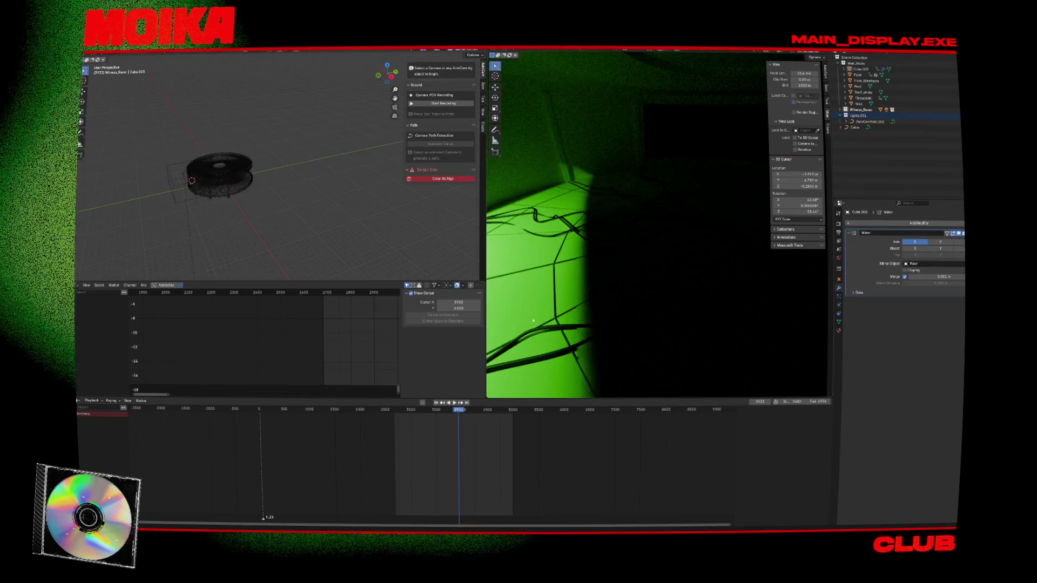
{"action": "left_click", "coordinate": [401, 411]}
{"action": "key", "text": "space"}
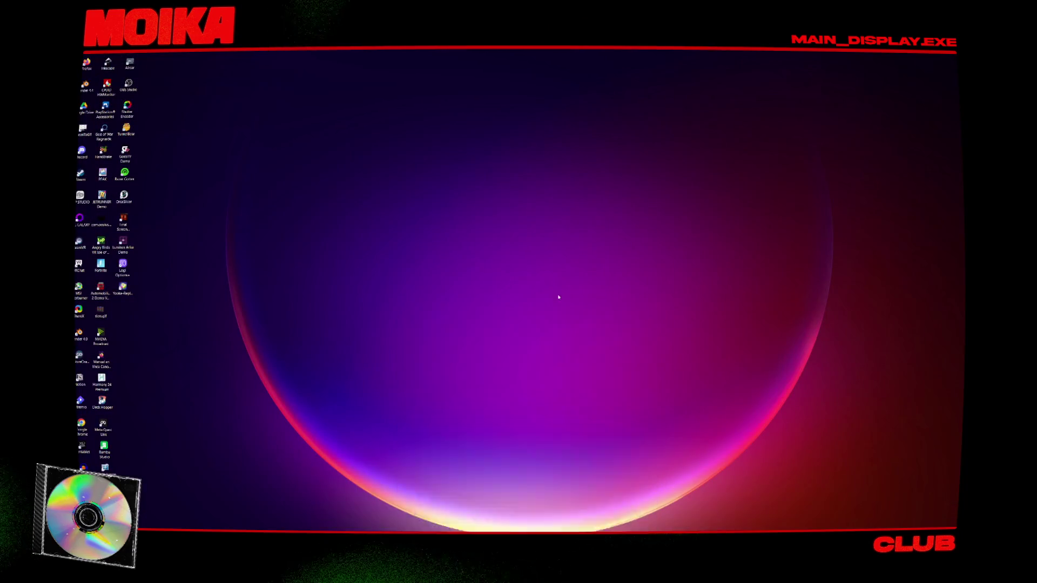
{"action": "key", "text": "super"}
{"action": "left_click", "coordinate": [447, 374]}
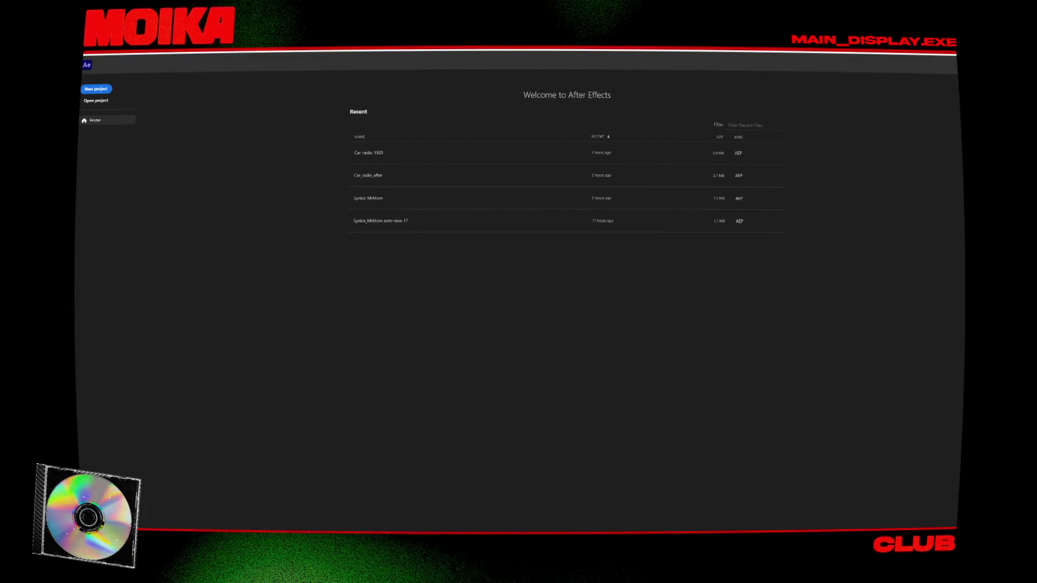
Step: Open the Synica MrMom project in After Effects
{"action": "left_click", "coordinate": [462, 197]}
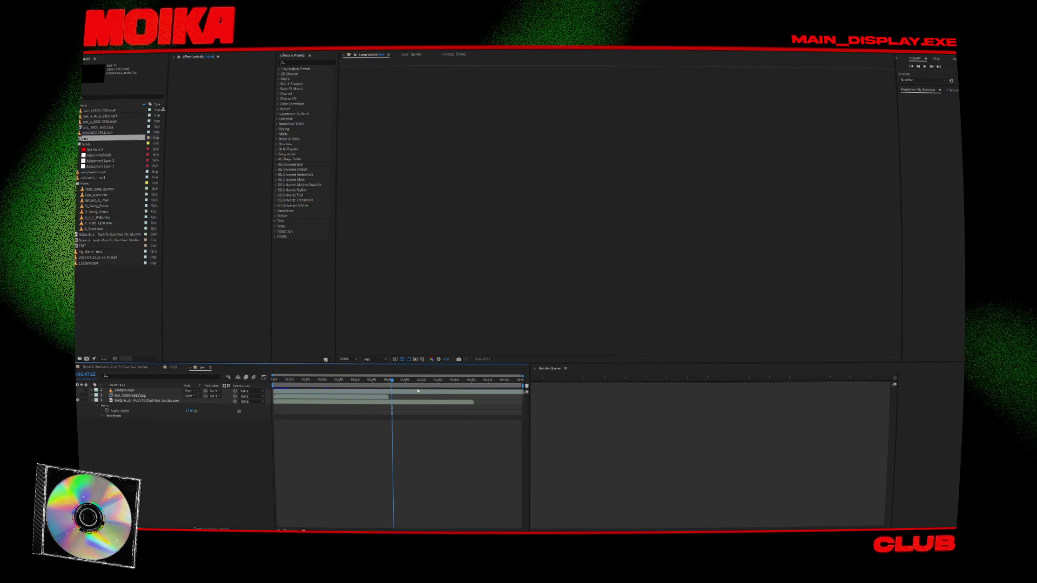
{"action": "scroll", "coordinate": [576, 254], "scroll_direction": "down", "scroll_amount": 1}
{"action": "scroll", "coordinate": [577, 250], "scroll_direction": "up", "scroll_amount": 1}
{"action": "scroll", "coordinate": [577, 245], "scroll_direction": "down", "scroll_amount": 1}
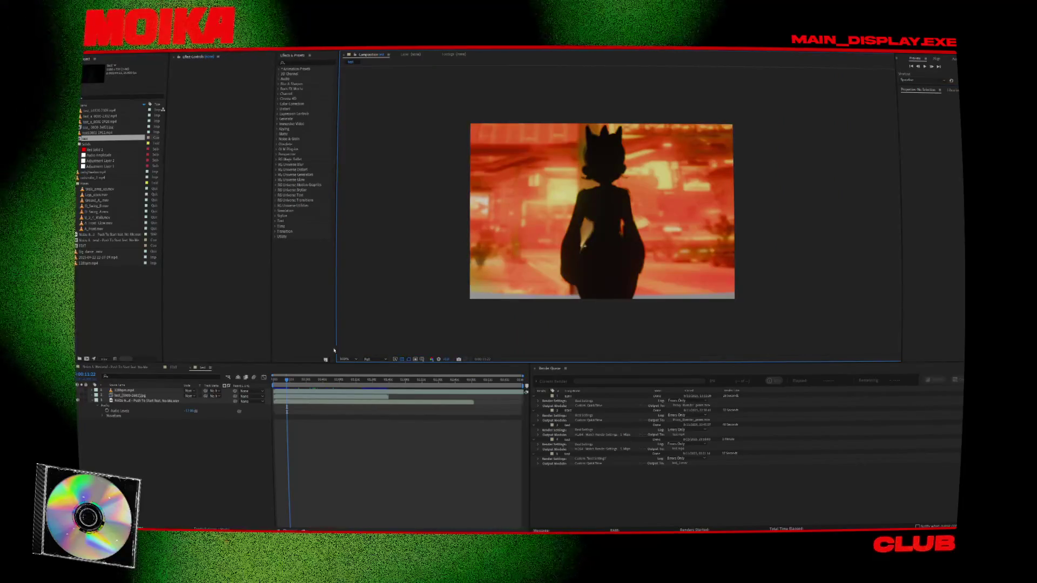
Step: Scrub the timeline past the green shot to the red dancer frame, then open the EDIT composition
{"action": "left_click", "coordinate": [381, 380]}
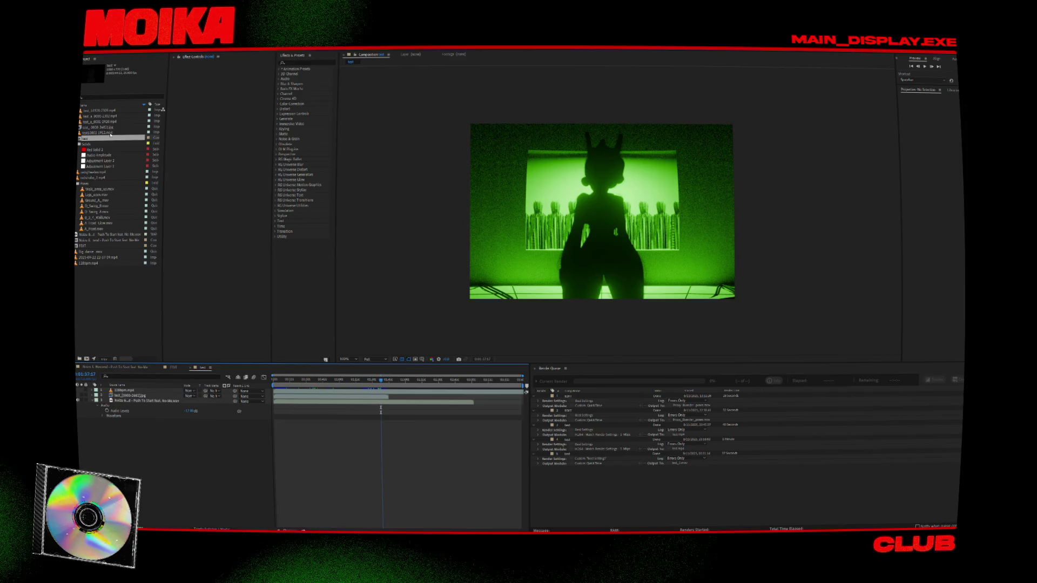
{"action": "left_click", "coordinate": [308, 374]}
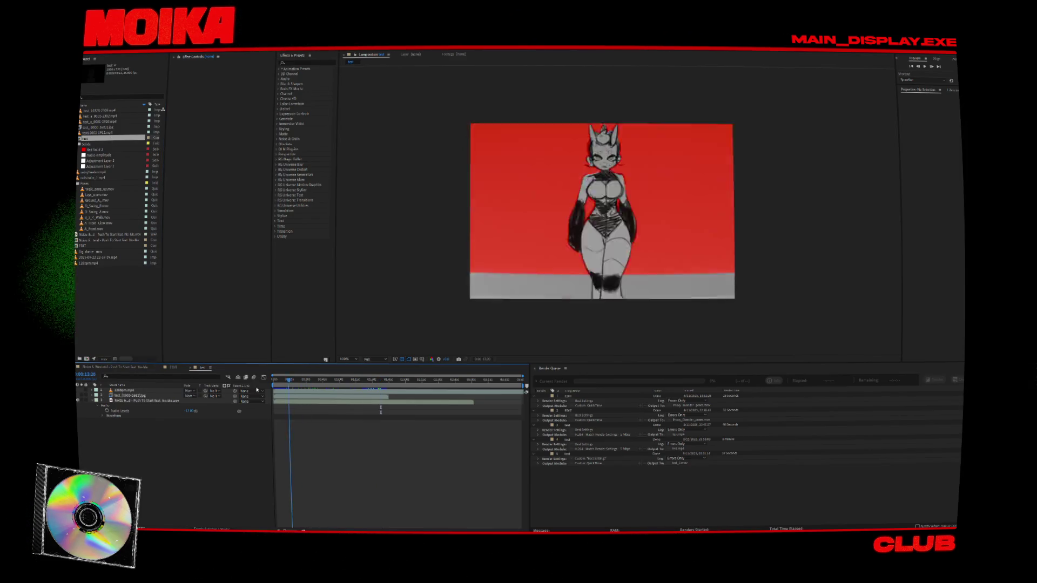
{"action": "key", "text": "Home"}
{"action": "left_click_drag", "start_coordinate": [351, 379], "coordinate": [364, 379]}
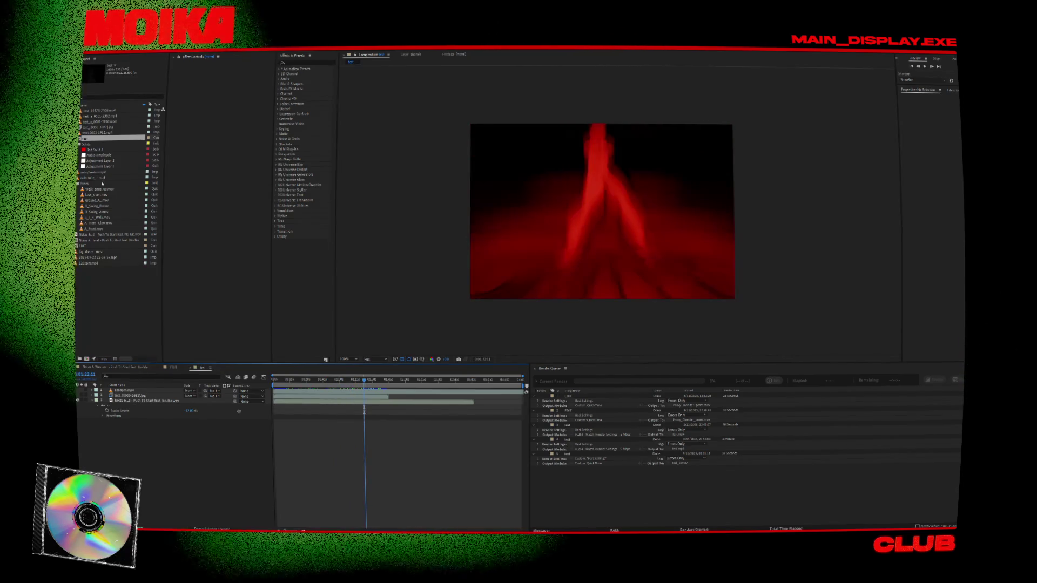
{"action": "double_click", "coordinate": [83, 245]}
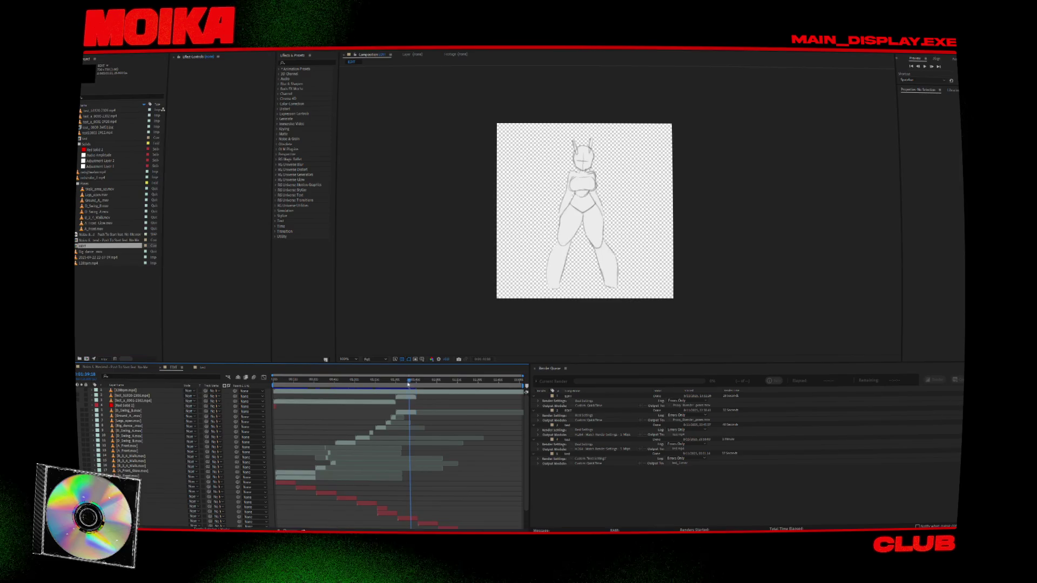
Step: Preview the EDIT animation starting from about 1:38
{"action": "scroll", "coordinate": [423, 404], "scroll_direction": "up", "scroll_amount": 5}
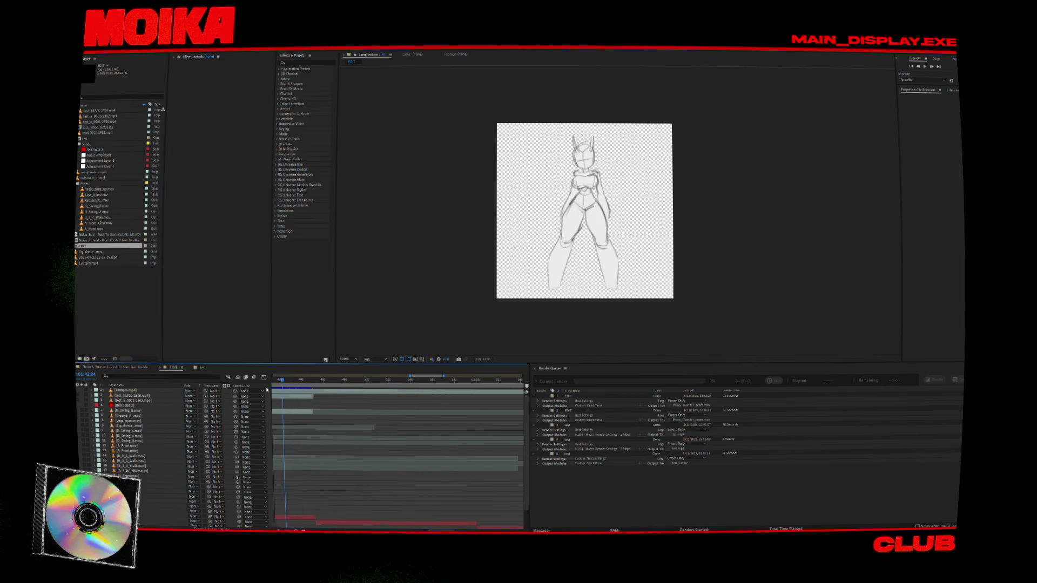
{"action": "left_click_drag", "start_coordinate": [271, 388], "coordinate": [377, 395]}
{"action": "key", "text": "space"}
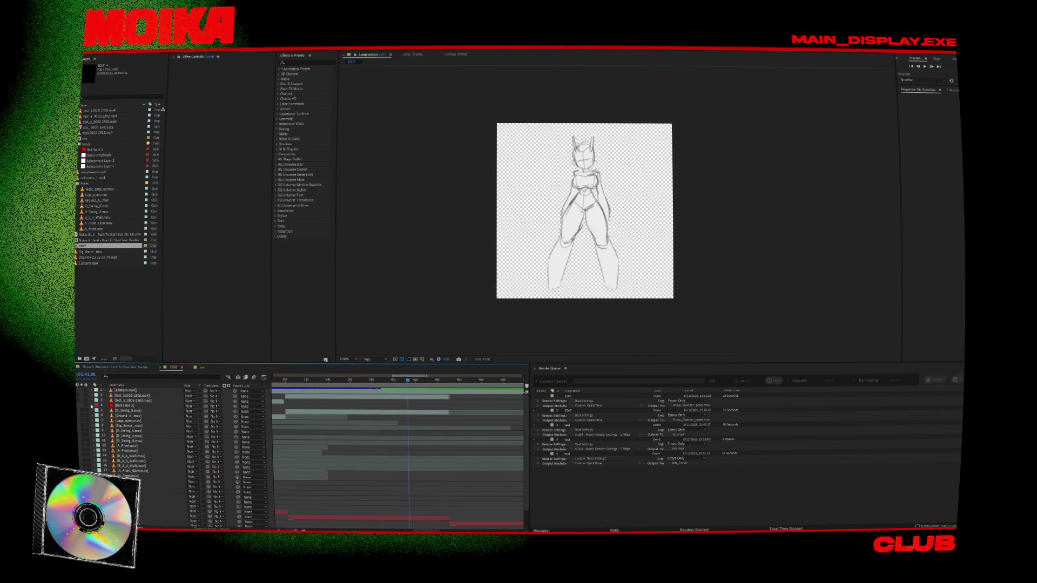
{"action": "scroll", "coordinate": [138, 522], "scroll_direction": "down", "scroll_amount": 2}
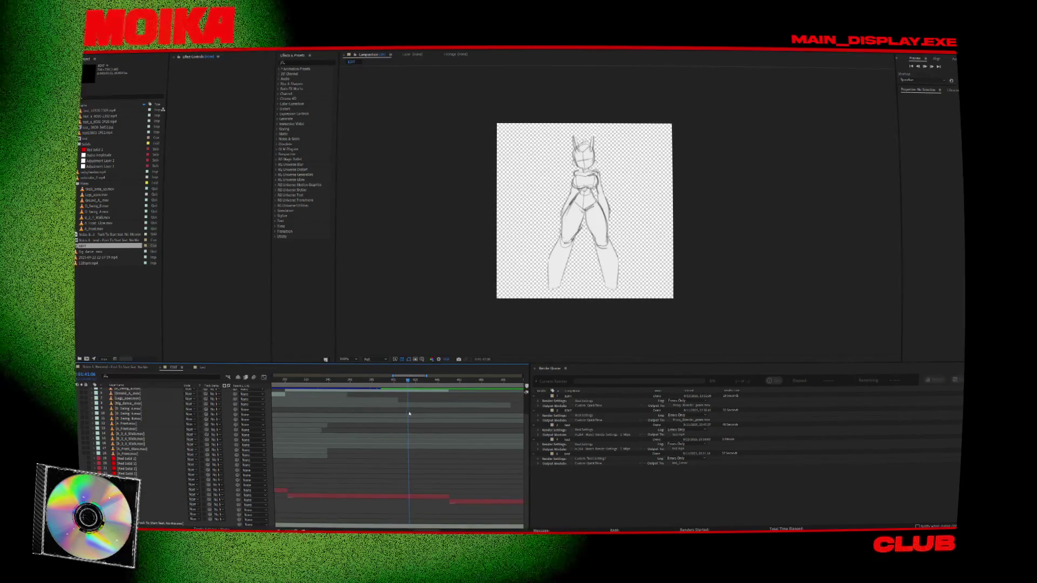
{"action": "scroll", "coordinate": [440, 414], "scroll_direction": "up", "scroll_amount": 2}
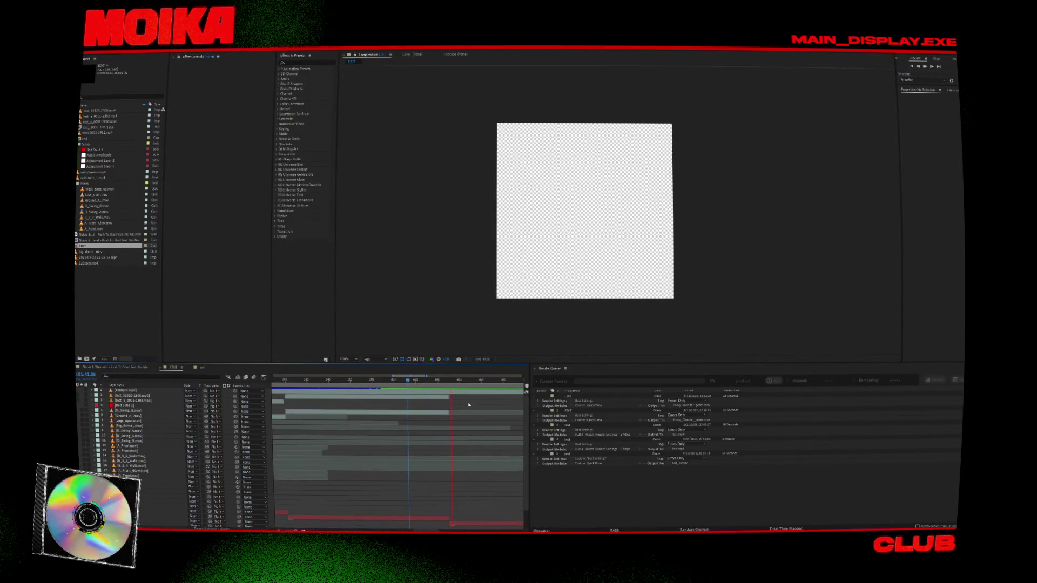
Step: Zoom to frame-level timing, set the time to 1:45:00, and open the EDIT 2 composition
{"action": "key", "text": "semicolon"}
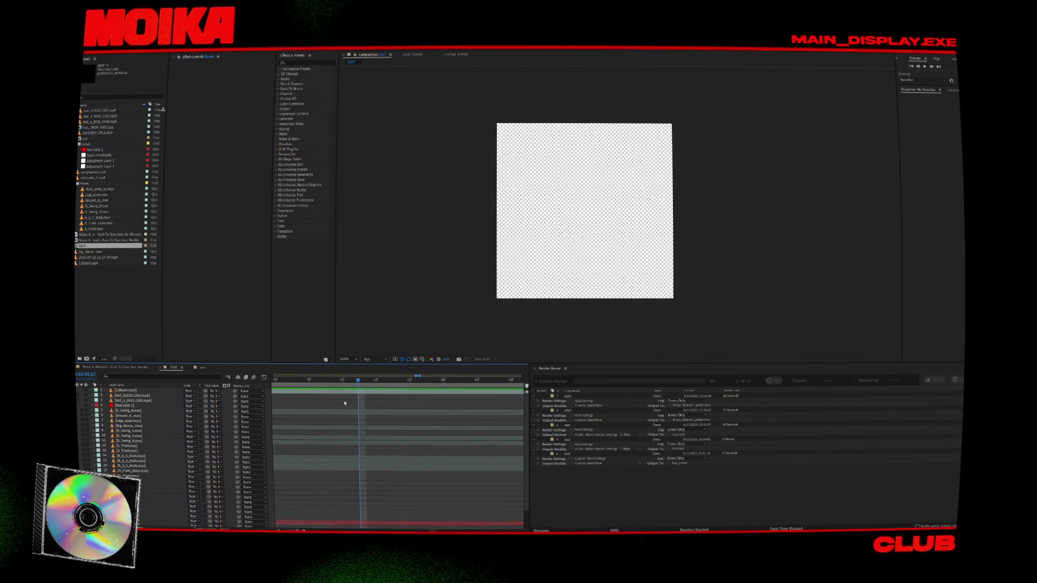
{"action": "left_click", "coordinate": [305, 380]}
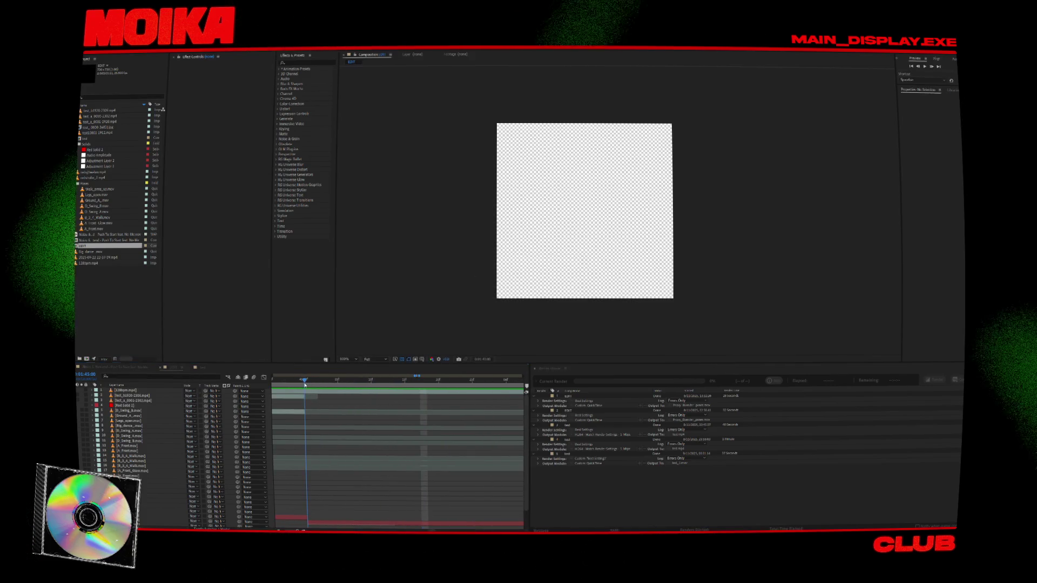
{"action": "left_click", "coordinate": [86, 278]}
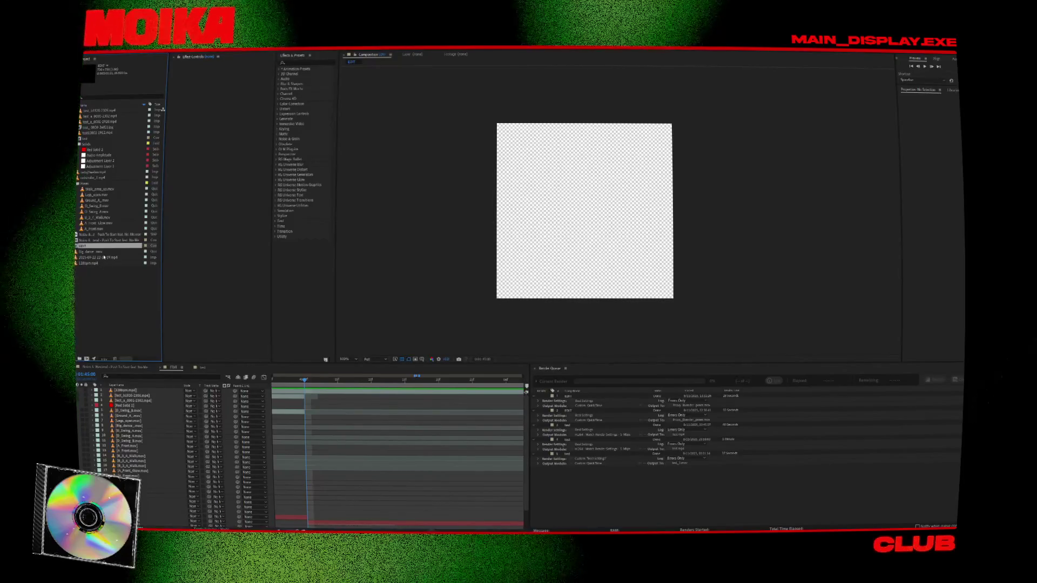
{"action": "double_click", "coordinate": [89, 248]}
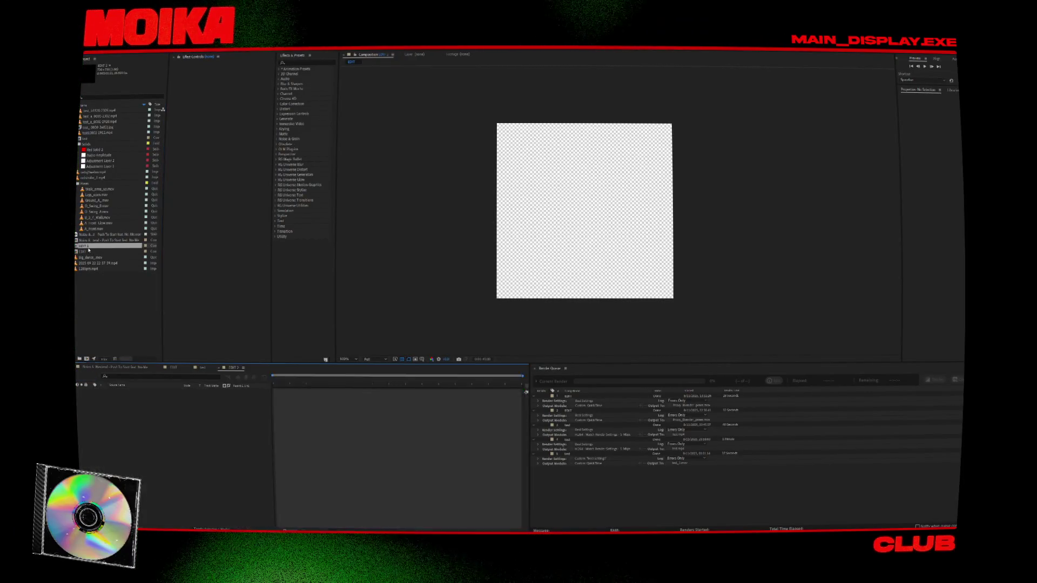
Step: Zoom the EDIT 2 timeline to frame level and jump to 1:44:24, where the sketch appears
{"action": "key", "text": "semicolon"}
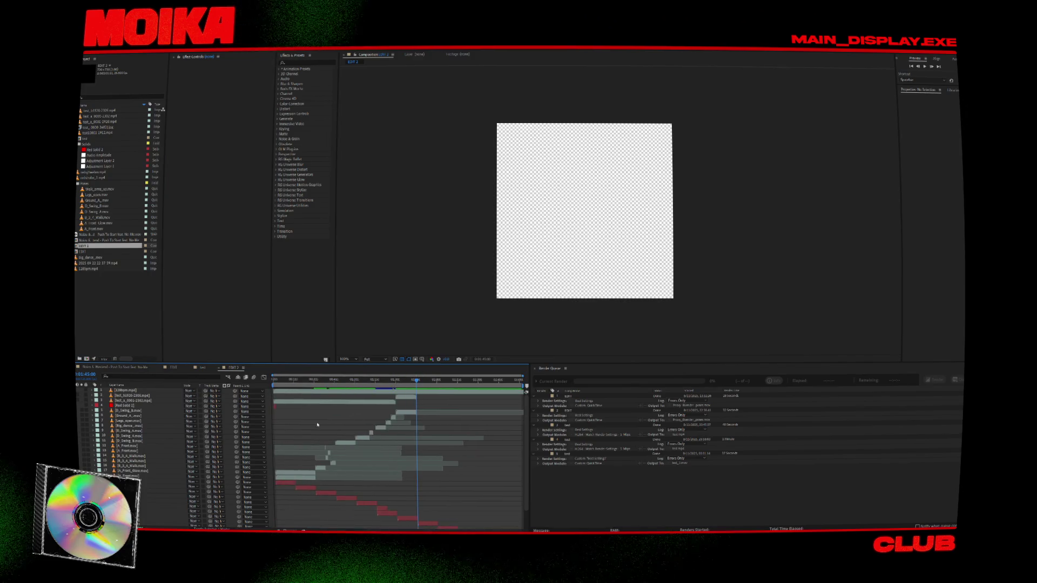
{"action": "scroll", "coordinate": [442, 500], "scroll_direction": "down", "scroll_amount": 2}
{"action": "key", "text": "semicolon"}
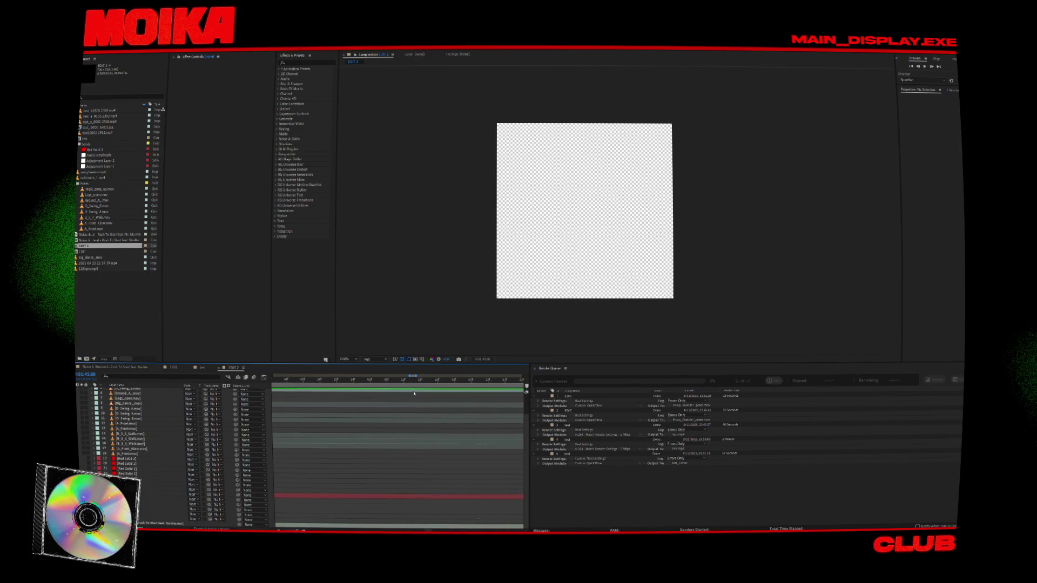
{"action": "scroll", "coordinate": [415, 427], "scroll_direction": "up", "scroll_amount": 2}
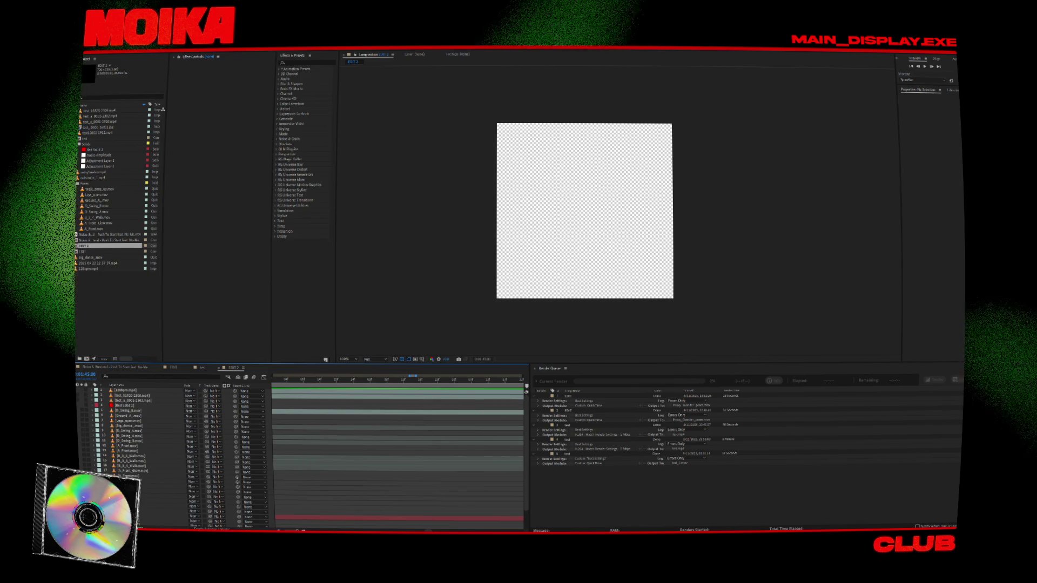
{"action": "scroll", "coordinate": [412, 404], "scroll_direction": "down", "scroll_amount": 2}
{"action": "scroll", "coordinate": [411, 404], "scroll_direction": "up", "scroll_amount": 2}
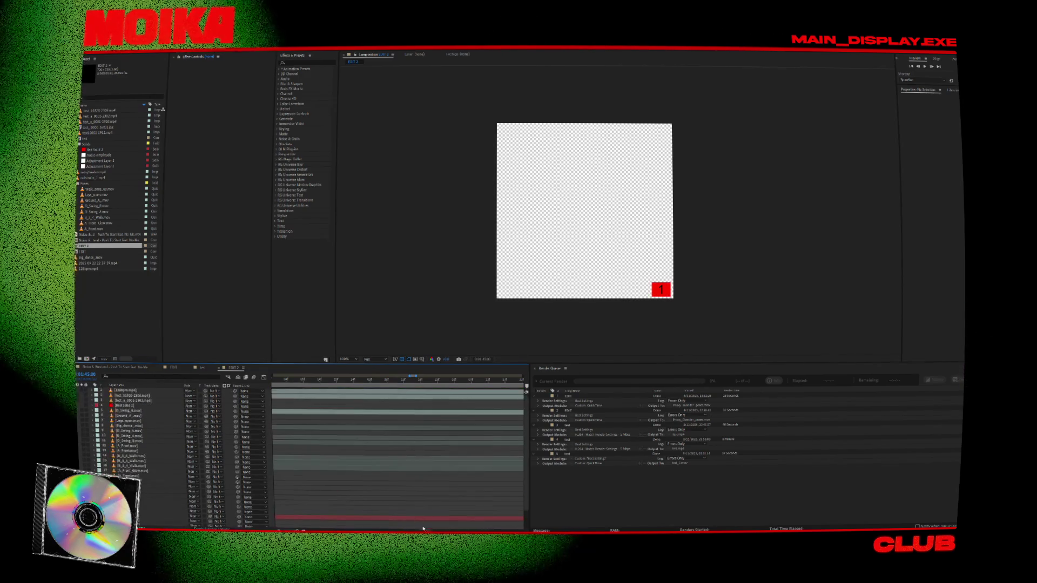
{"action": "scroll", "coordinate": [449, 528], "scroll_direction": "left", "scroll_amount": 3}
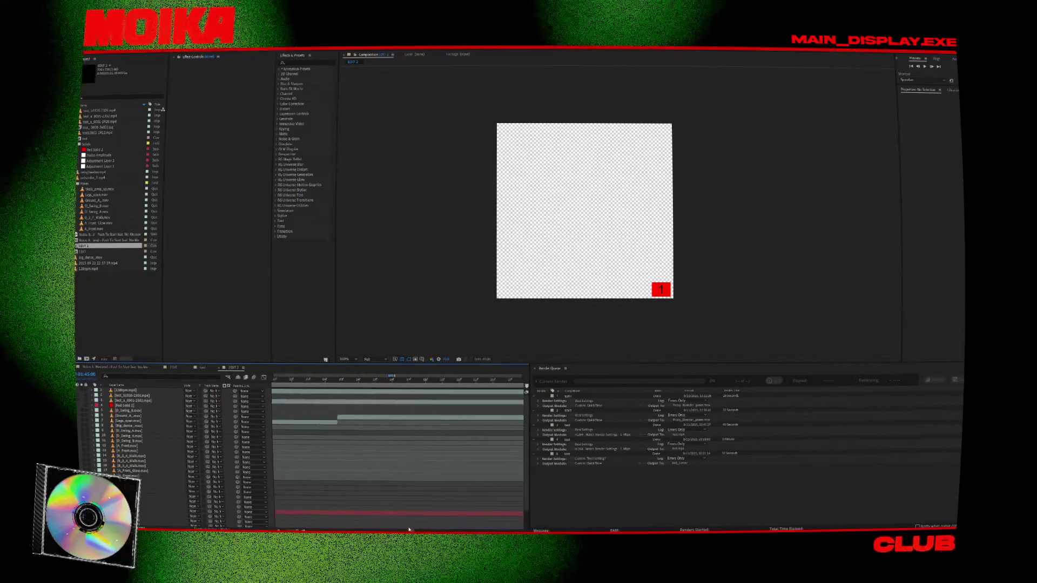
{"action": "scroll", "coordinate": [438, 406], "scroll_direction": "left", "scroll_amount": 3}
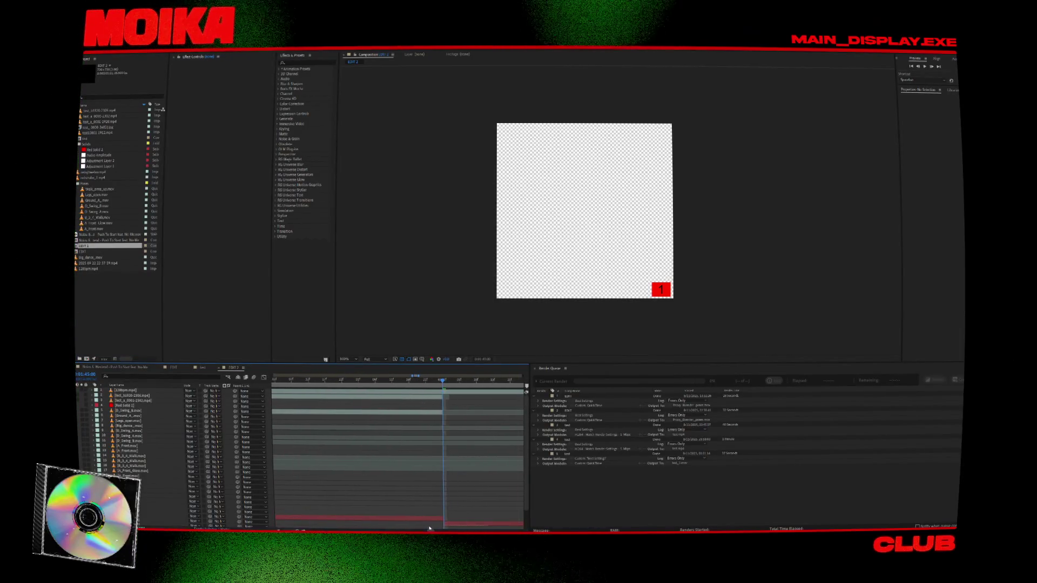
{"action": "left_click", "coordinate": [420, 381]}
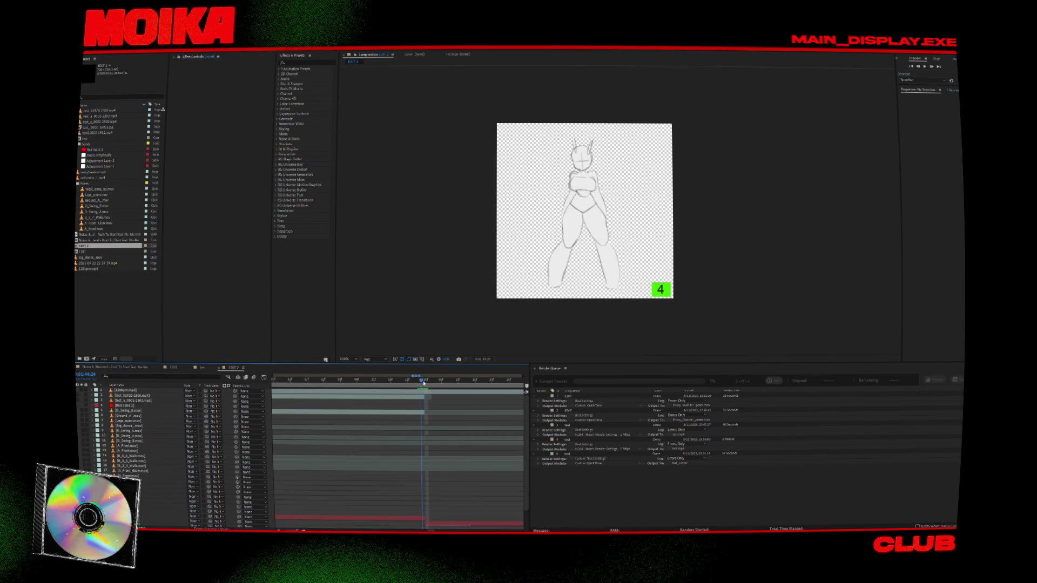
Step: Move the Noize & Weekend layer to second position and delete every layer below it
{"action": "left_click", "coordinate": [423, 394]}
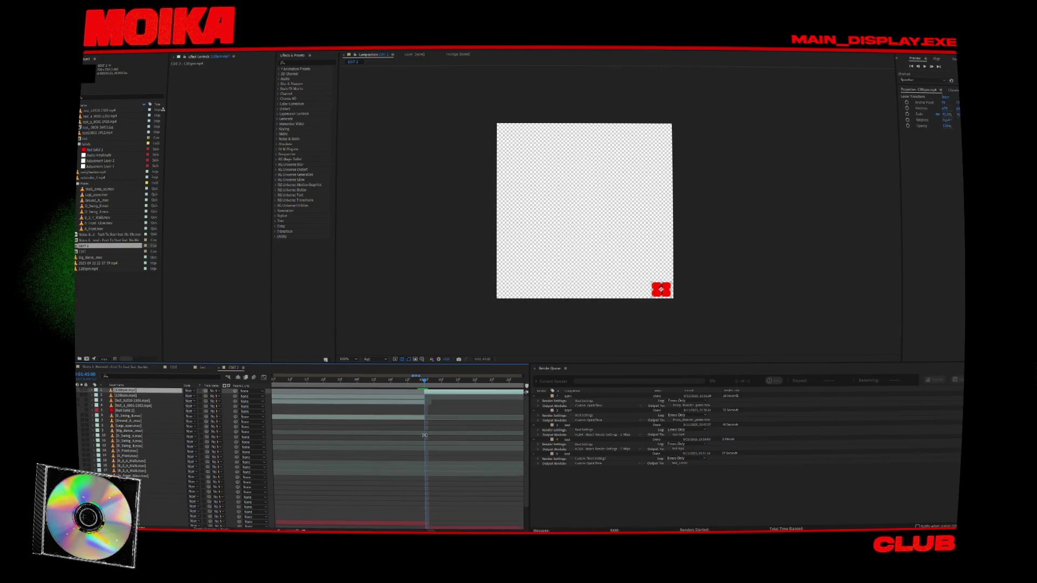
{"action": "scroll", "coordinate": [427, 460], "scroll_direction": "down", "scroll_amount": 3}
{"action": "left_click", "coordinate": [430, 525]}
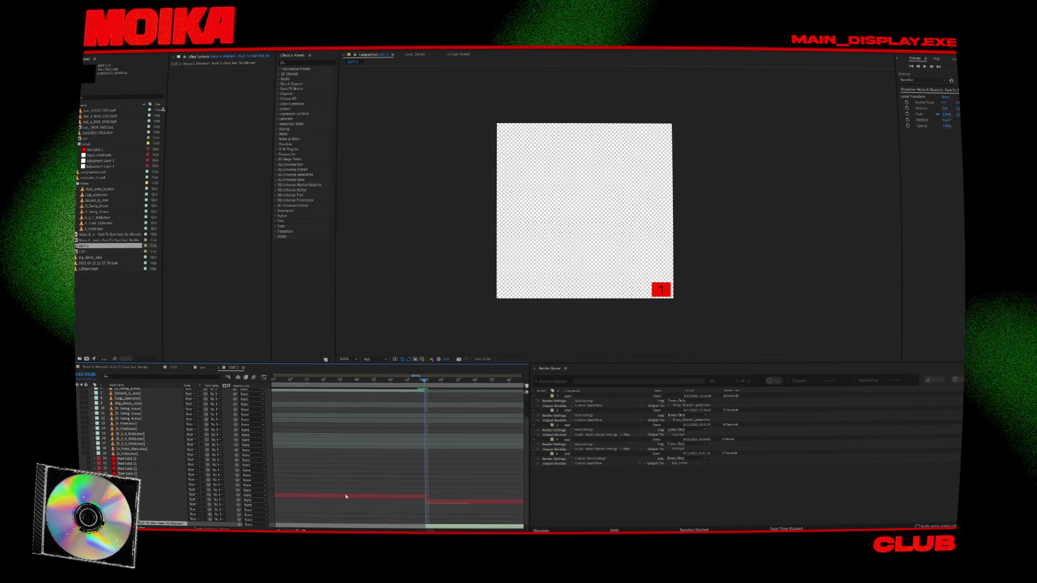
{"action": "scroll", "coordinate": [161, 392], "scroll_direction": "up", "scroll_amount": 3}
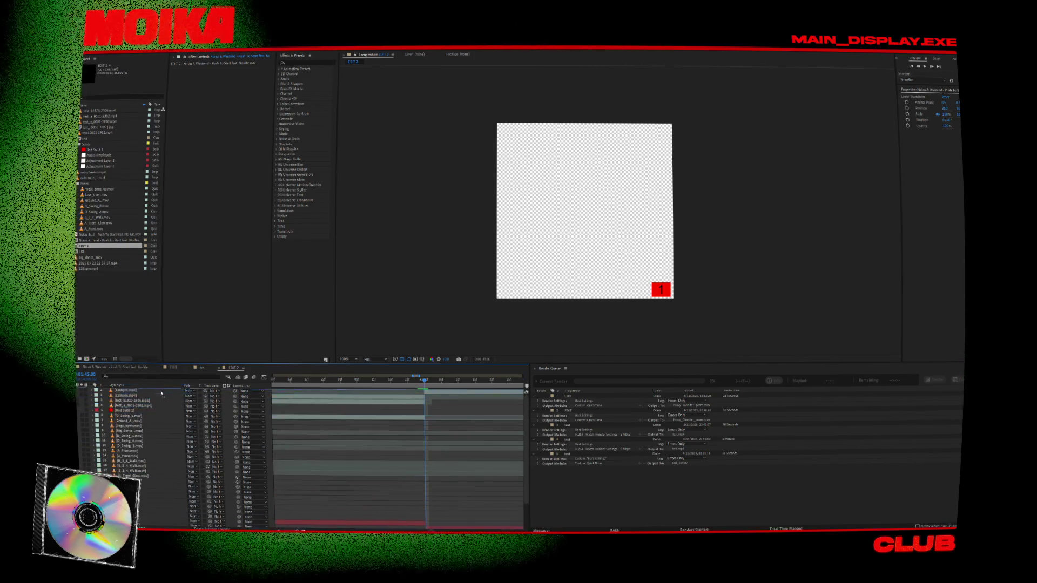
{"action": "left_click_drag", "start_coordinate": [162, 396], "coordinate": [156, 399]}
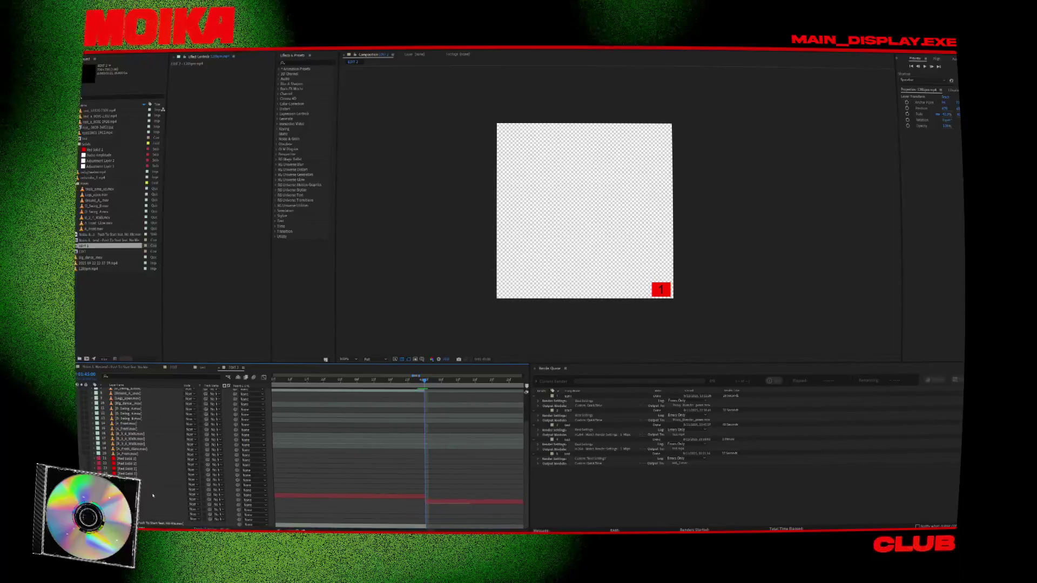
{"action": "key", "text": "Delete"}
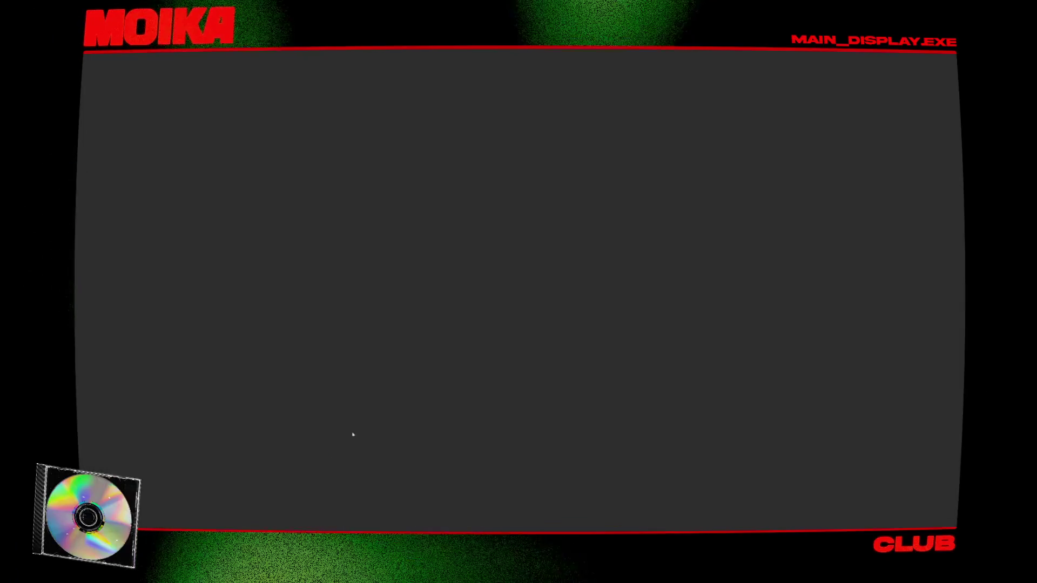
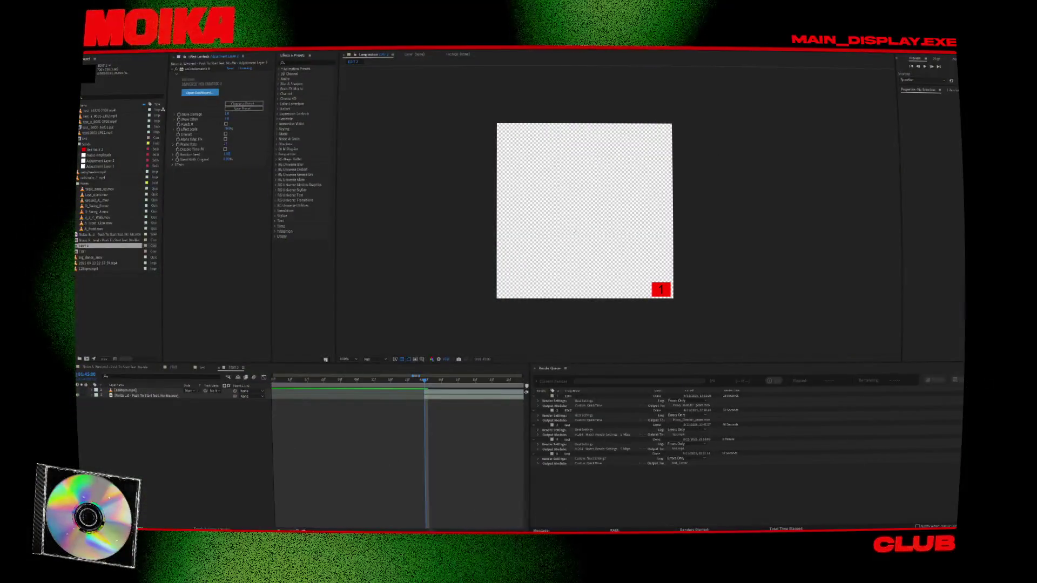
Step: Select both EDIT 2 layers and drag them to start at 0:00
{"action": "left_click", "coordinate": [160, 396]}
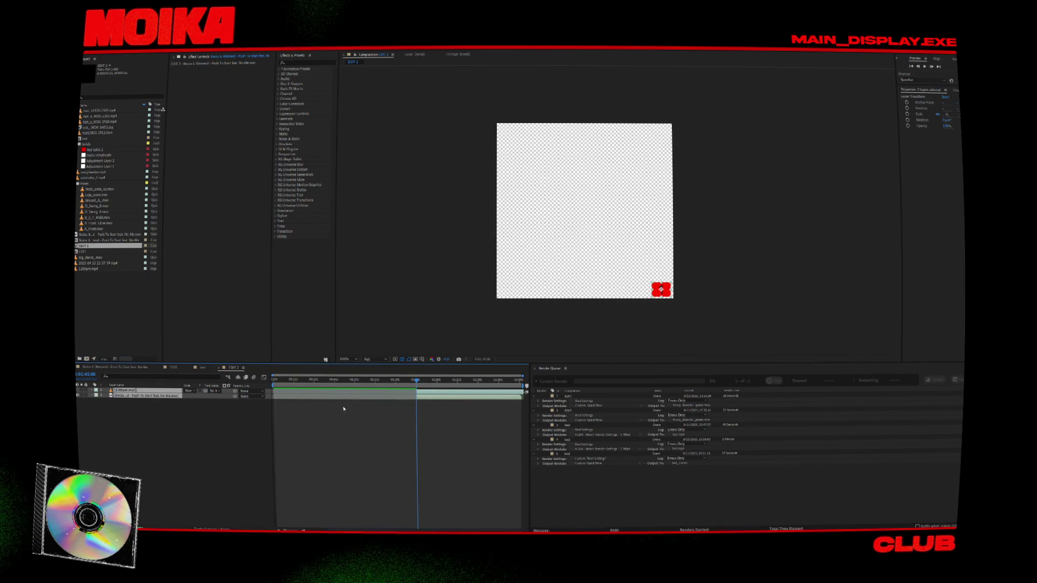
{"action": "left_click", "coordinate": [440, 400]}
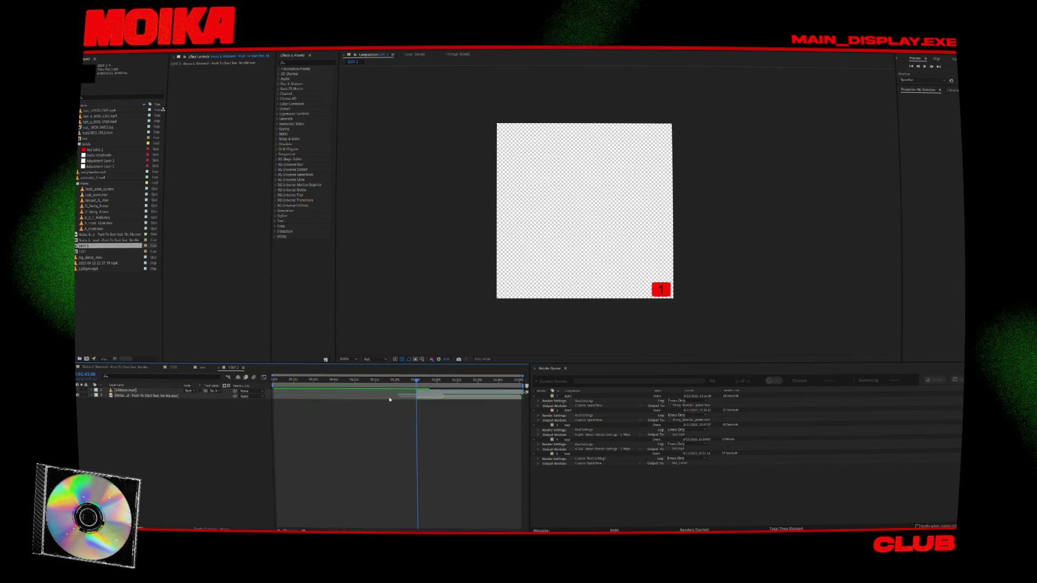
{"action": "left_click", "coordinate": [430, 396]}
{"action": "key", "text": "ctrl+a"}
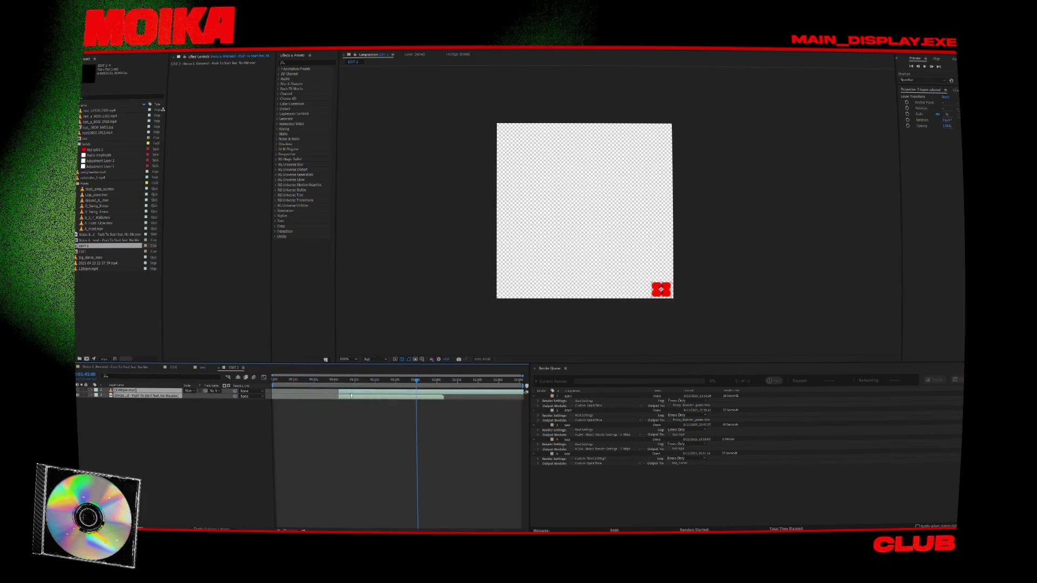
{"action": "left_click_drag", "start_coordinate": [430, 396], "coordinate": [284, 398]}
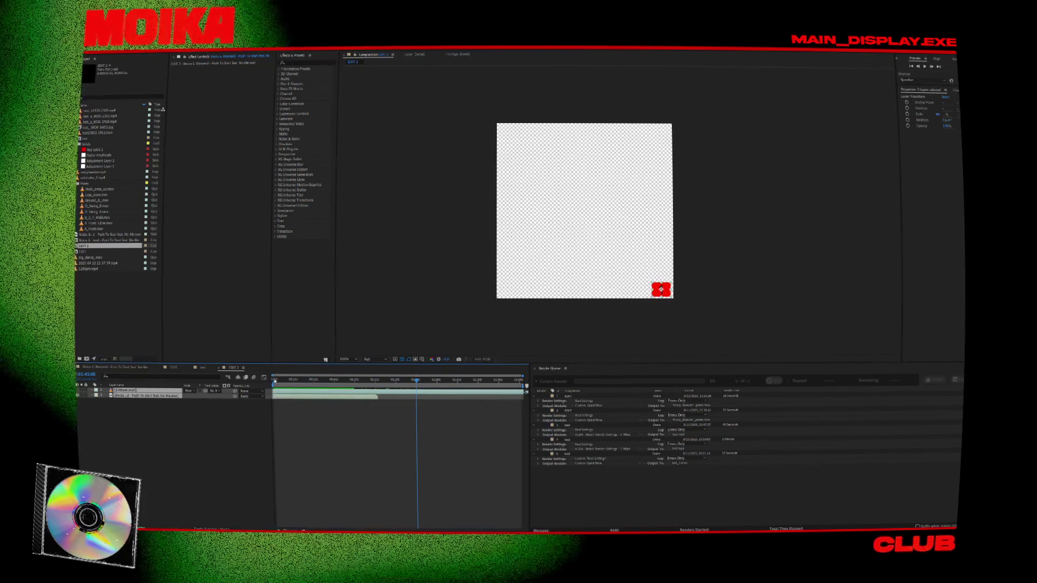
Step: Preview the counter animation from the start of the composition
{"action": "key", "text": "Home"}
{"action": "key", "text": "space"}
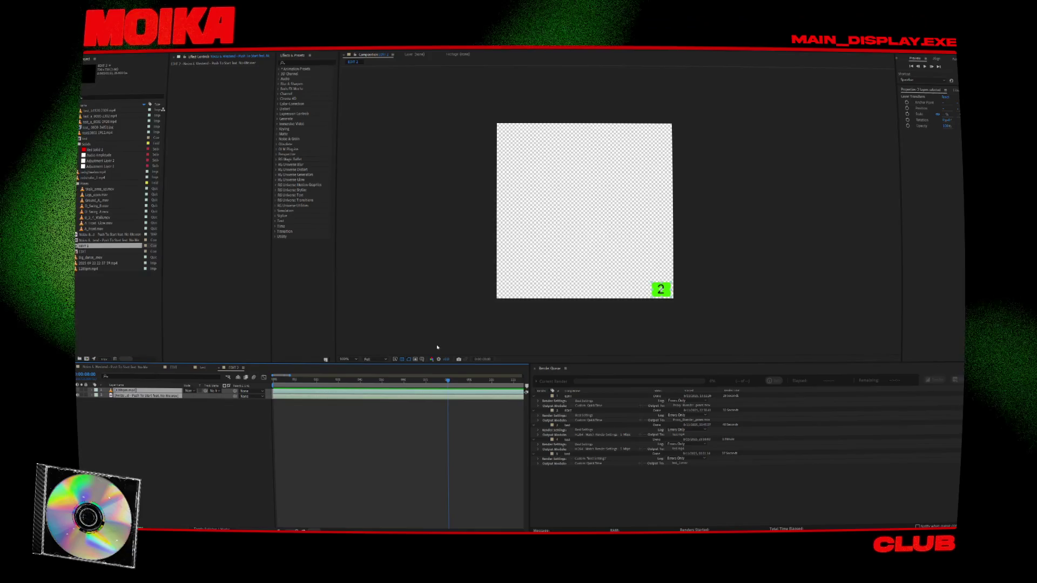
{"action": "key", "text": "="}
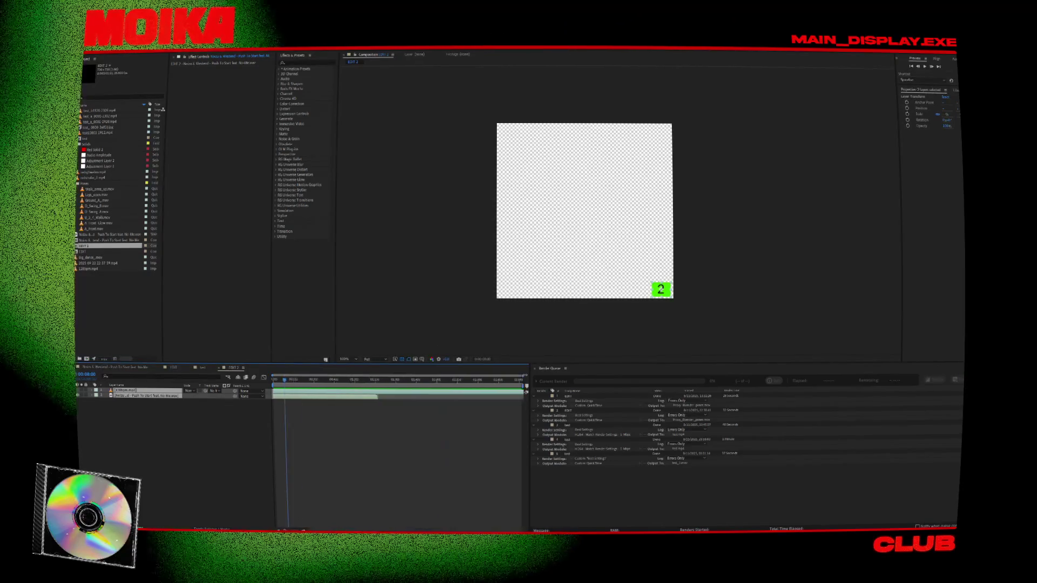
{"action": "left_click", "coordinate": [191, 415]}
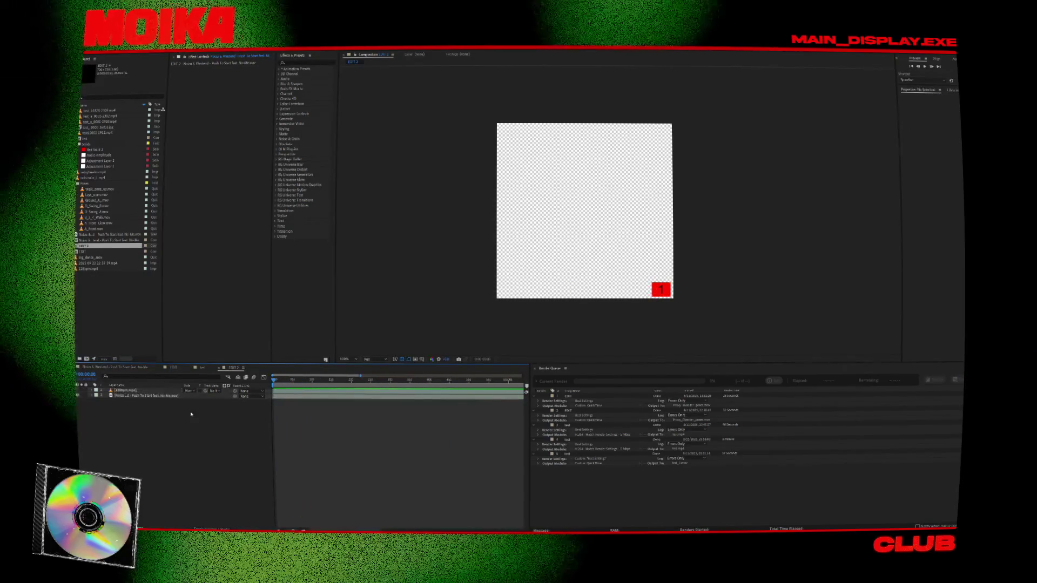
{"action": "left_click", "coordinate": [176, 368]}
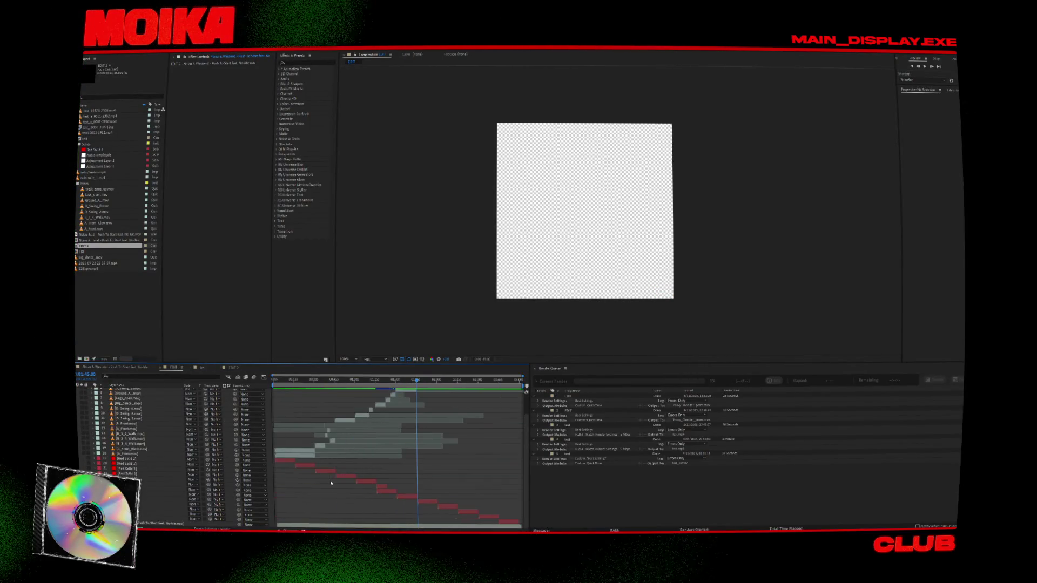
Step: Delete Red Solid layer 19 through the last red solid in EDIT, then return to EDIT 2
{"action": "left_click", "coordinate": [134, 459]}
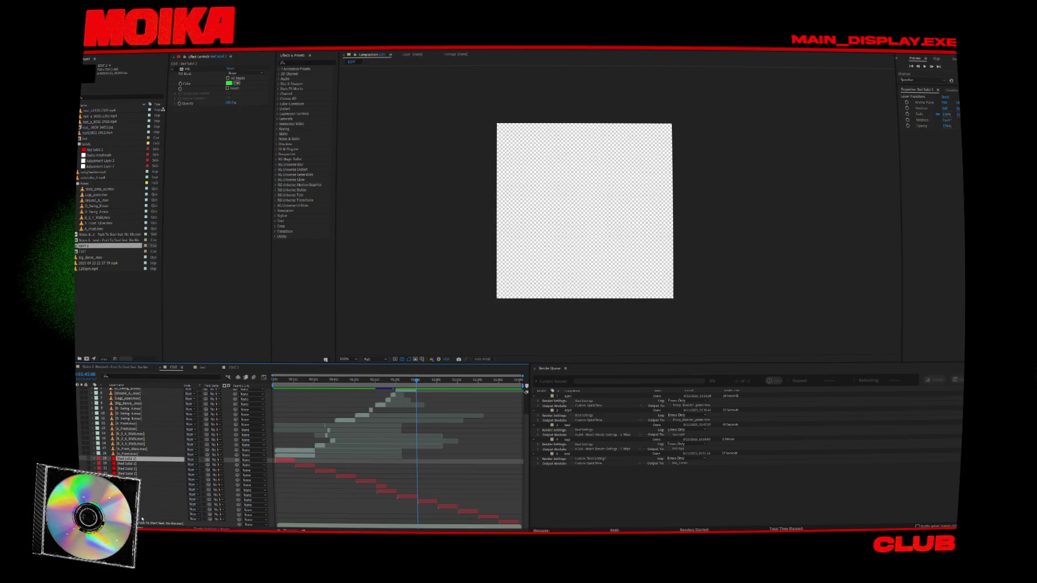
{"action": "left_click", "coordinate": [142, 519], "text": "shift"}
{"action": "key", "text": "Delete"}
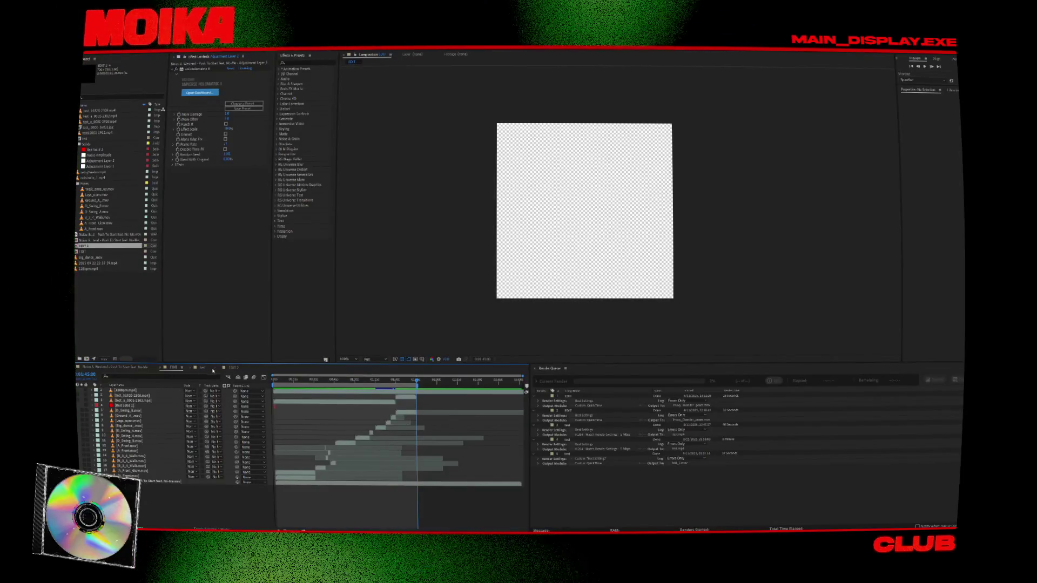
{"action": "left_click", "coordinate": [232, 367]}
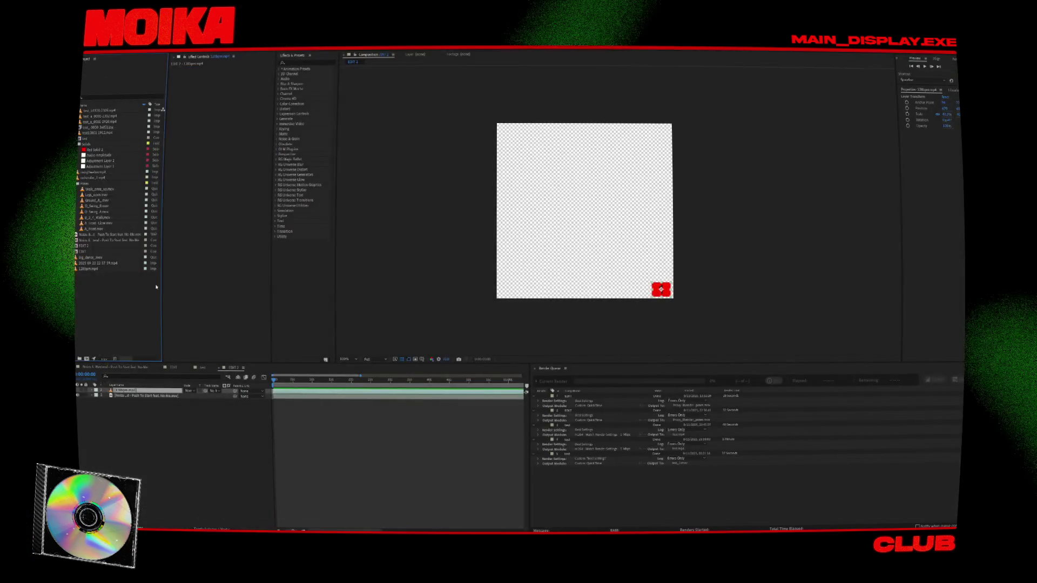
Step: Import Syntica_still_blink.mov from the Syntax_PushToStart clips folder with Ctrl+I
{"action": "right_click", "coordinate": [150, 285]}
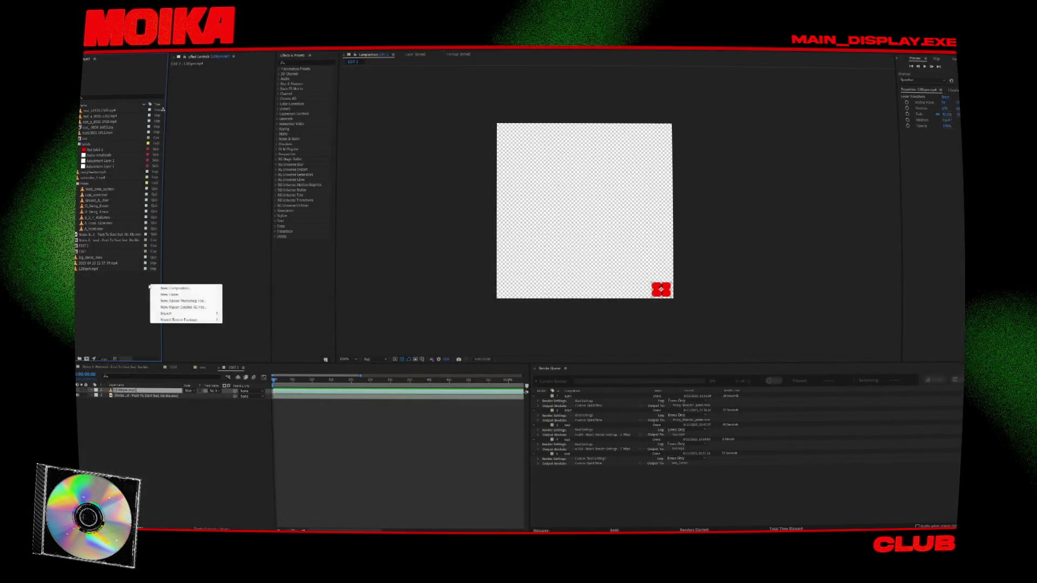
{"action": "right_click", "coordinate": [117, 308]}
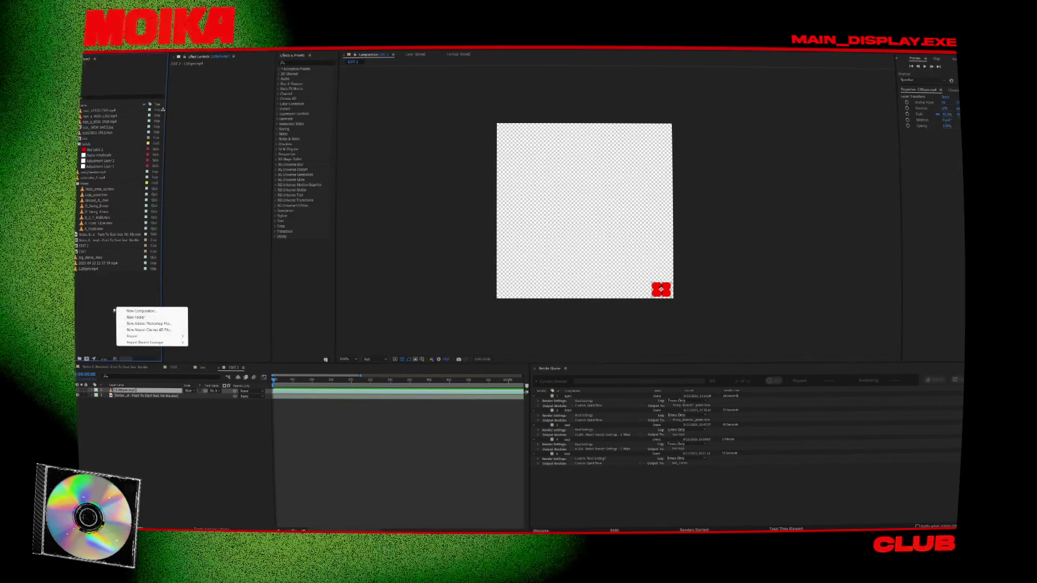
{"action": "key", "text": "ctrl+i"}
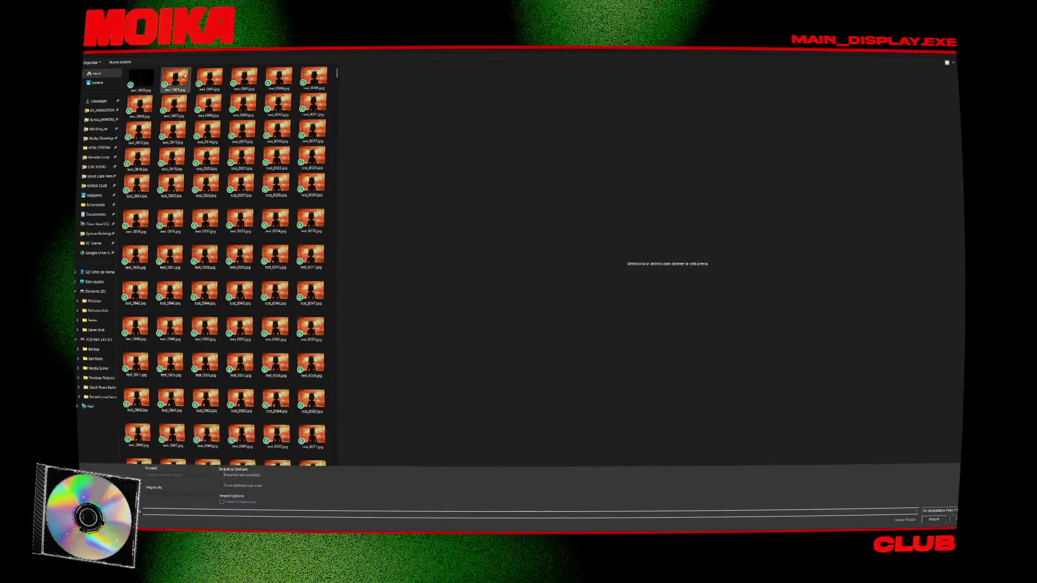
{"action": "left_click", "coordinate": [184, 56]}
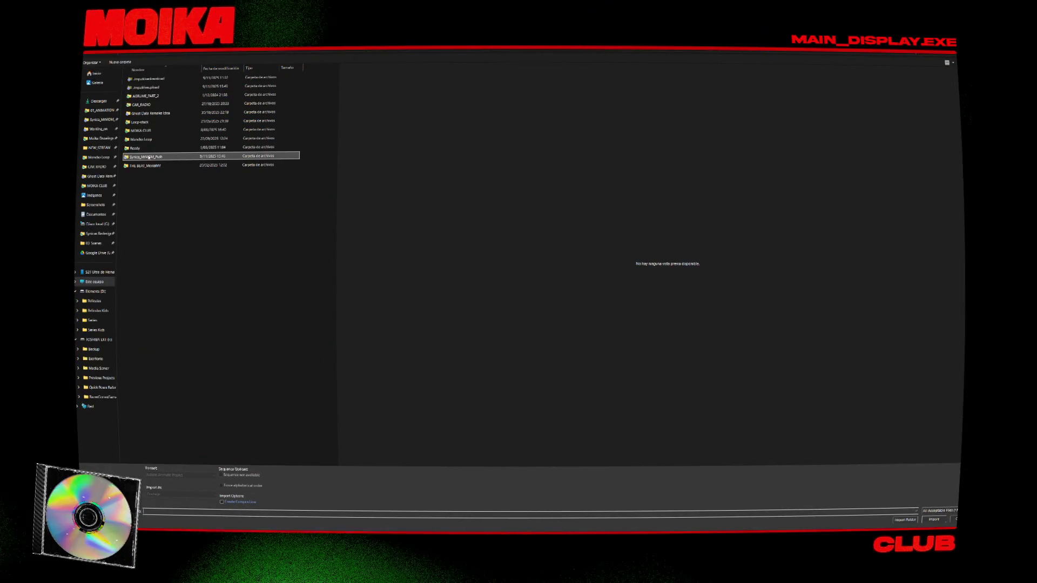
{"action": "double_click", "coordinate": [149, 157]}
{"action": "double_click", "coordinate": [144, 90]}
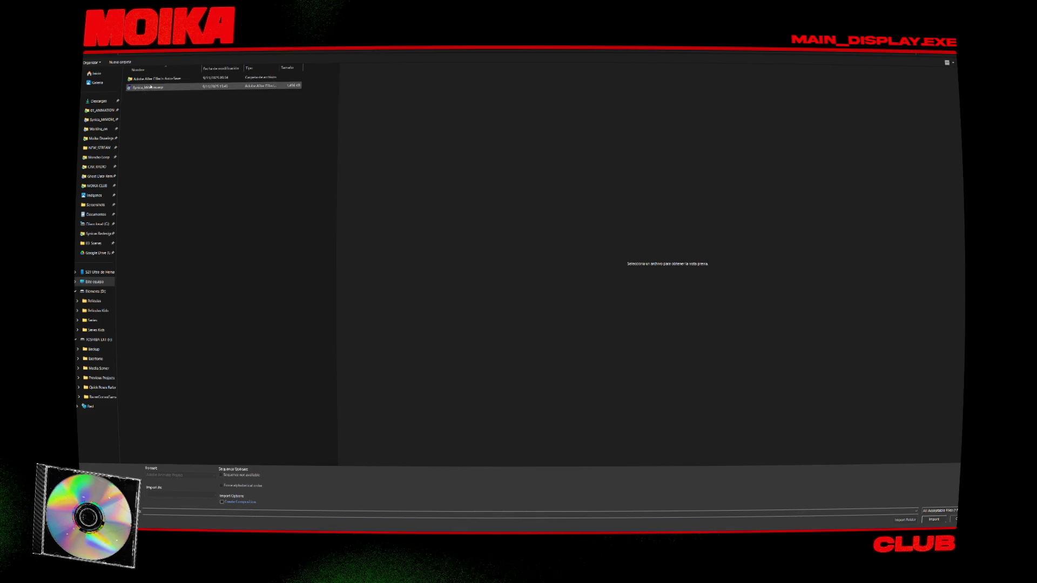
{"action": "left_click", "coordinate": [88, 55]}
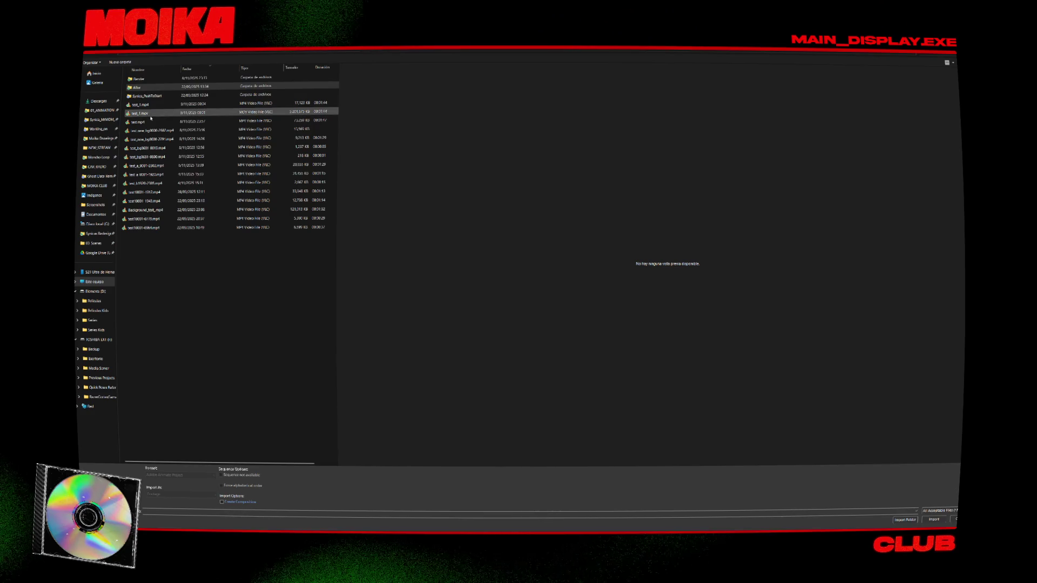
{"action": "double_click", "coordinate": [144, 98]}
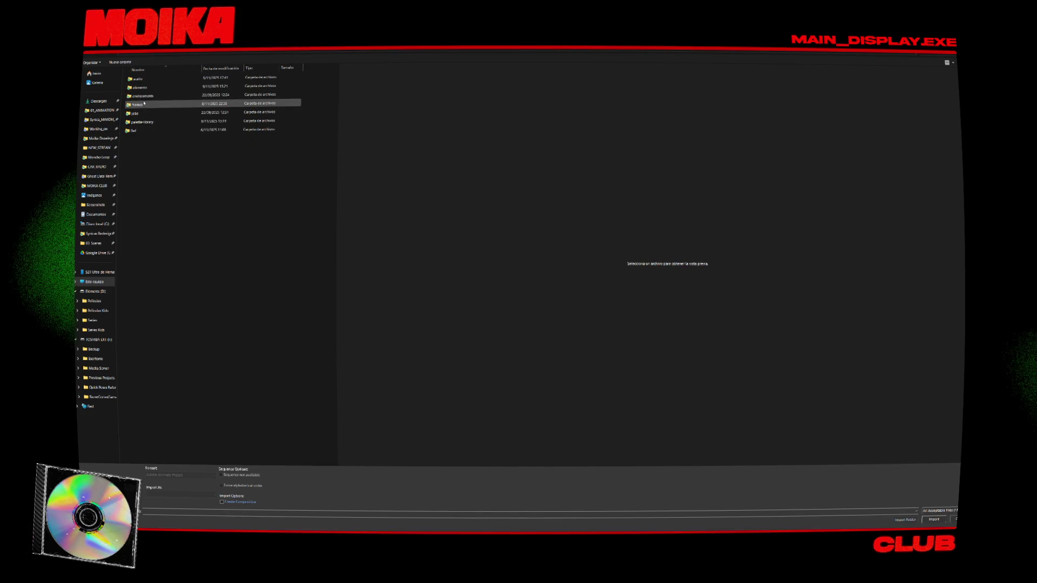
{"action": "double_click", "coordinate": [141, 87]}
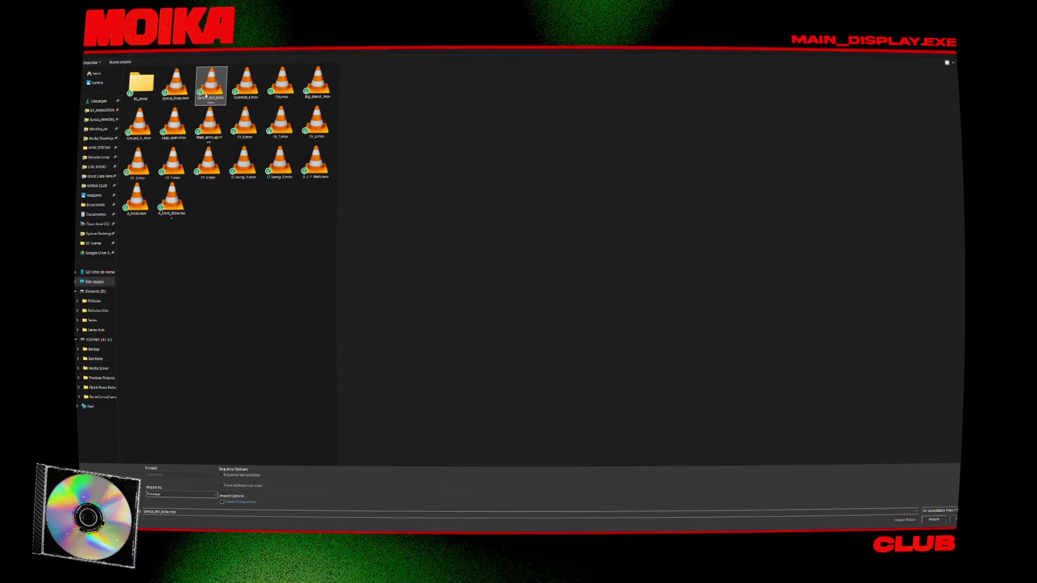
{"action": "double_click", "coordinate": [206, 95]}
{"action": "right_click", "coordinate": [100, 143]}
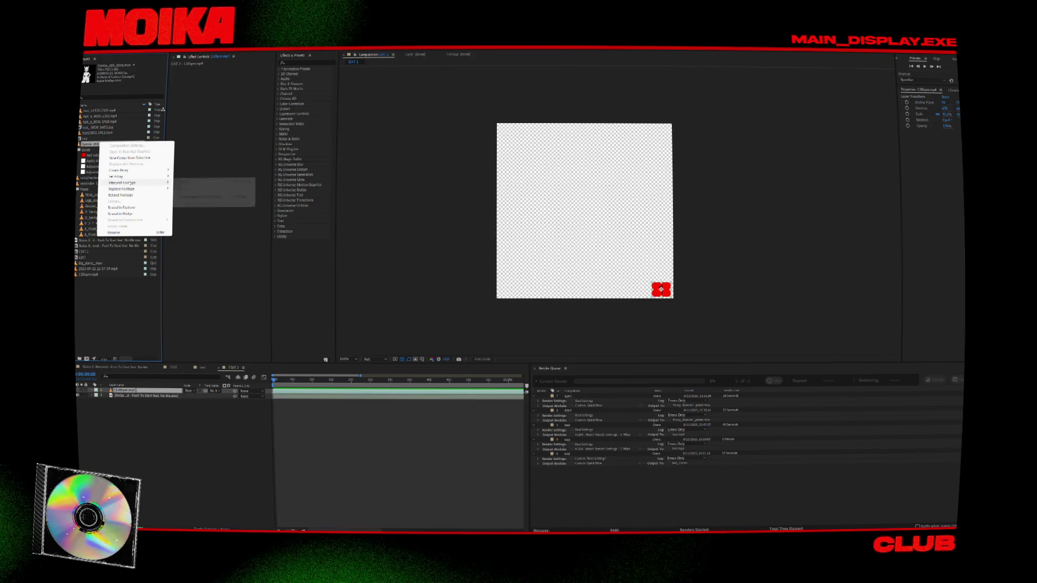
Step: Confirm the clip's Interpret Footage settings and drag it into EDIT 2 as the top layer
{"action": "left_click", "coordinate": [187, 182]}
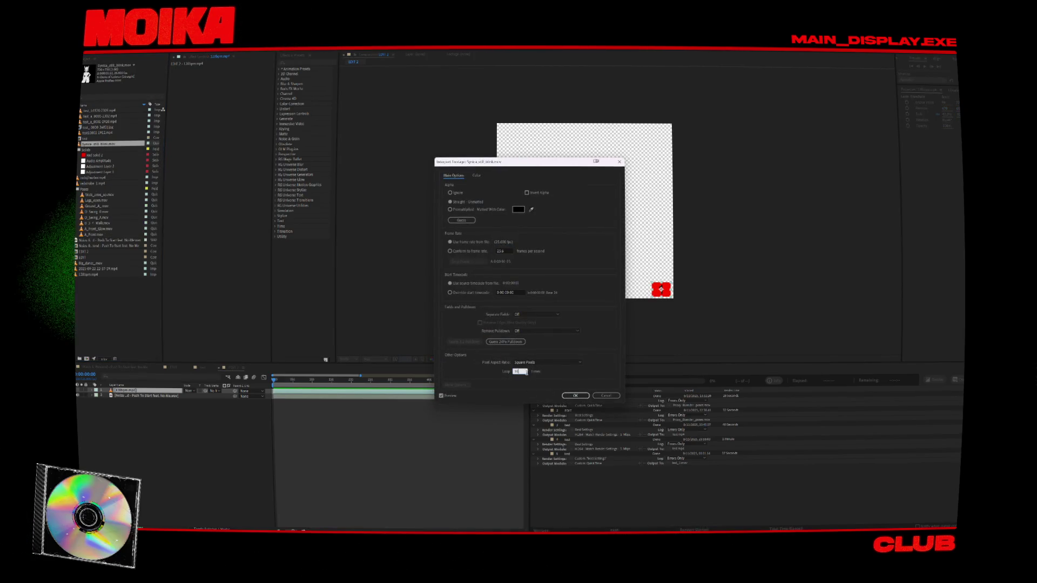
{"action": "left_click", "coordinate": [576, 396]}
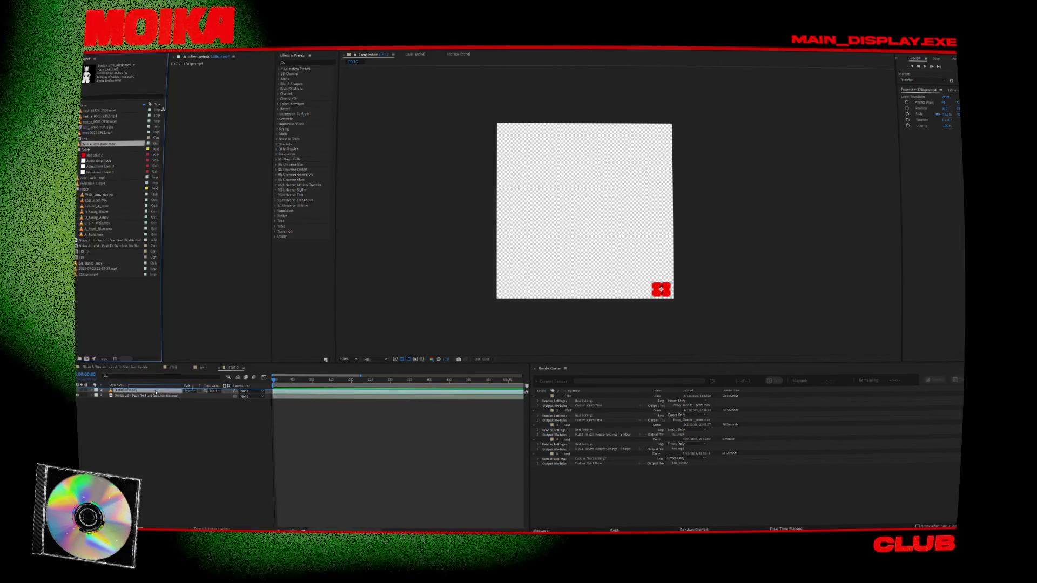
{"action": "left_click_drag", "start_coordinate": [156, 393], "coordinate": [157, 393]}
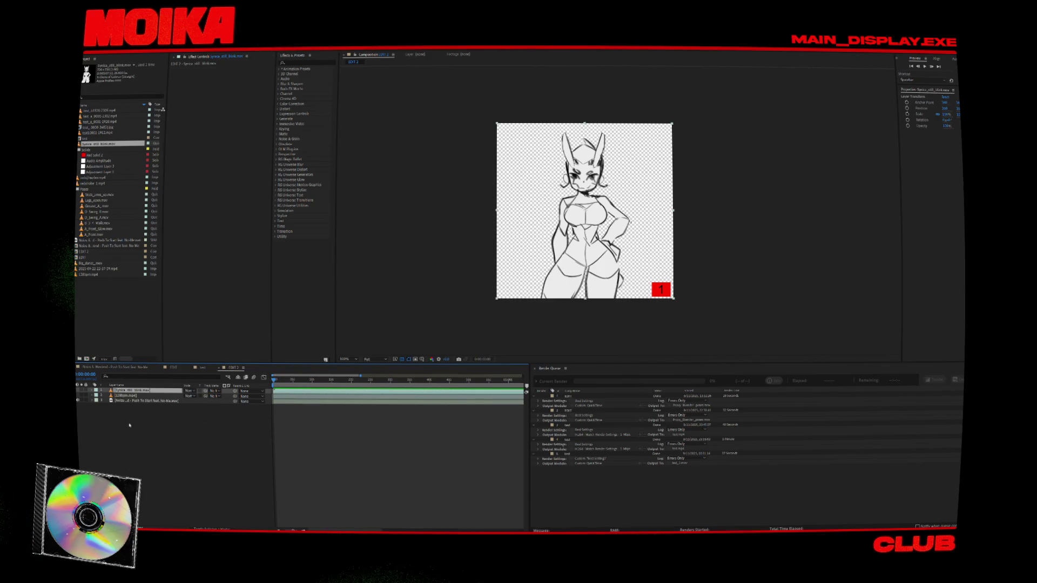
Step: Create a new red solid layer in the EDIT 2 timeline
{"action": "right_click", "coordinate": [129, 425]}
{"action": "mouse_move", "coordinate": [178, 428]}
{"action": "left_click", "coordinate": [237, 443]}
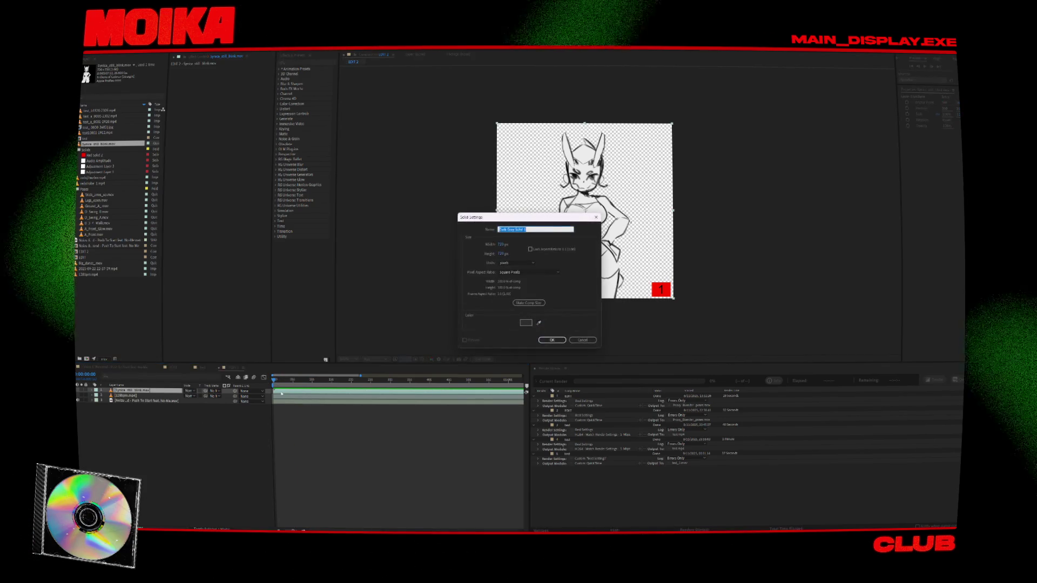
{"action": "left_click", "coordinate": [526, 322]}
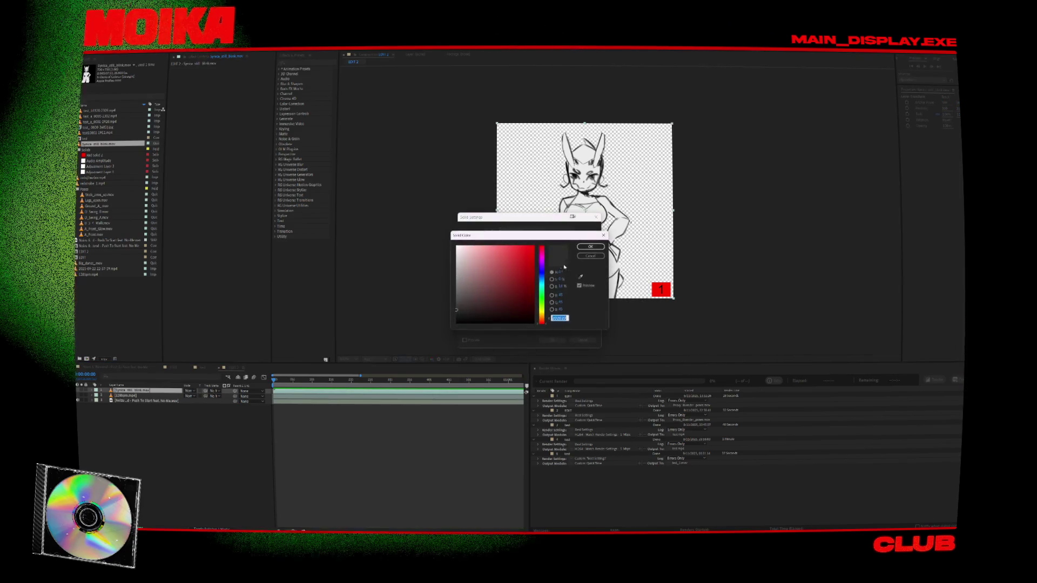
{"action": "left_click", "coordinate": [591, 246]}
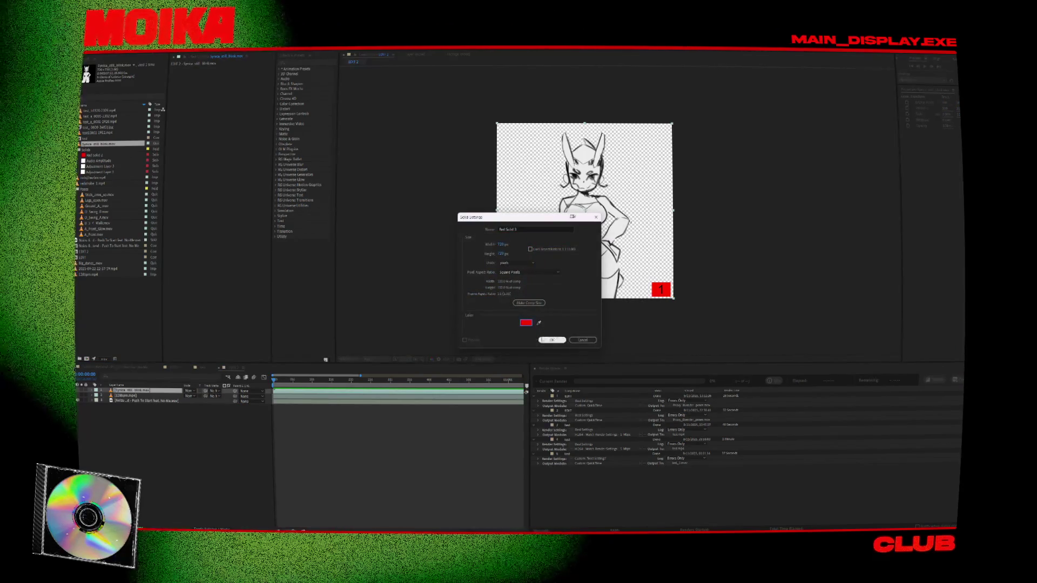
{"action": "left_click", "coordinate": [551, 340]}
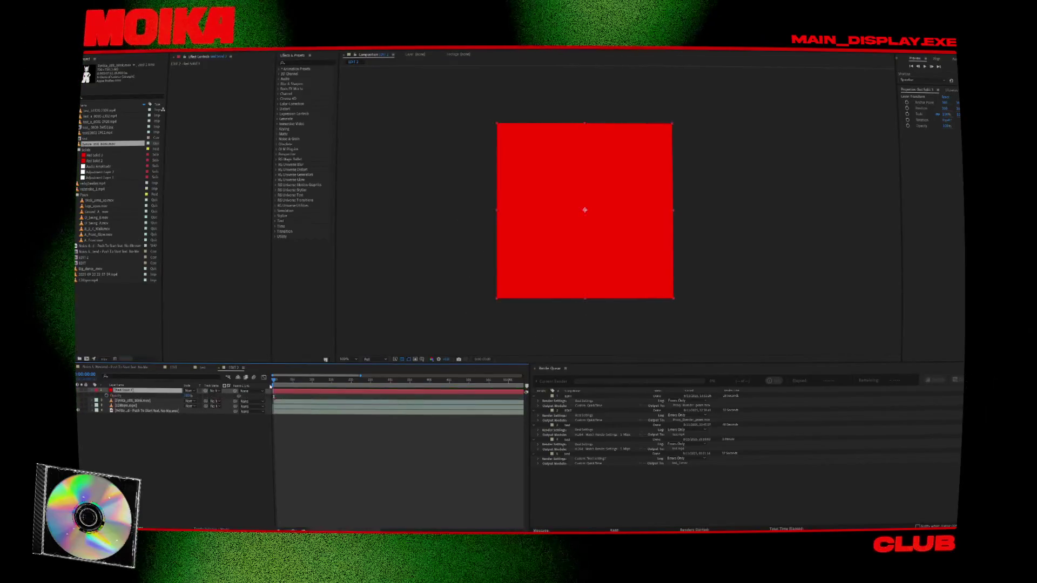
Step: Apply the Fill effect to the red solid from Effects & Presets
{"action": "left_click", "coordinate": [303, 62]}
{"action": "type", "text": "fil"}
{"action": "double_click", "coordinate": [298, 80]}
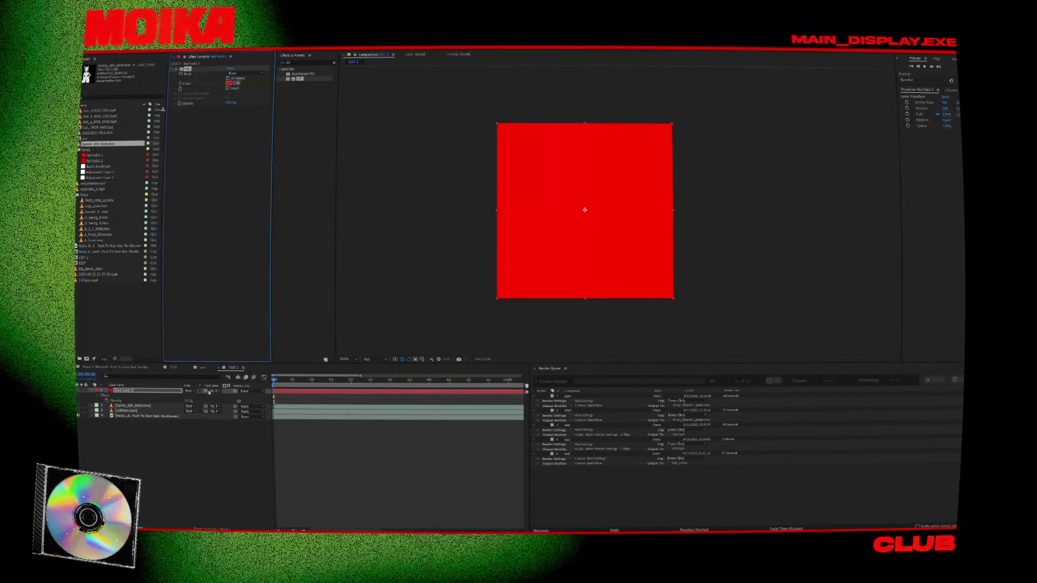
Step: Move the red solid below the character artwork and preview the animation
{"action": "key", "text": "ctrl+bracketleft"}
{"action": "key", "text": "ctrl+bracketleft"}
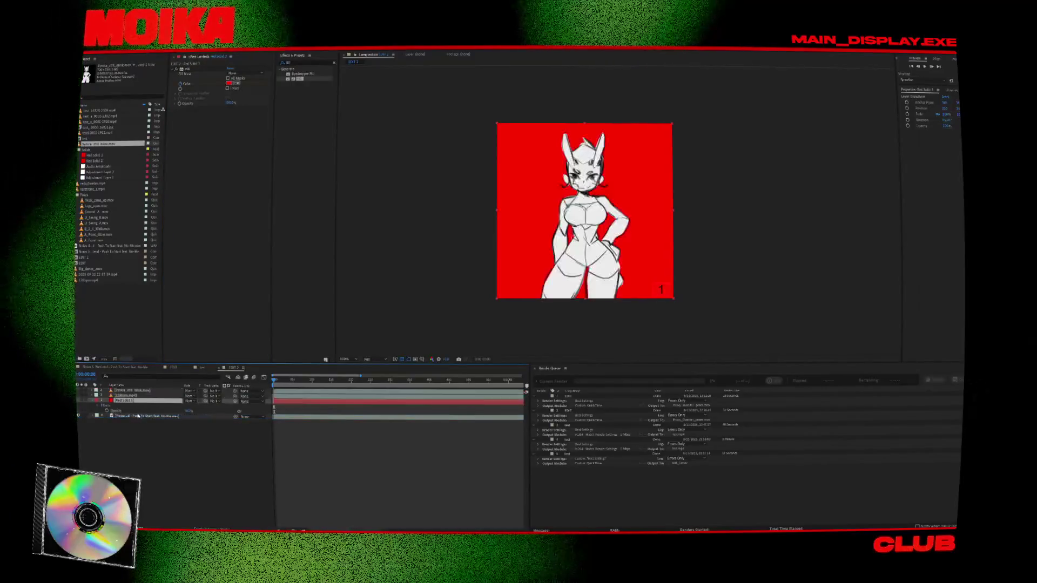
{"action": "key", "text": "period"}
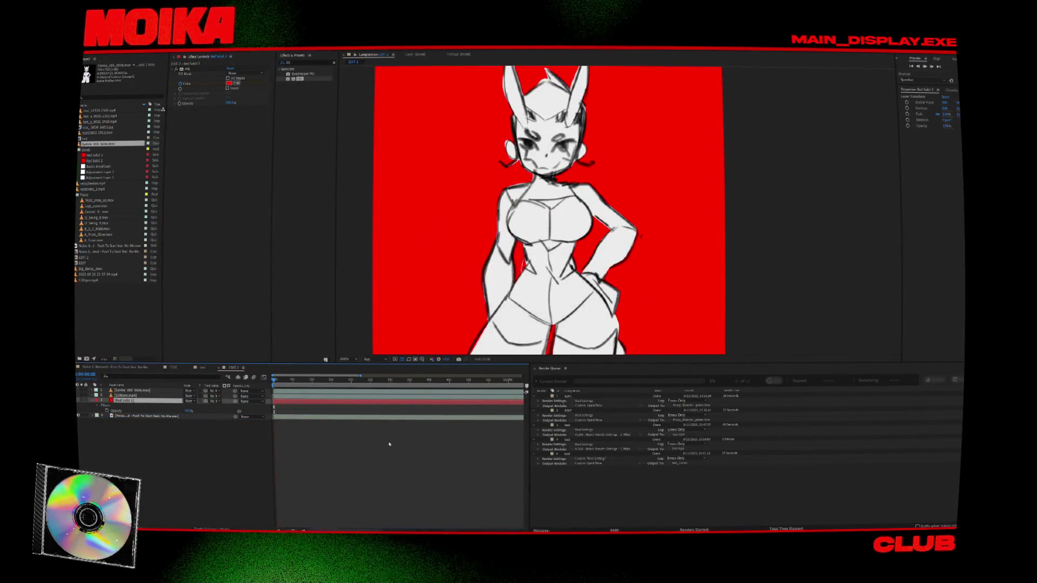
{"action": "key", "text": "space"}
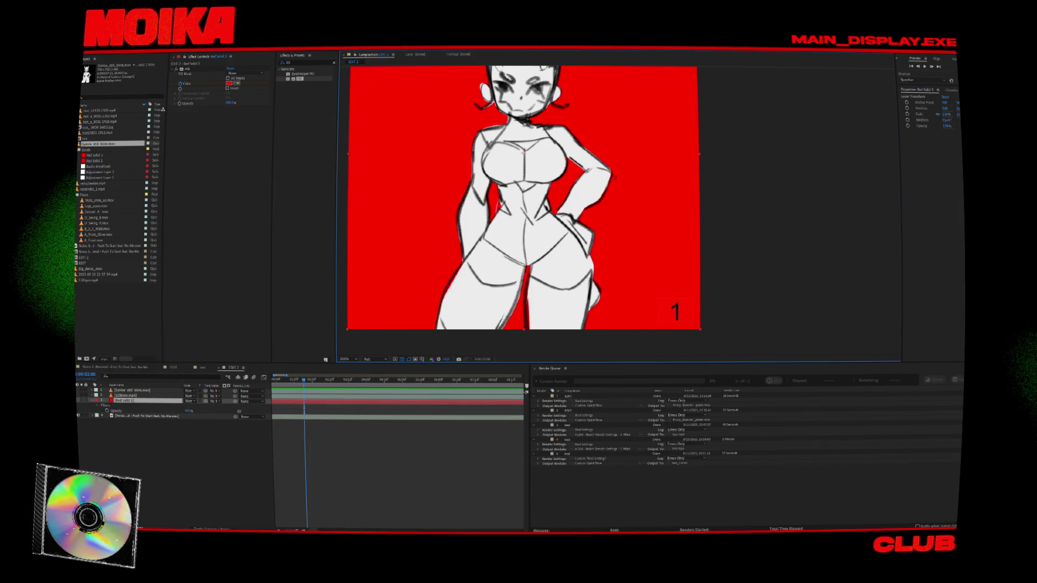
{"action": "scroll", "coordinate": [337, 426], "scroll_direction": "up", "scroll_amount": 2, "text": "alt"}
{"action": "left_click_drag", "start_coordinate": [337, 388], "coordinate": [333, 388]}
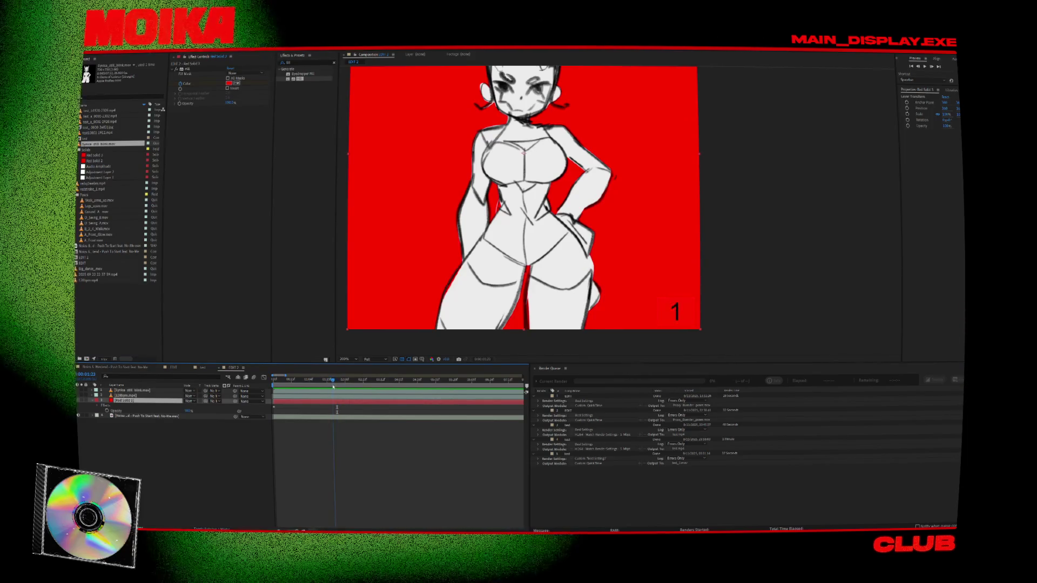
{"action": "key", "text": "comma"}
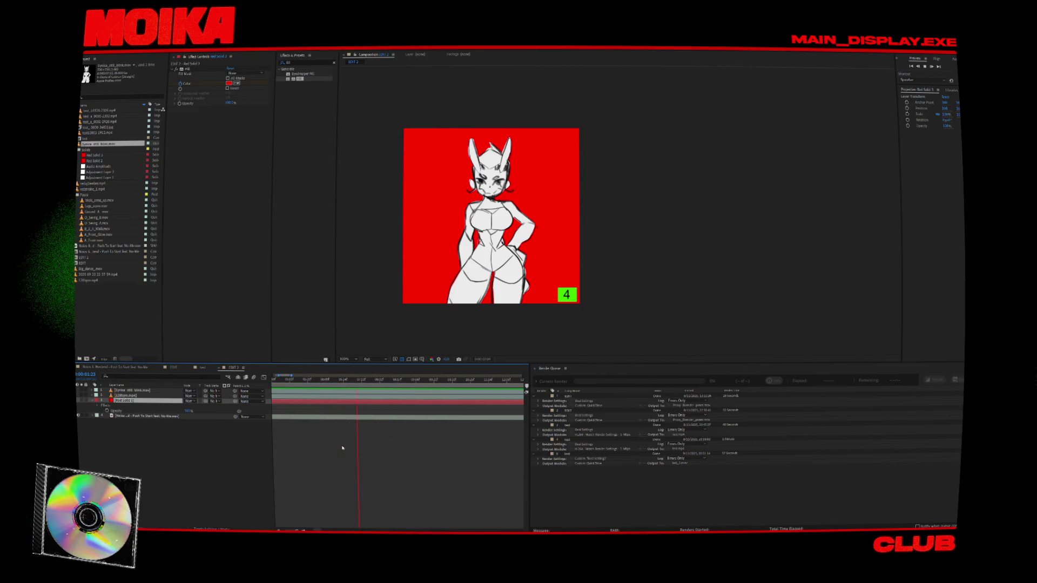
{"action": "key", "text": "space"}
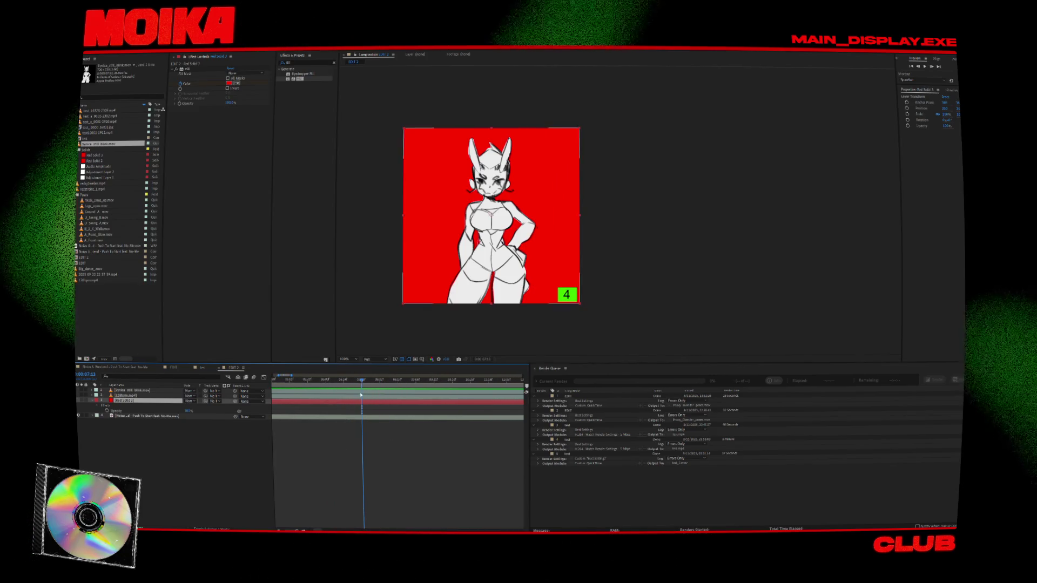
Step: Step one frame forward and trim the still-blink layer's out point there with Alt+]
{"action": "key", "text": "equal"}
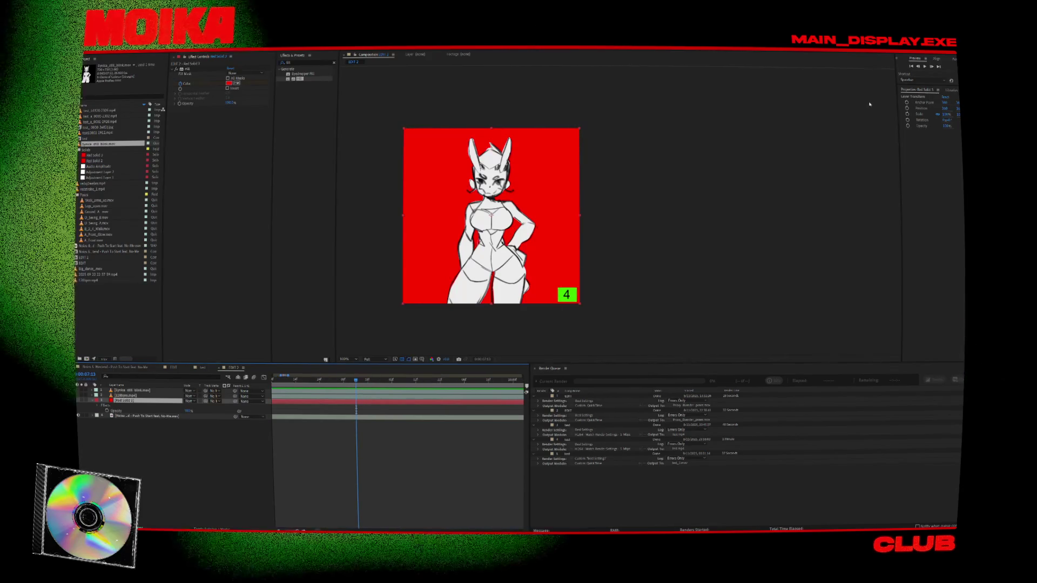
{"action": "key", "text": "Page_Down"}
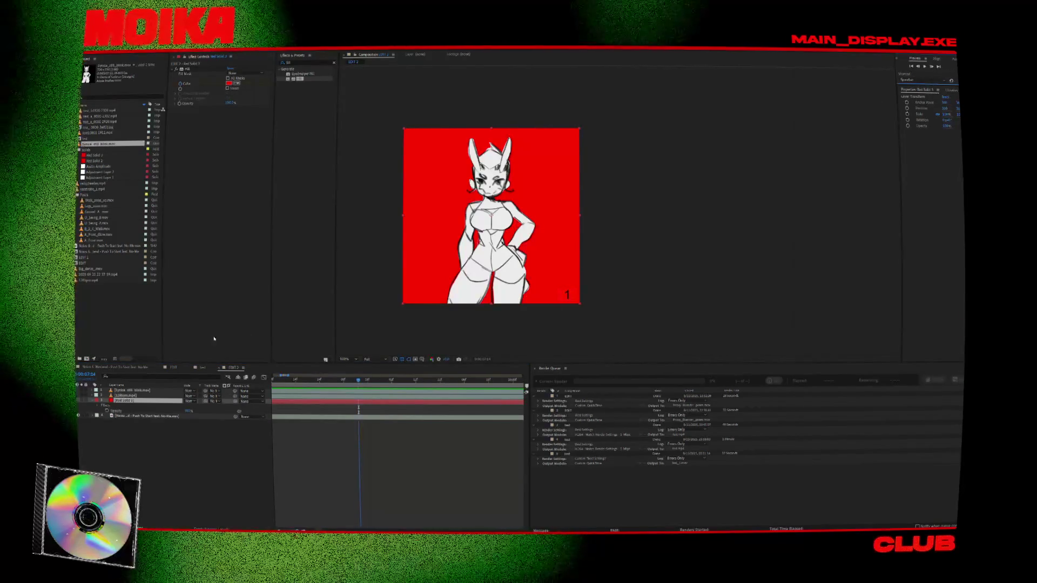
{"action": "left_click", "coordinate": [307, 389]}
{"action": "key", "text": "alt+bracketright"}
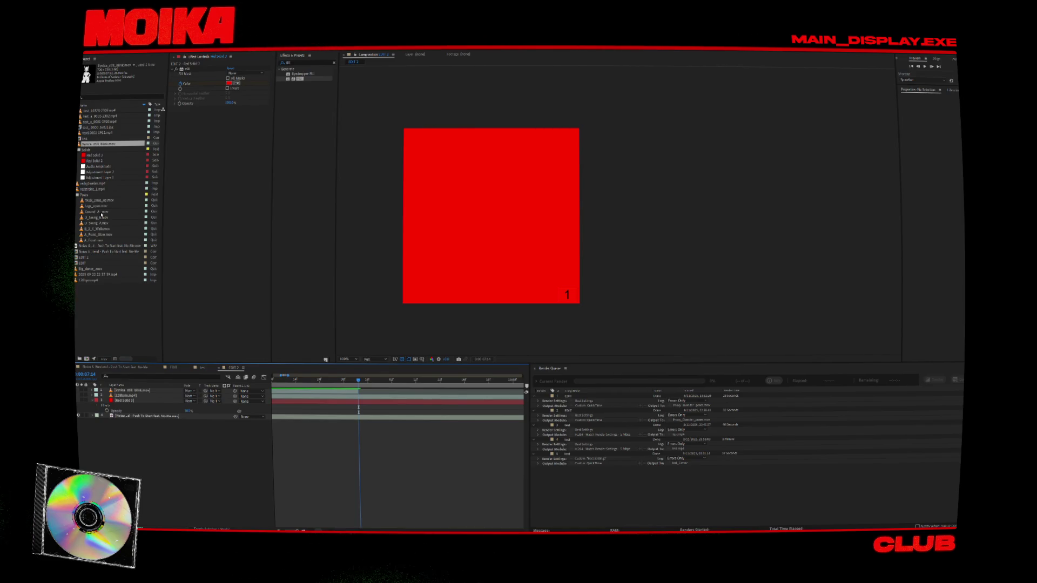
Step: Import the character's Sway .mov clip and preview around the still-blink clip's end
{"action": "double_click", "coordinate": [101, 330]}
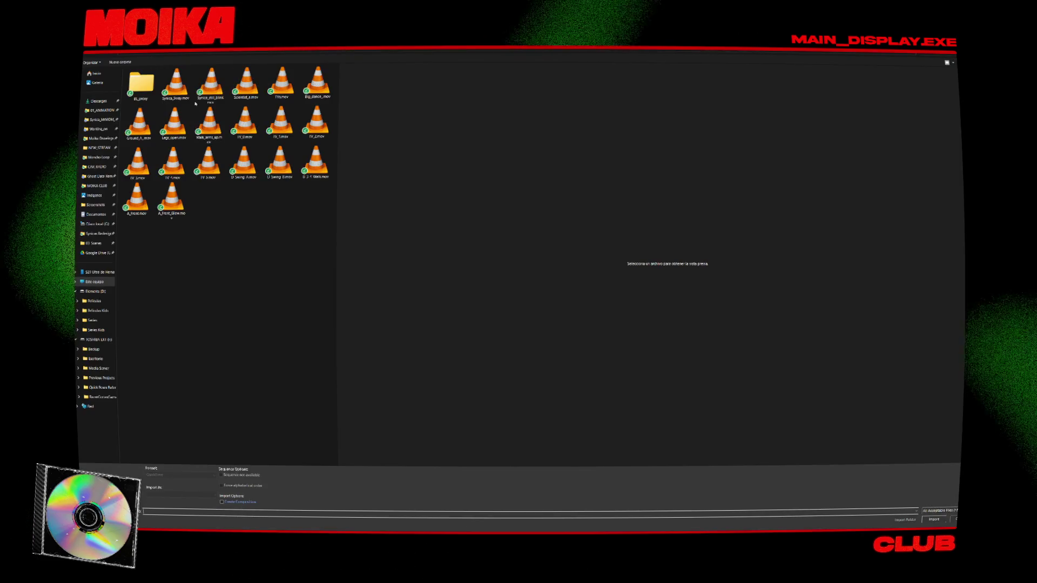
{"action": "double_click", "coordinate": [177, 86]}
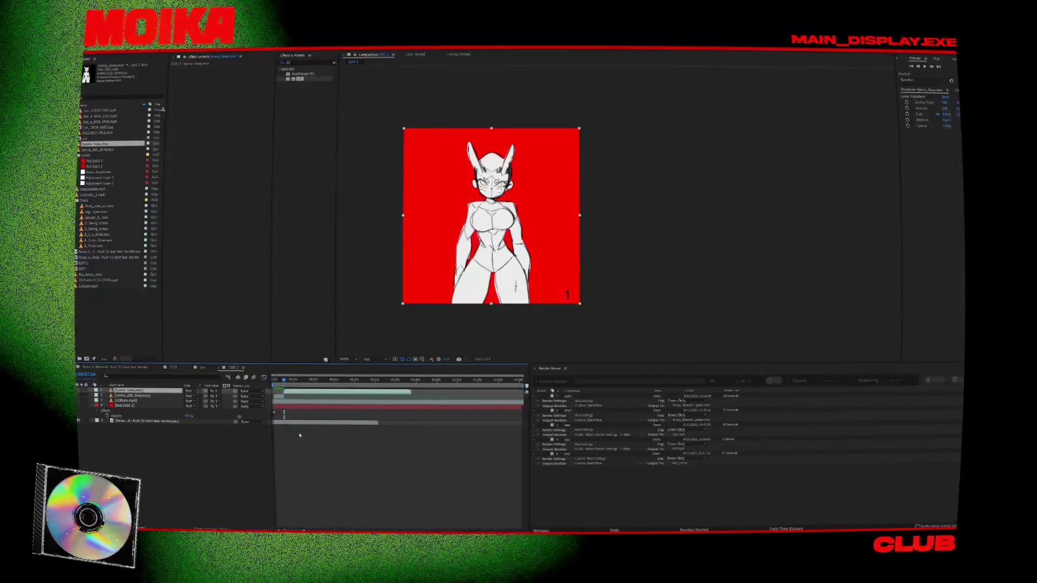
{"action": "left_click", "coordinate": [282, 382]}
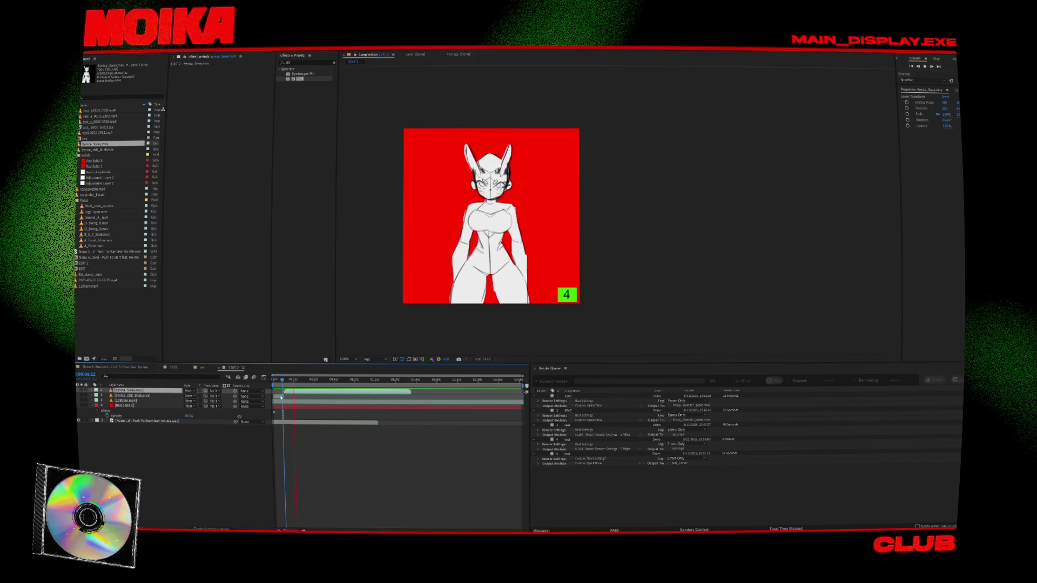
{"action": "key", "text": "equal"}
{"action": "key", "text": "space"}
{"action": "left_click", "coordinate": [300, 381]}
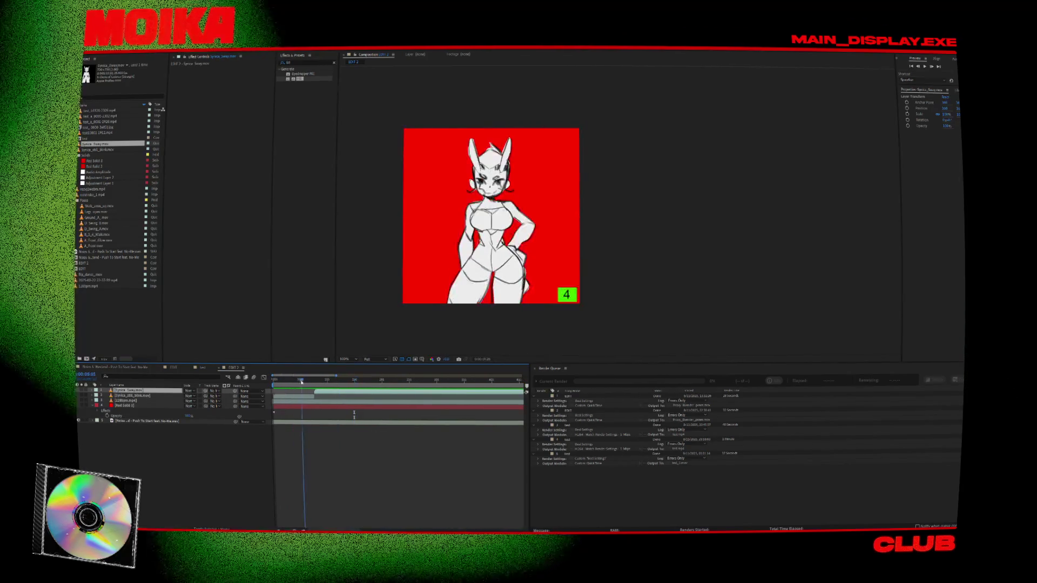
Step: Insert the sway clip at 0:00:15:01, drop the extra still-blink copy, and move both into Poses
{"action": "left_click", "coordinate": [303, 397]}
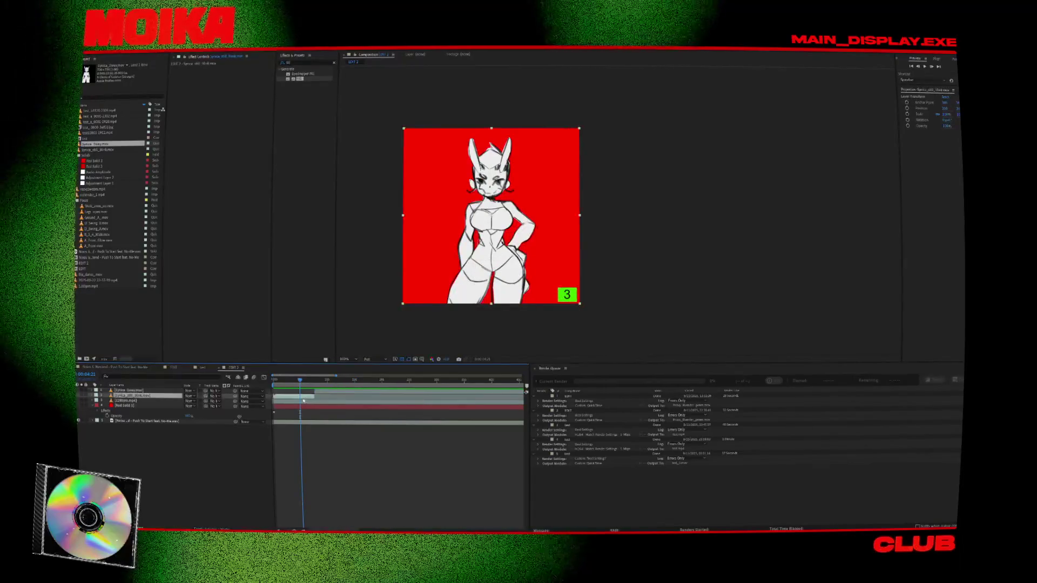
{"action": "key", "text": "ctrl+d"}
{"action": "left_click", "coordinate": [355, 381]}
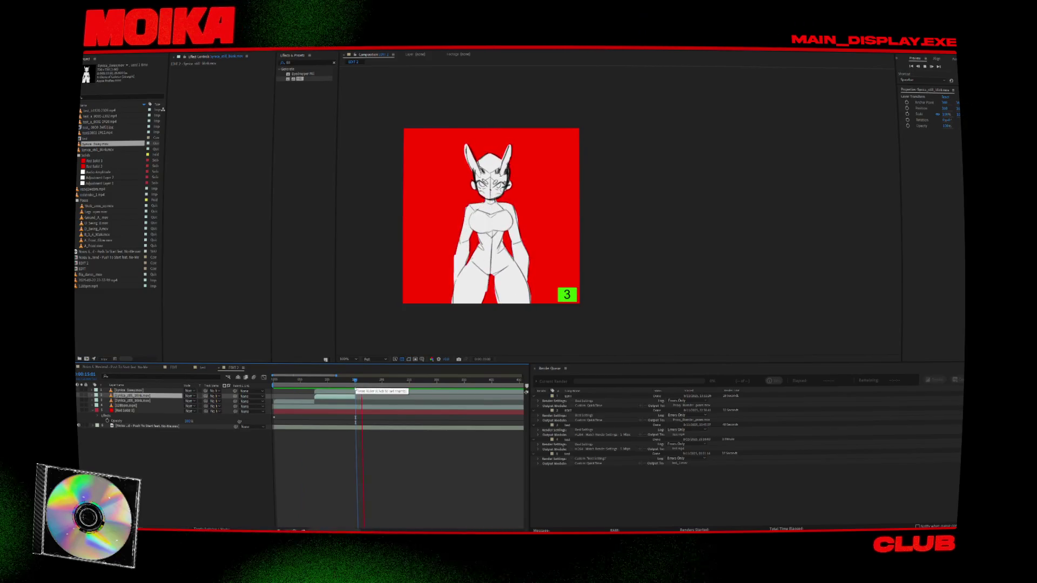
{"action": "key", "text": "space"}
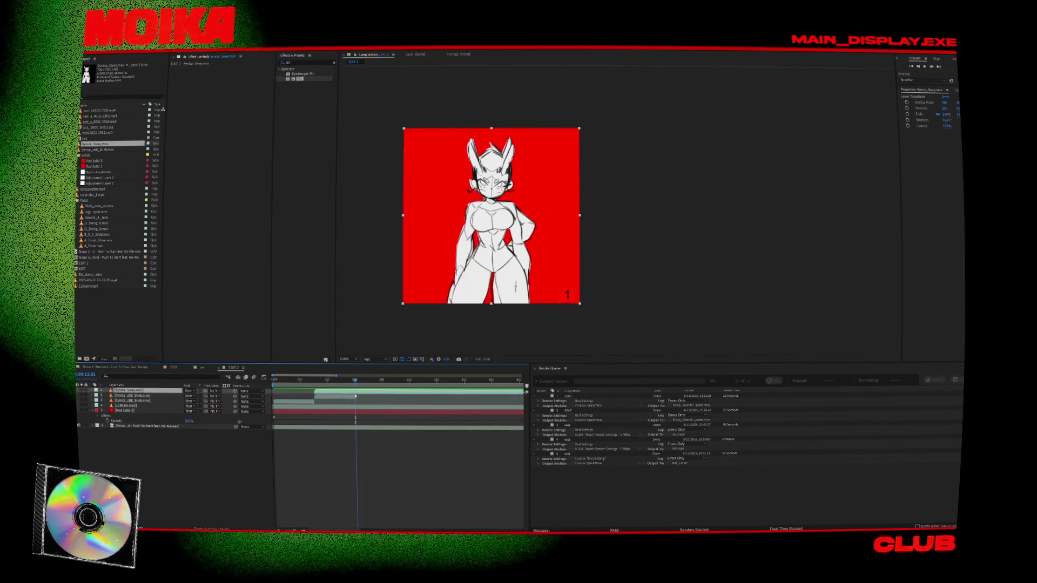
{"action": "key", "text": "ctrl+slash"}
{"action": "key", "text": "ctrl+z"}
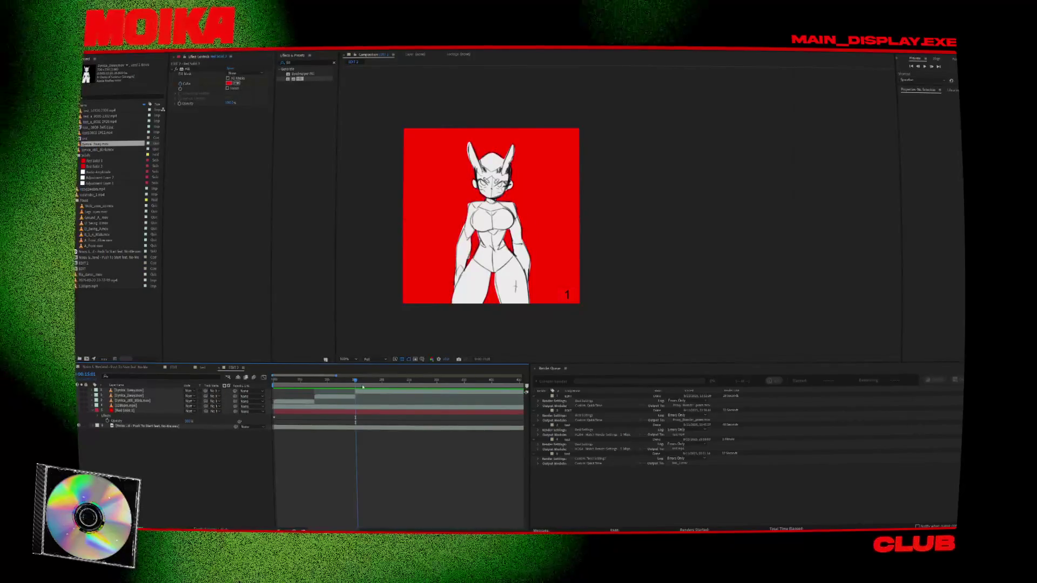
{"action": "left_click_drag", "start_coordinate": [105, 145], "coordinate": [105, 201]}
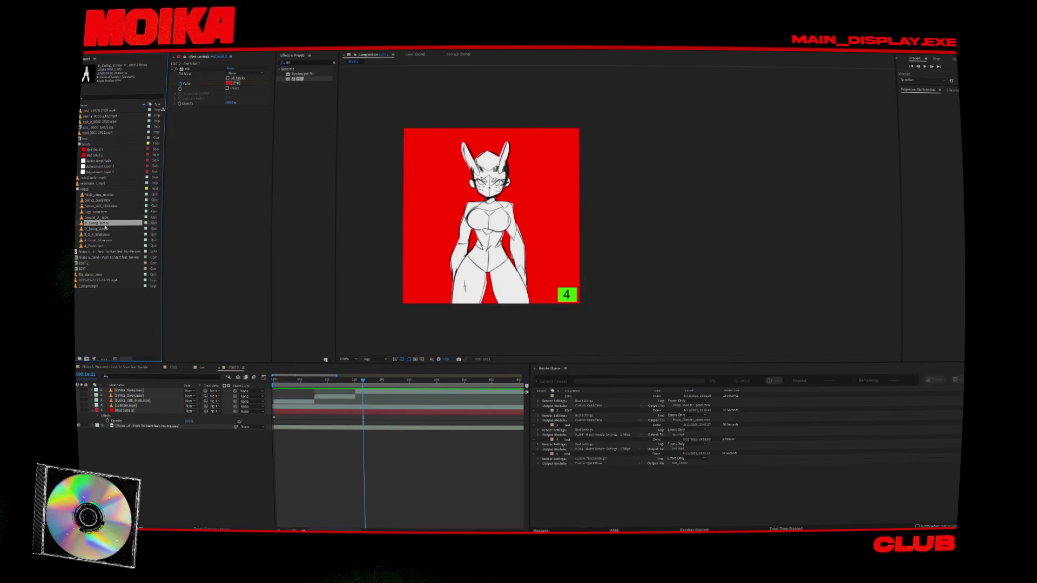
Step: Add D_Swing_B as the top layer and remove the duplicate sway layer
{"action": "left_click_drag", "start_coordinate": [153, 363], "coordinate": [143, 390]}
{"action": "key", "text": "space"}
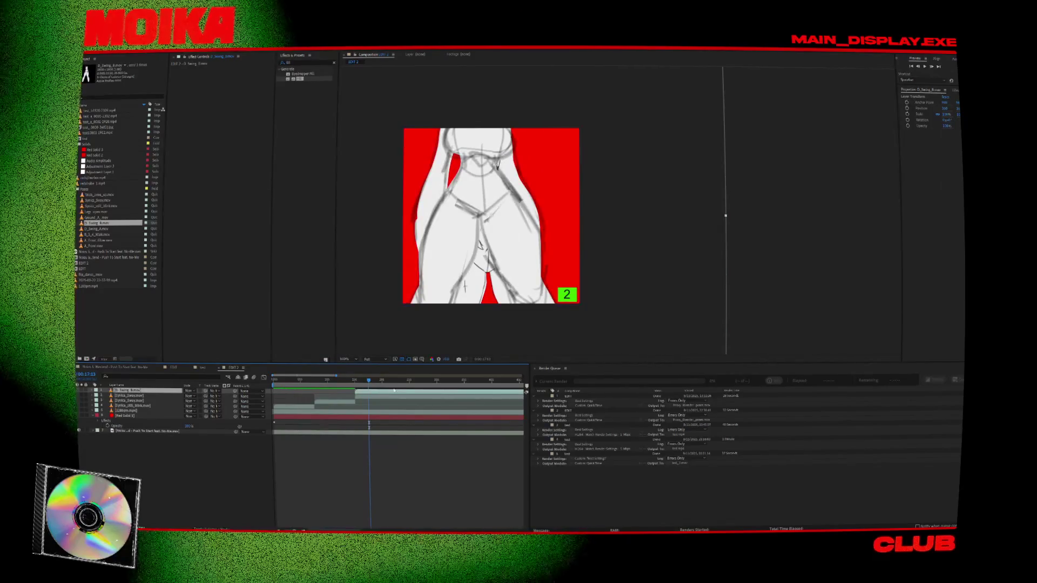
{"action": "key", "text": "Delete"}
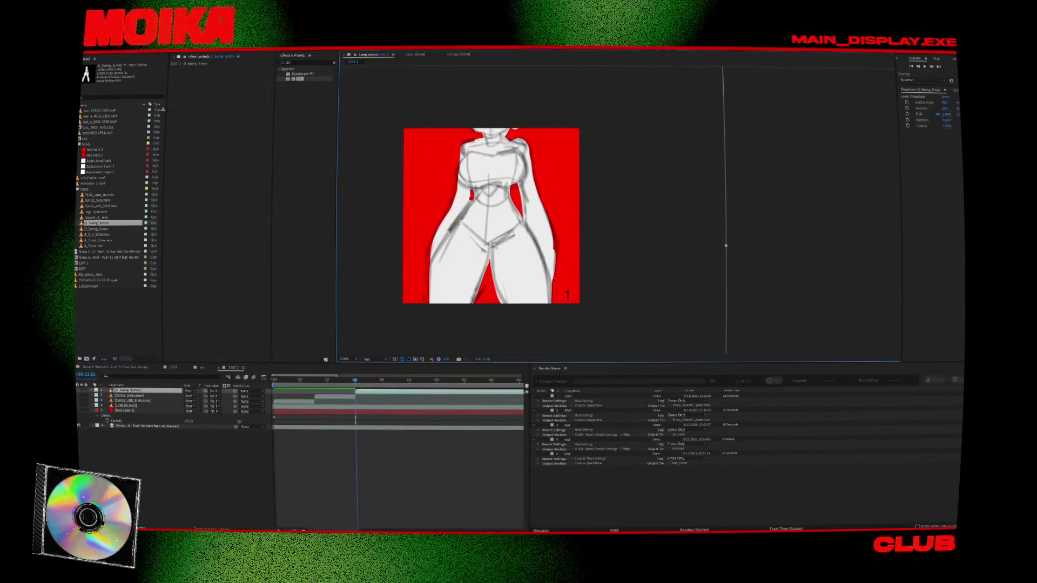
{"action": "key", "text": "space"}
Step: Shrink the swing clip and raise it so the full body shows, then preview from 0:00:14:08
{"action": "left_click_drag", "start_coordinate": [723, 75], "coordinate": [534, 207]}
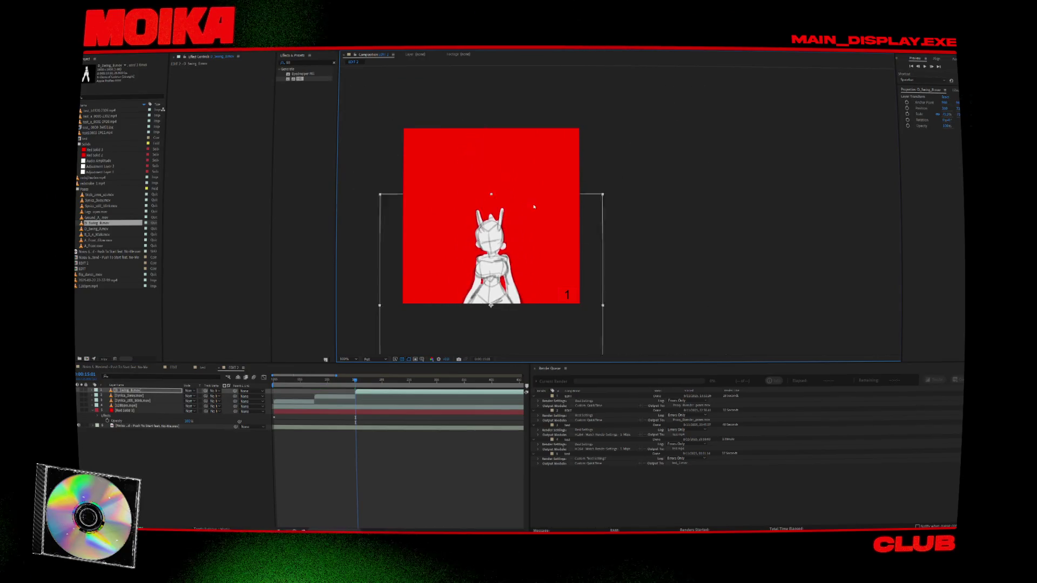
{"action": "left_click_drag", "start_coordinate": [495, 270], "coordinate": [495, 179]}
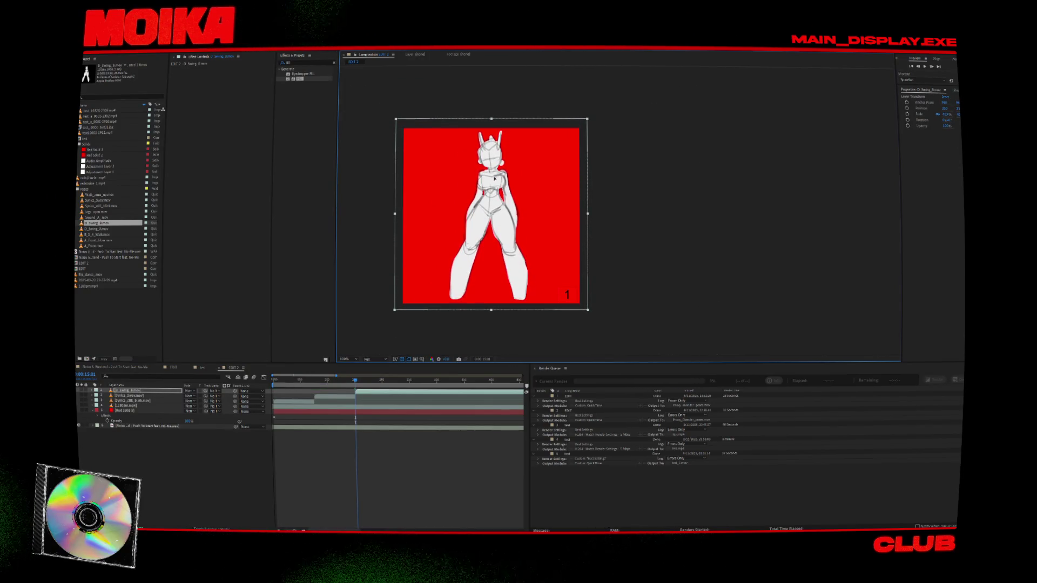
{"action": "key", "text": "space"}
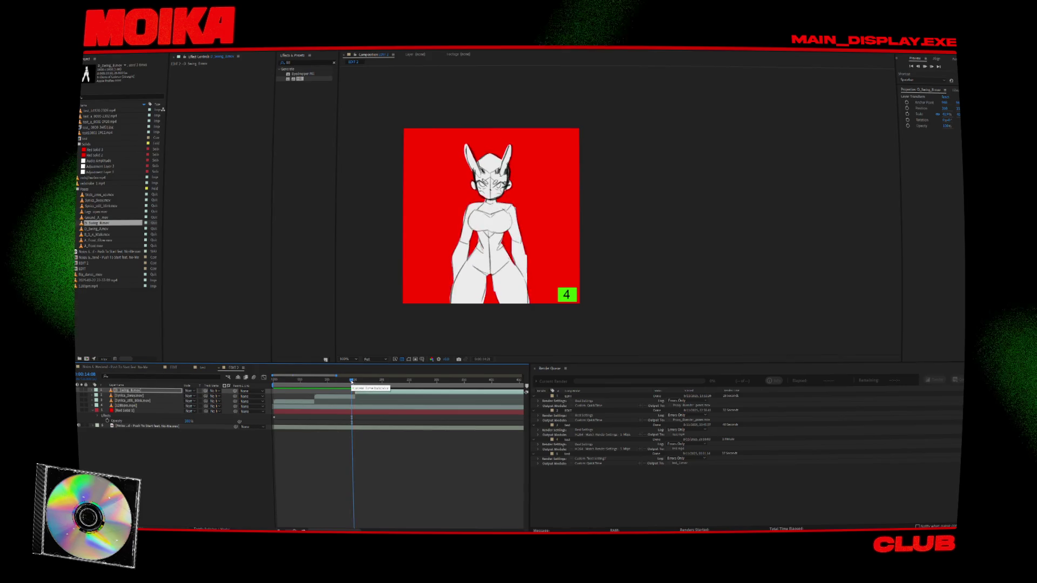
{"action": "left_click", "coordinate": [352, 381]}
{"action": "key", "text": "space"}
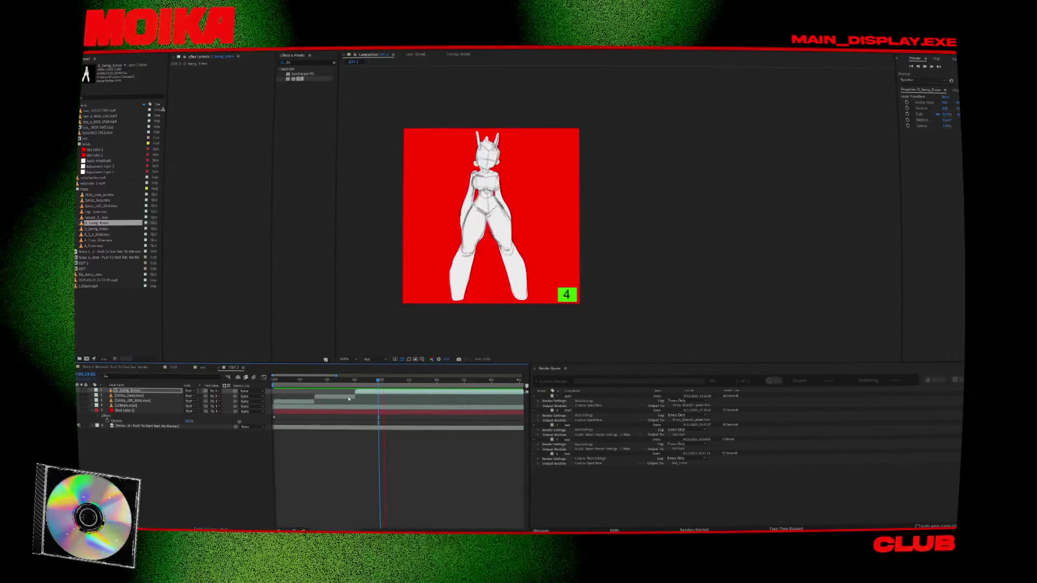
Step: Duplicate the sway layer later in time and add another D_Swing_B at 0:00:22:13, removing the spare sway copy
{"action": "left_click", "coordinate": [349, 399]}
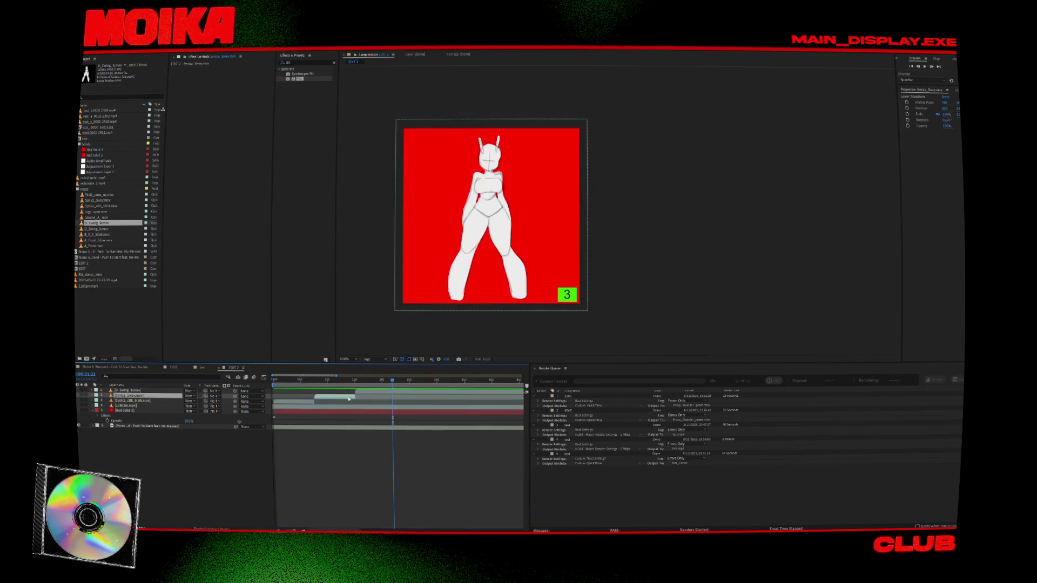
{"action": "key", "text": "ctrl+d"}
{"action": "left_click_drag", "start_coordinate": [349, 398], "coordinate": [383, 399]}
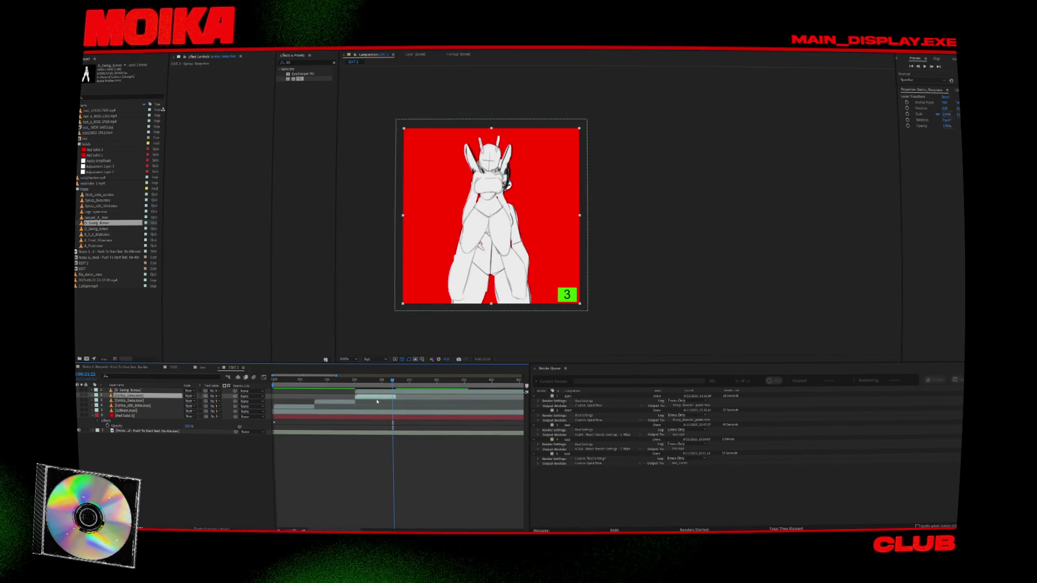
{"action": "left_click", "coordinate": [396, 385]}
{"action": "key", "text": "ctrl+d"}
{"action": "key", "text": "ctrl+alt+slash"}
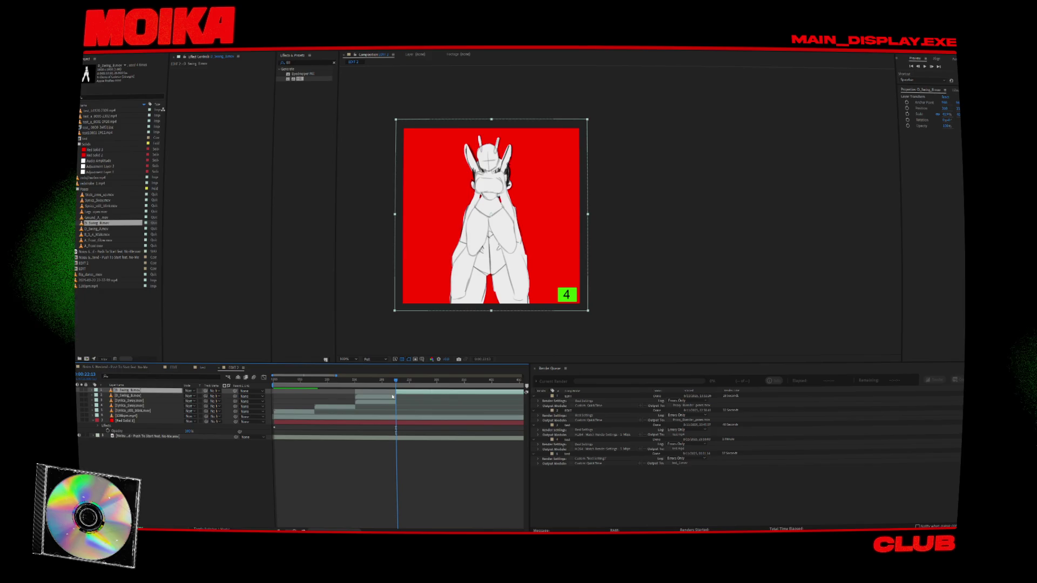
{"action": "left_click", "coordinate": [391, 402]}
{"action": "key", "text": "Delete"}
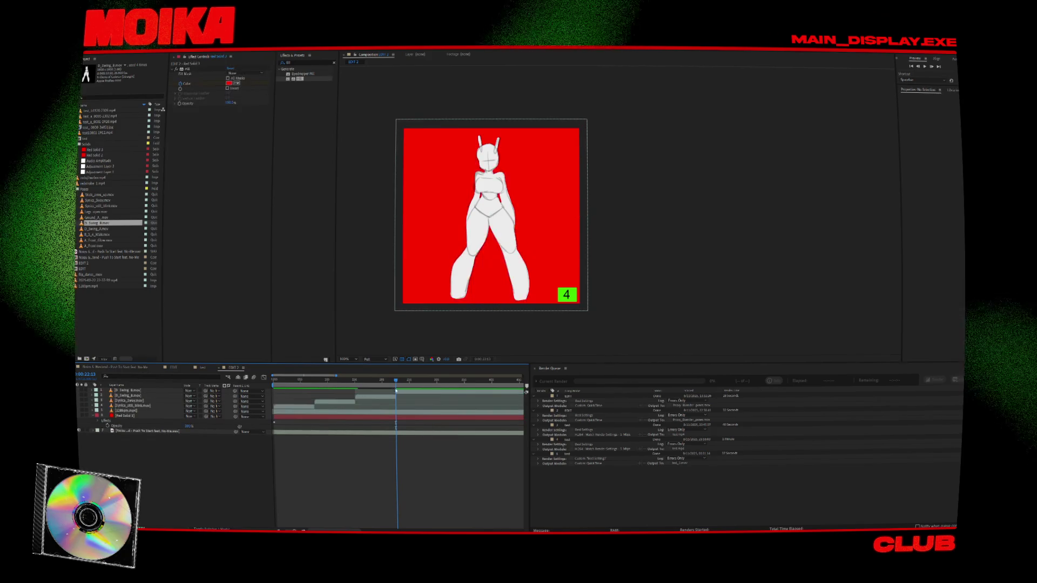
{"action": "left_click", "coordinate": [388, 380]}
{"action": "left_click", "coordinate": [356, 416]}
{"action": "key", "text": "equal"}
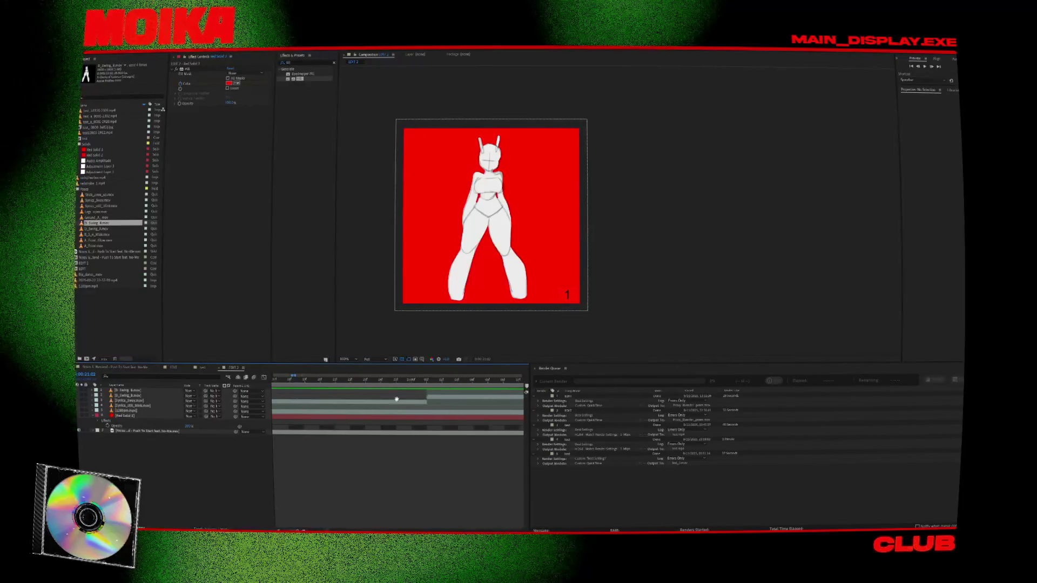
{"action": "key", "text": "equal"}
{"action": "key", "text": "equal"}
{"action": "key", "text": "equal"}
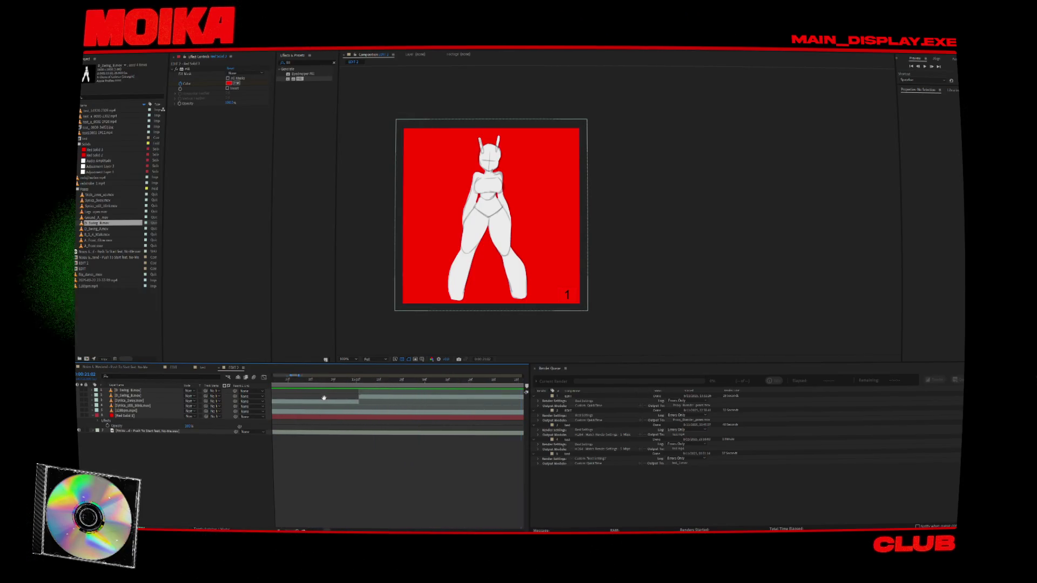
{"action": "left_click", "coordinate": [464, 381]}
{"action": "scroll", "coordinate": [330, 383], "scroll_direction": "up", "scroll_amount": 3}
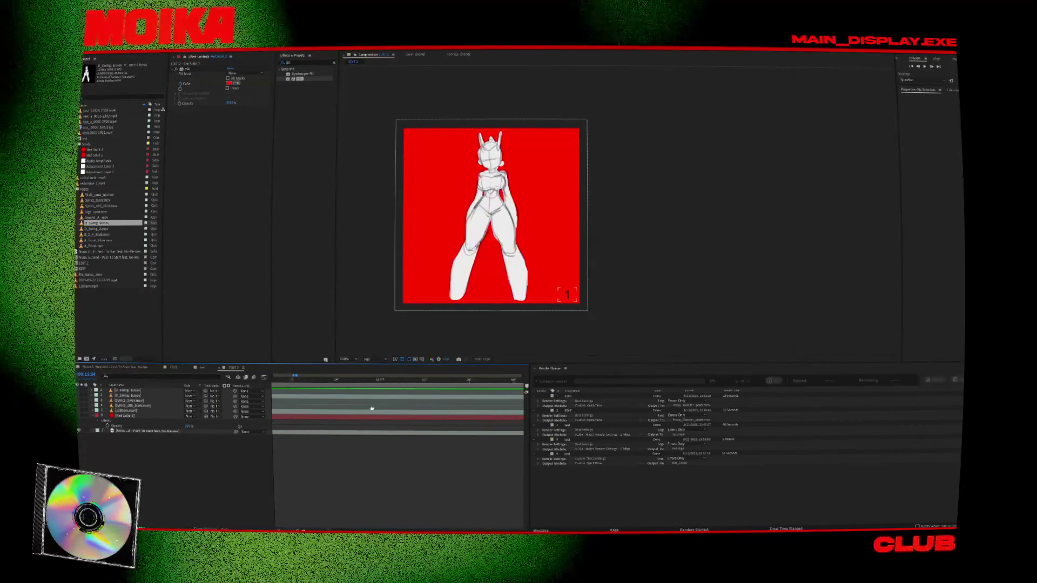
{"action": "scroll", "coordinate": [304, 414], "scroll_direction": "left", "scroll_amount": 2}
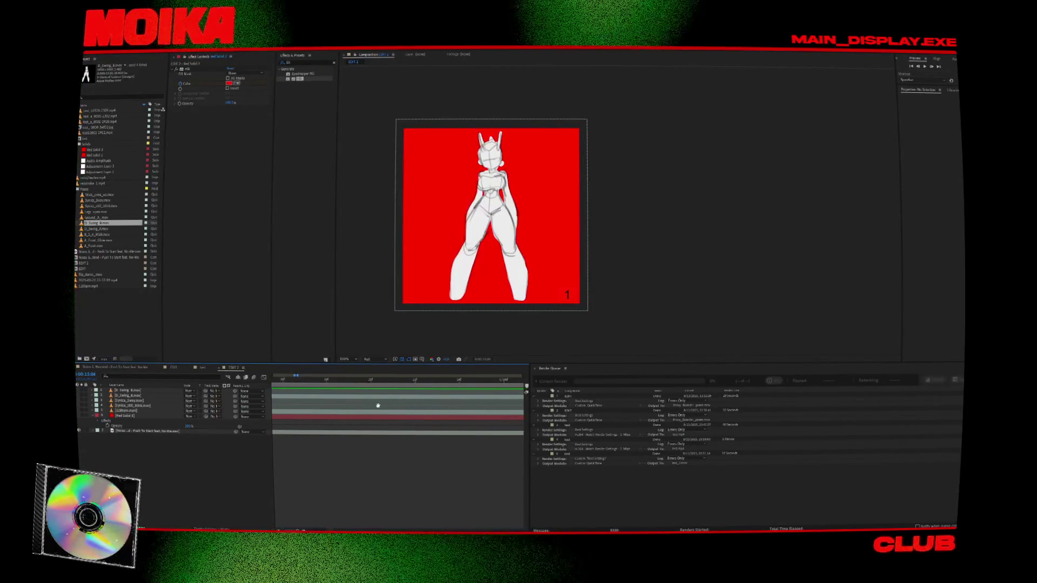
{"action": "scroll", "coordinate": [359, 398], "scroll_direction": "left", "scroll_amount": 1}
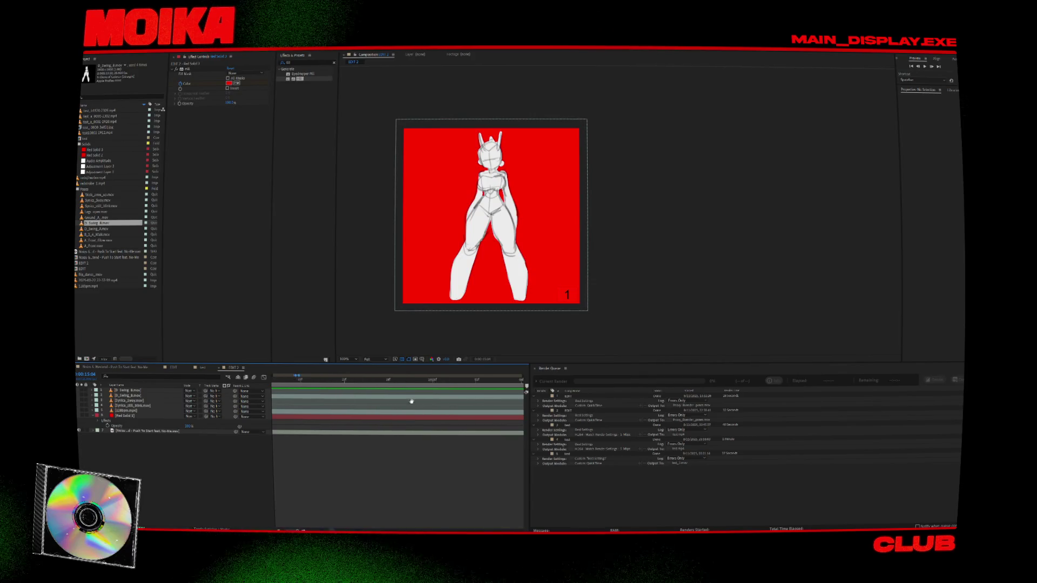
{"action": "left_click", "coordinate": [472, 382]}
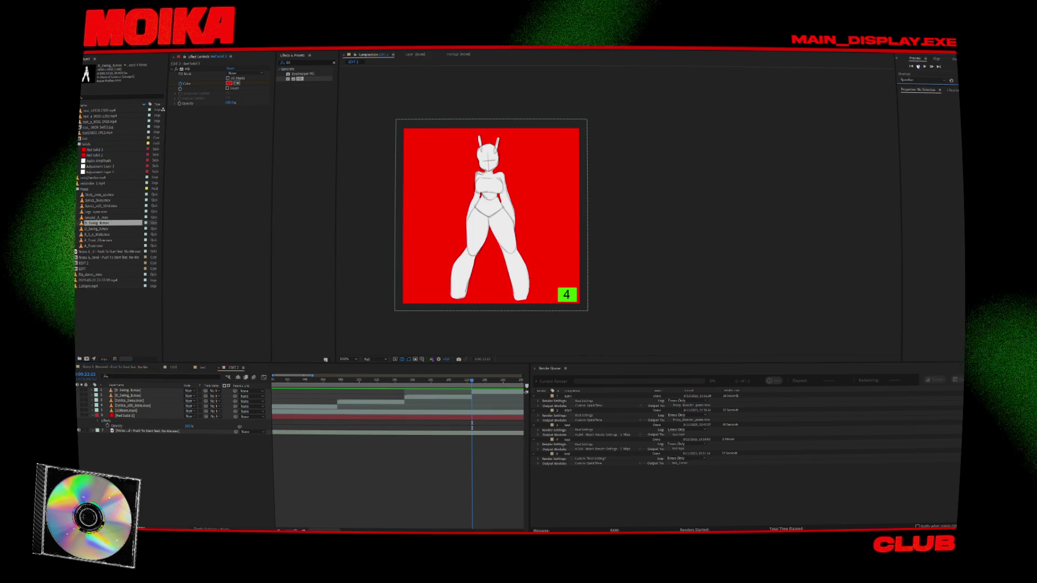
{"action": "left_click", "coordinate": [918, 66]}
{"action": "left_click", "coordinate": [918, 66]}
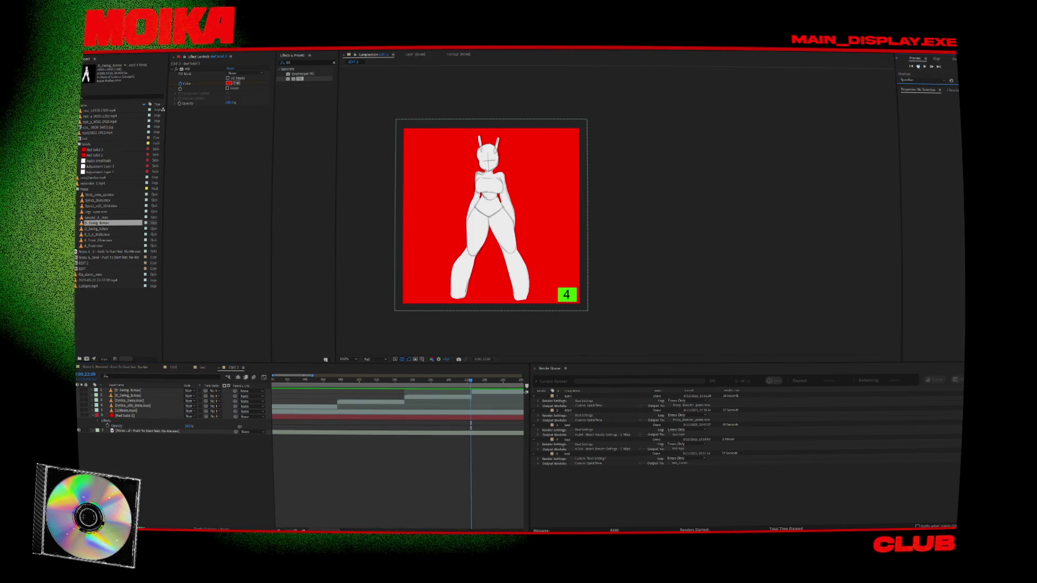
{"action": "left_click", "coordinate": [464, 379]}
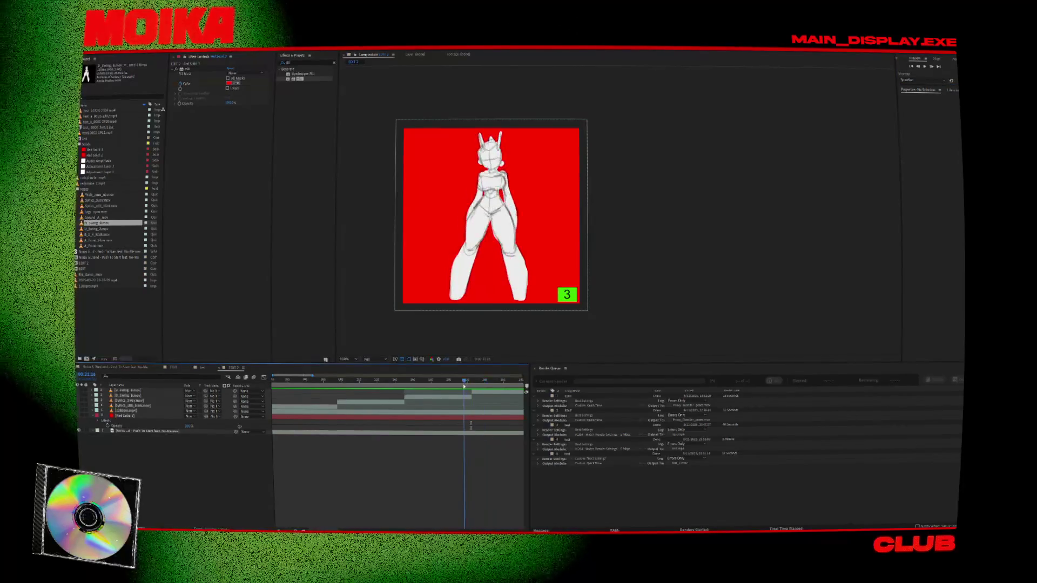
{"action": "left_click", "coordinate": [328, 385]}
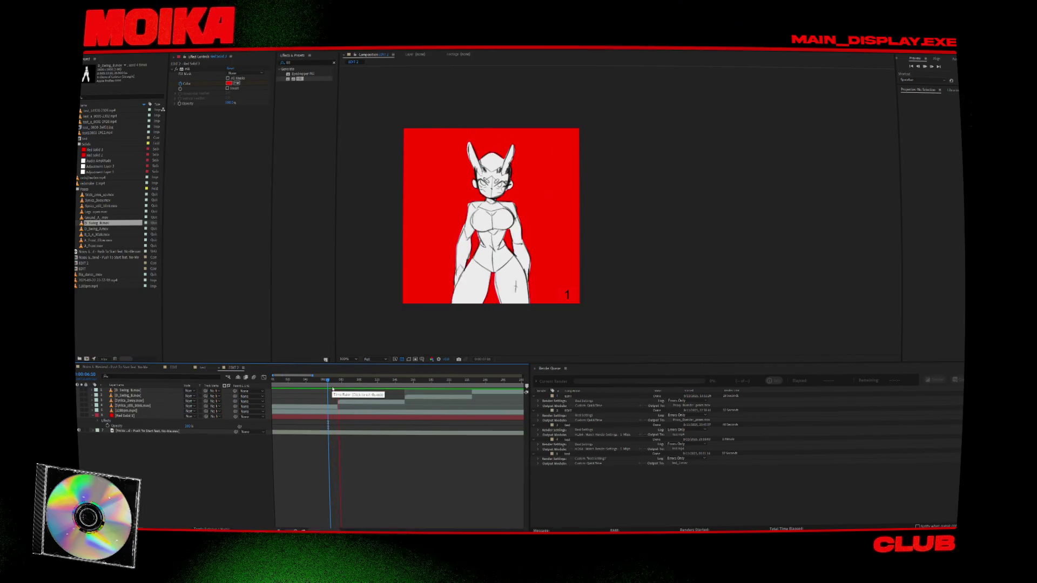
{"action": "left_click", "coordinate": [403, 383]}
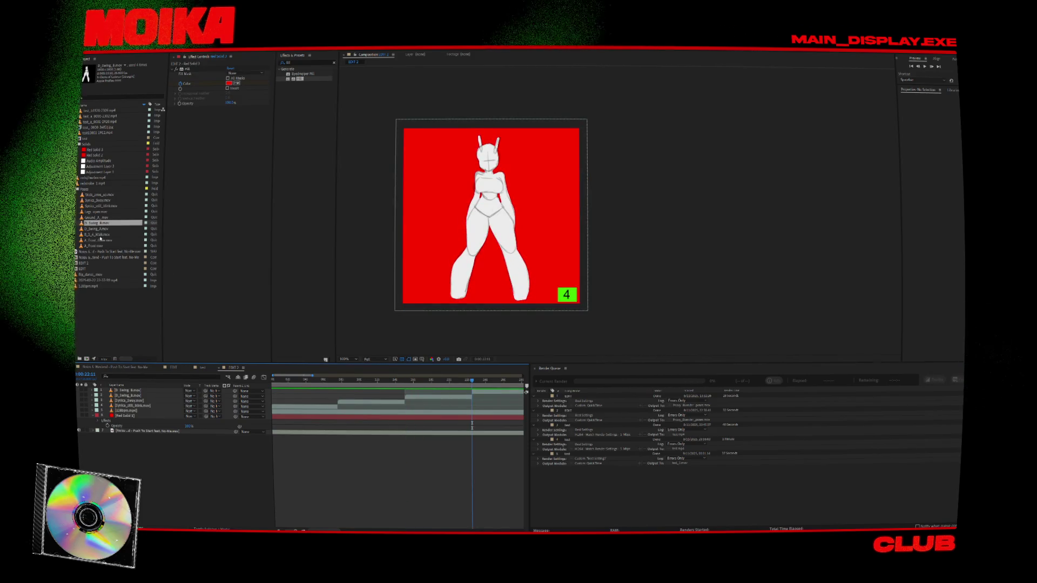
{"action": "left_click", "coordinate": [101, 229]}
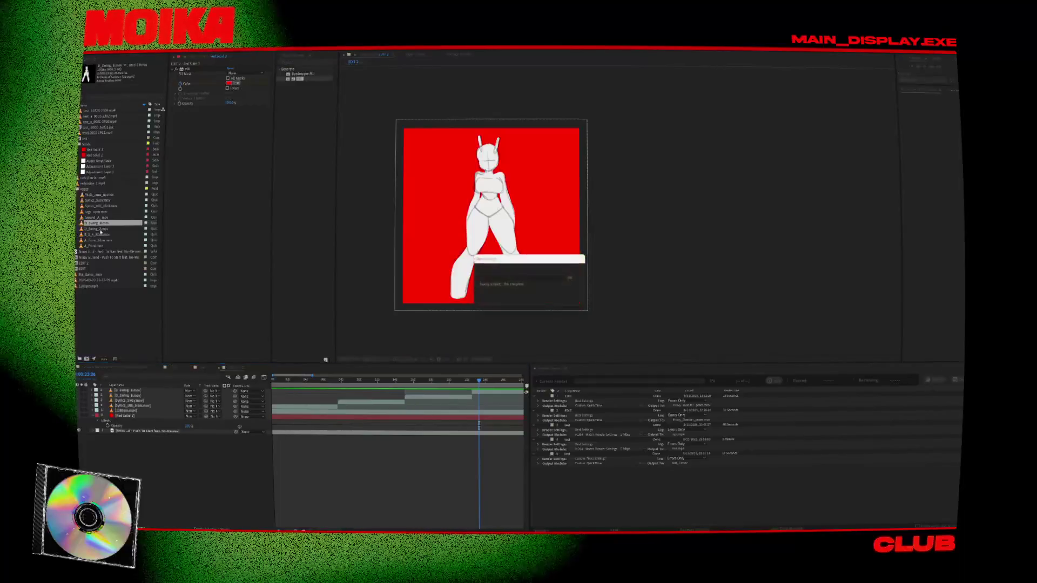
{"action": "mouse_move", "coordinate": [85, 229]}
{"action": "left_mouse_down"}
{"action": "mouse_move", "coordinate": [303, 388]}
{"action": "mouse_move", "coordinate": [330, 386]}
{"action": "left_mouse_up"}
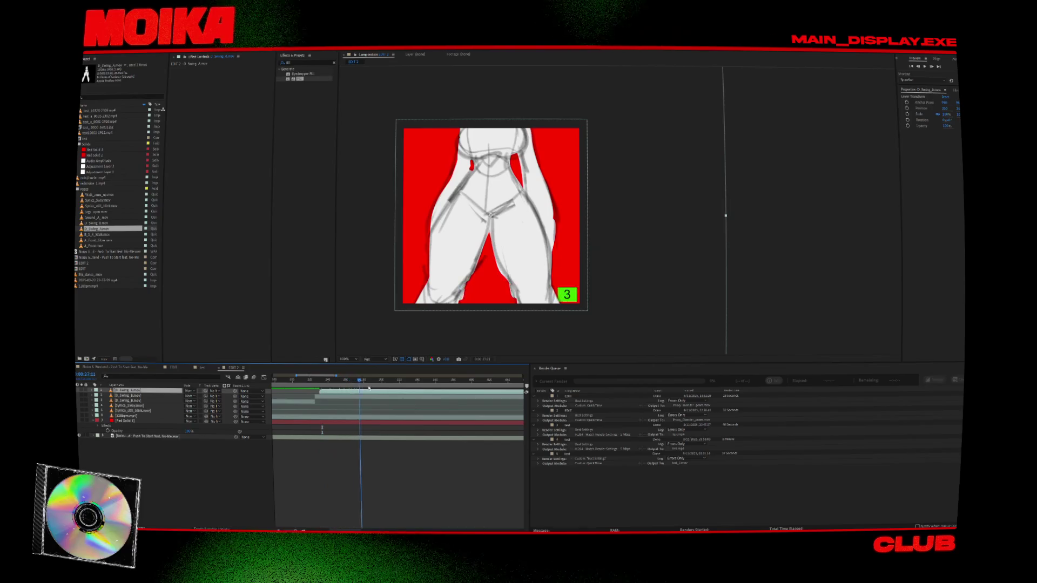
{"action": "key", "text": "Delete"}
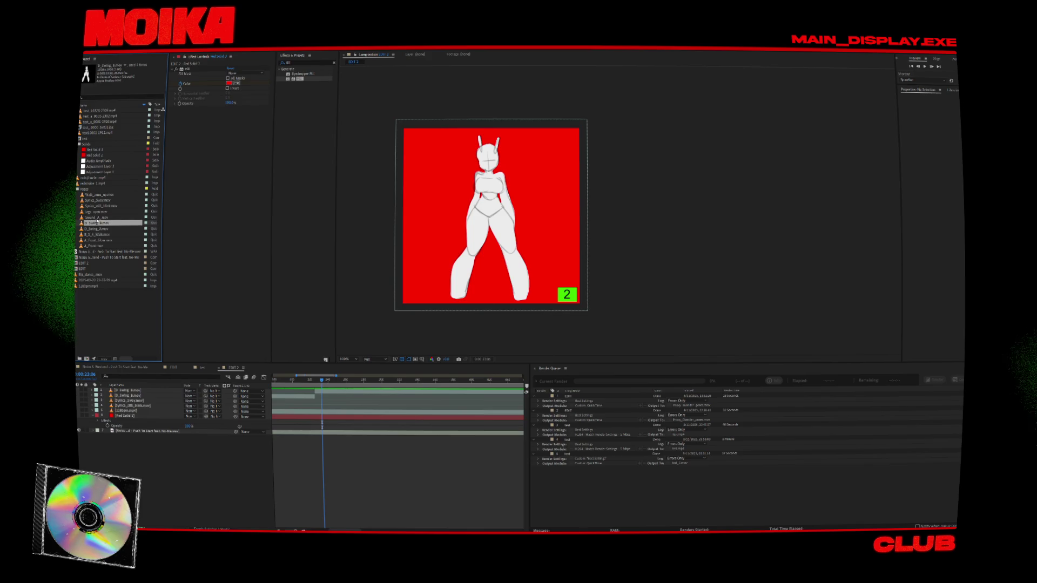
{"action": "left_click", "coordinate": [100, 211]}
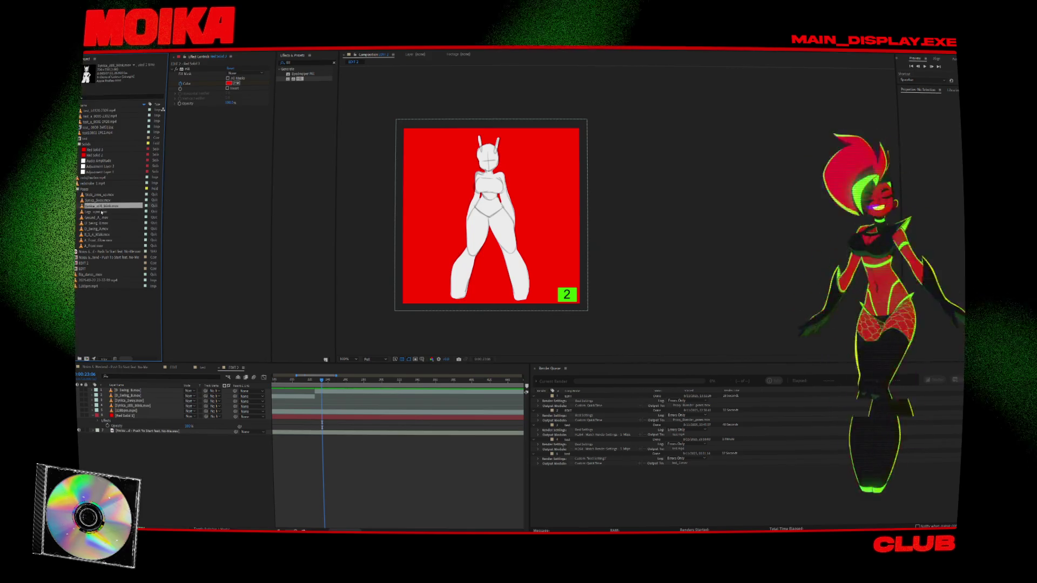
{"action": "left_click_drag", "start_coordinate": [100, 212], "coordinate": [319, 397]}
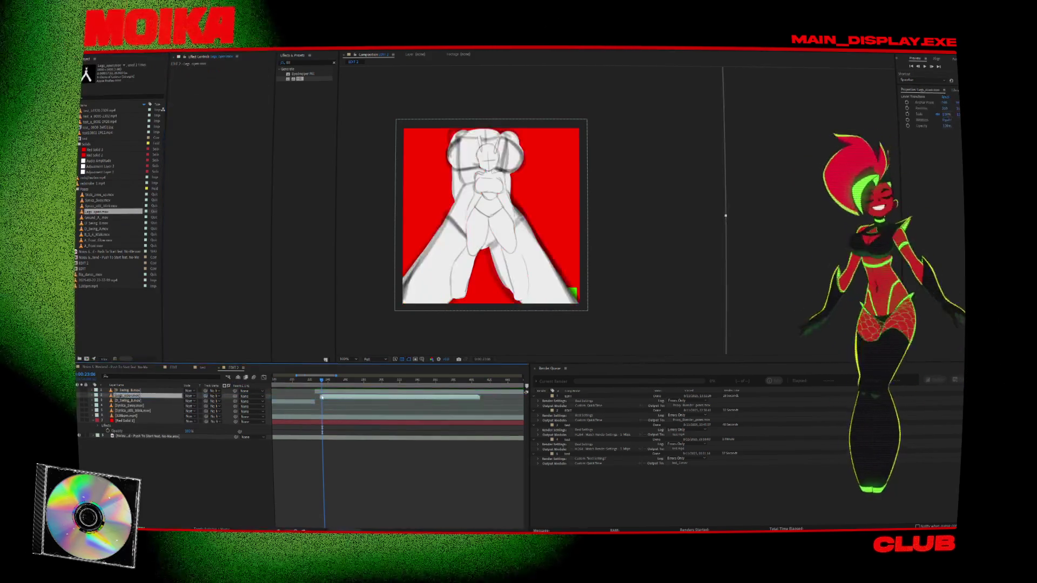
{"action": "left_click", "coordinate": [314, 389]}
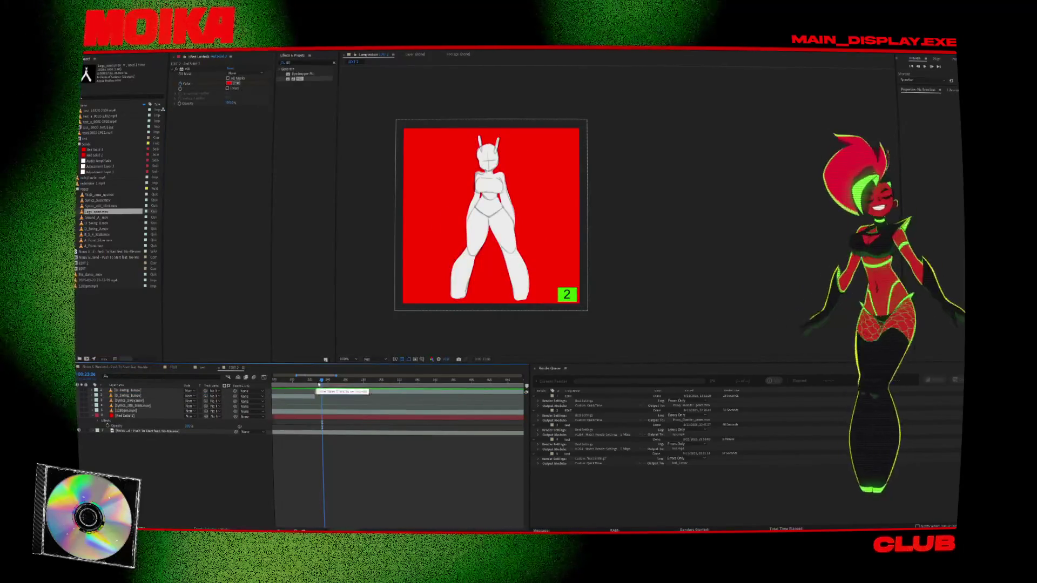
{"action": "key", "text": "space"}
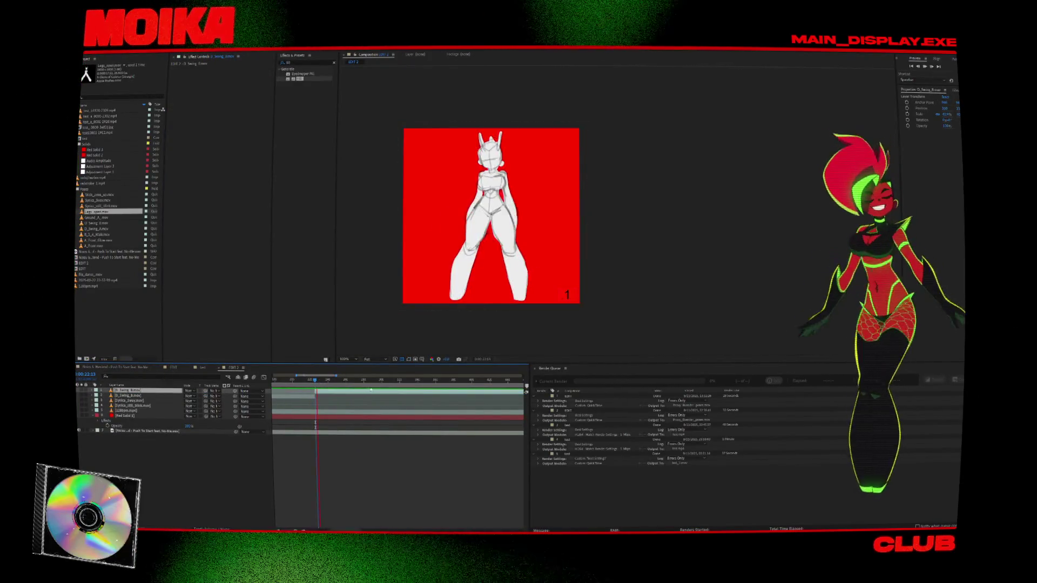
Step: Pick the D_Swing_B and D_Swing_A clips and preview the timeline between about 21 and 41 seconds
{"action": "scroll", "coordinate": [381, 404], "scroll_direction": "up", "scroll_amount": 2}
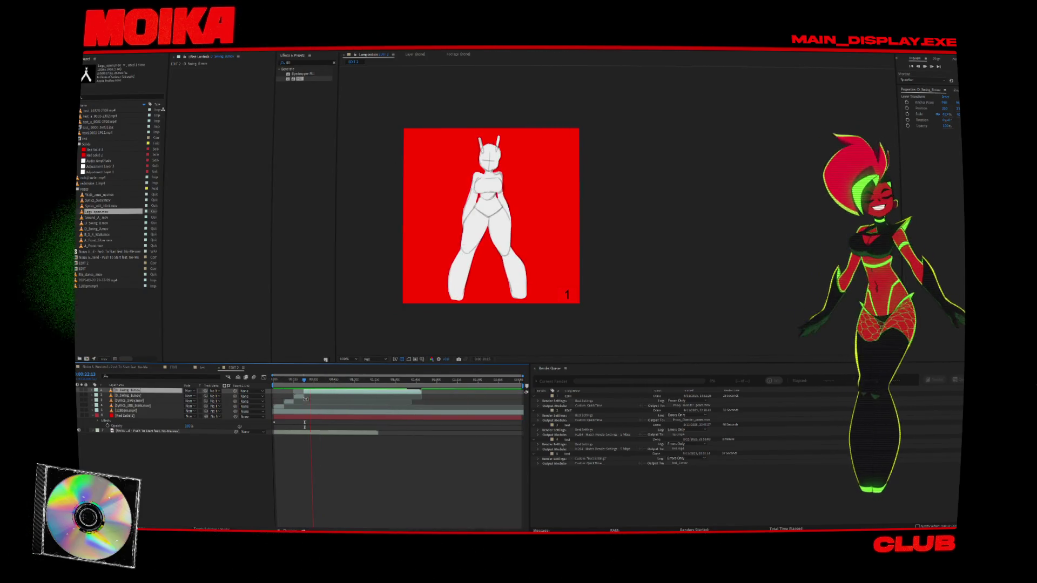
{"action": "scroll", "coordinate": [298, 398], "scroll_direction": "up", "scroll_amount": 2}
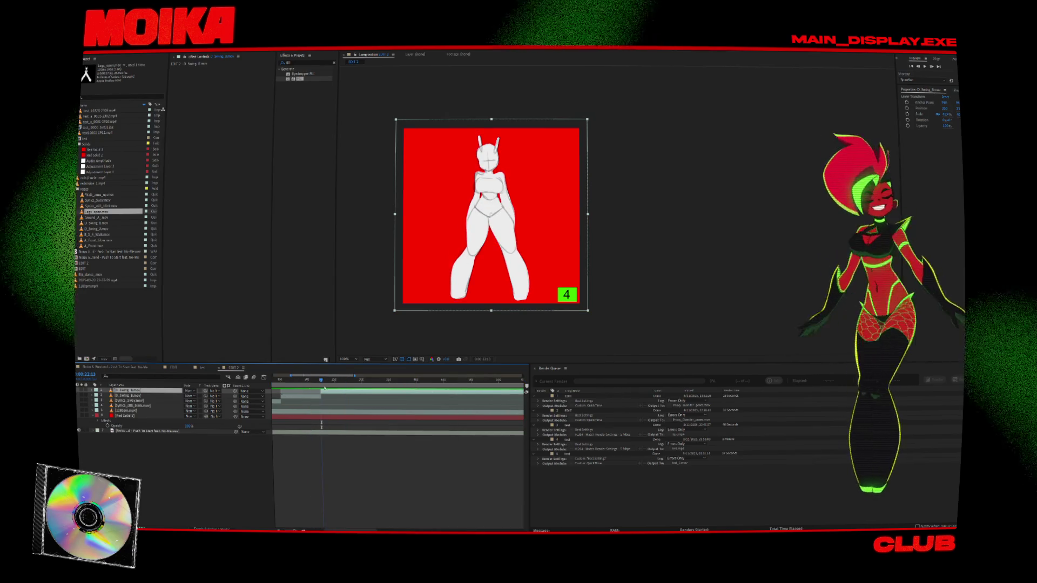
{"action": "left_click", "coordinate": [103, 223]}
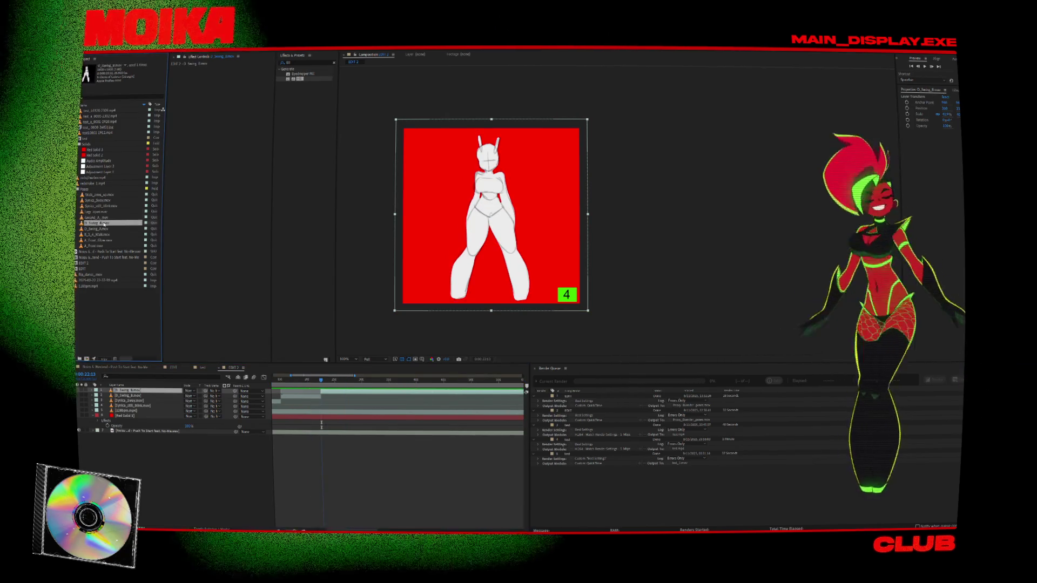
{"action": "left_click", "coordinate": [102, 228]}
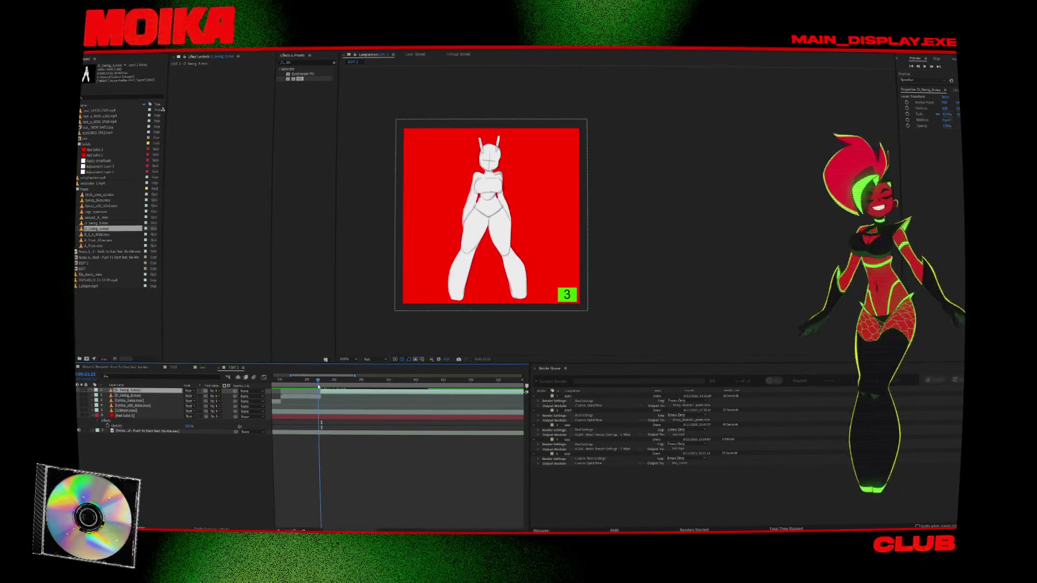
{"action": "left_click", "coordinate": [318, 387]}
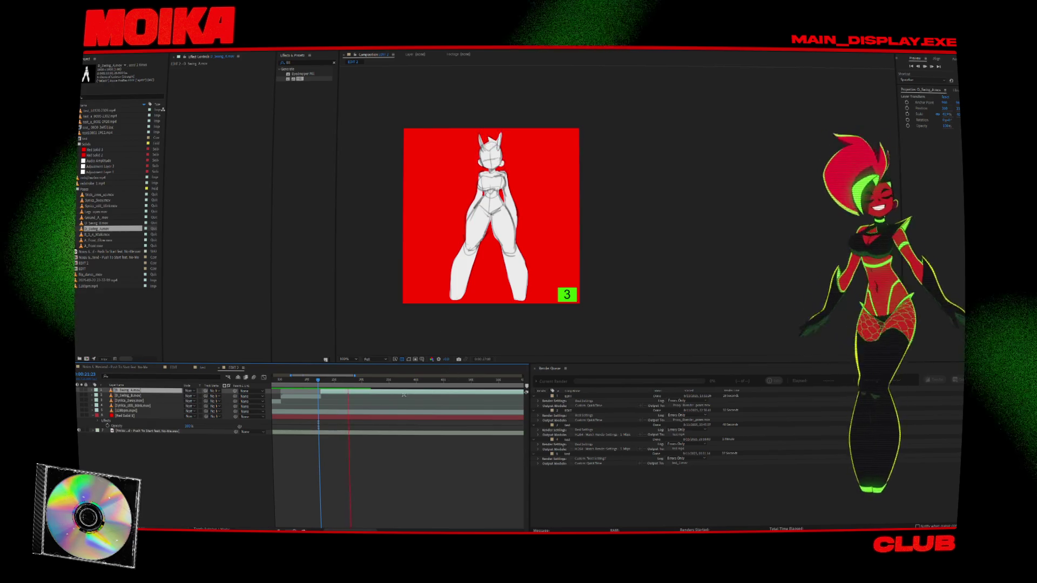
{"action": "key", "text": "space"}
{"action": "key", "text": "minus"}
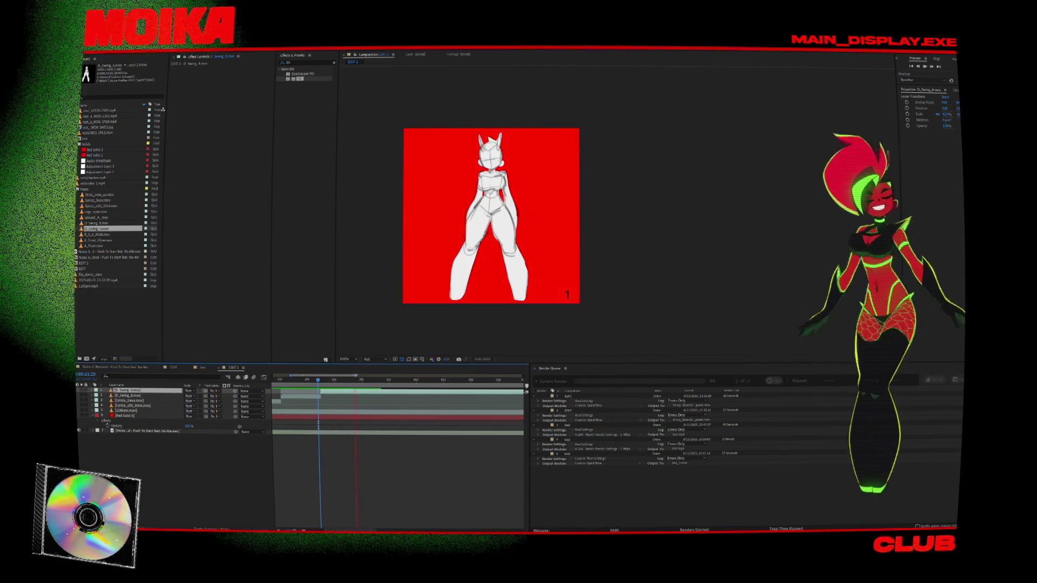
{"action": "left_click", "coordinate": [344, 381]}
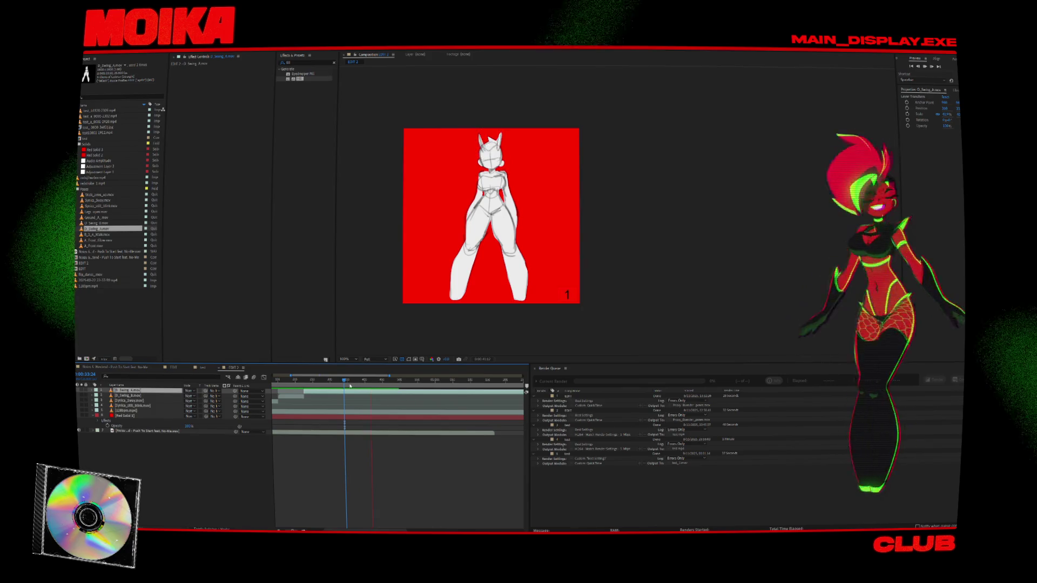
{"action": "left_click", "coordinate": [372, 381]}
{"action": "left_click", "coordinate": [331, 383]}
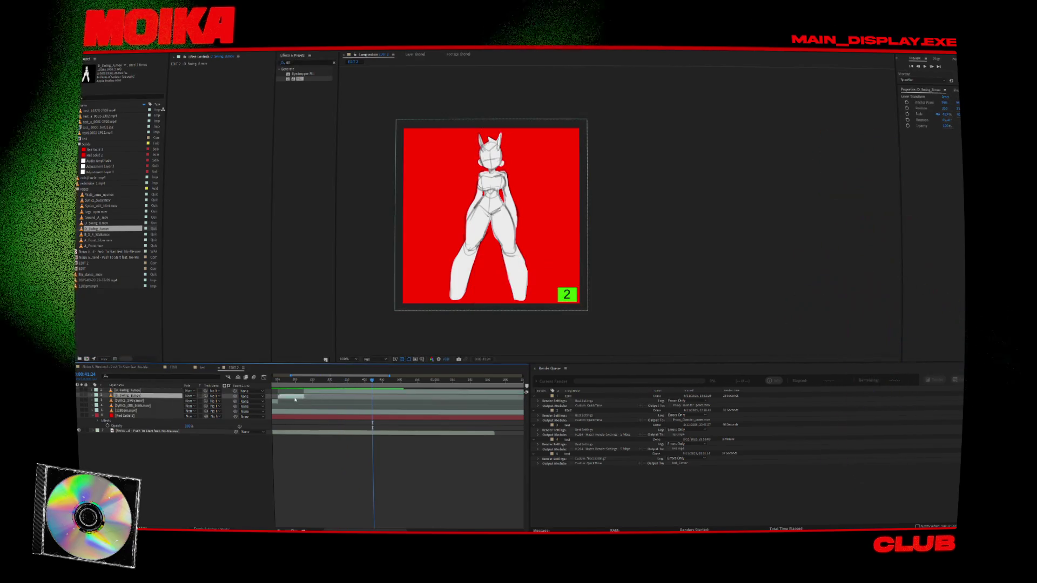
Step: Split the D_Swing_A layer near 29 seconds and lengthen layer 2 to 0:00:30:00
{"action": "key", "text": "ctrl+shift+d"}
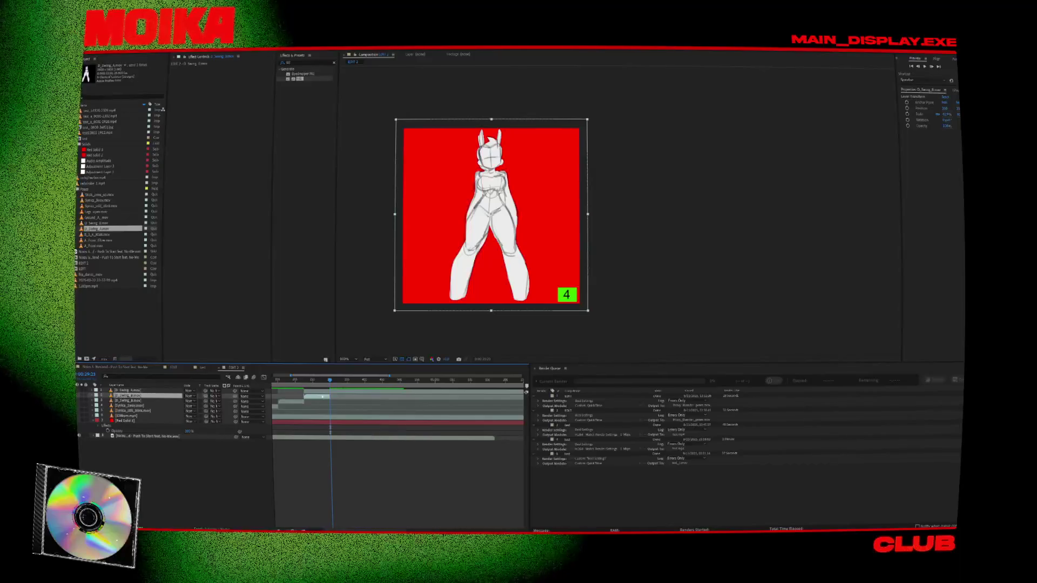
{"action": "left_click", "coordinate": [328, 400]}
{"action": "key", "text": "ctrl+shift+d"}
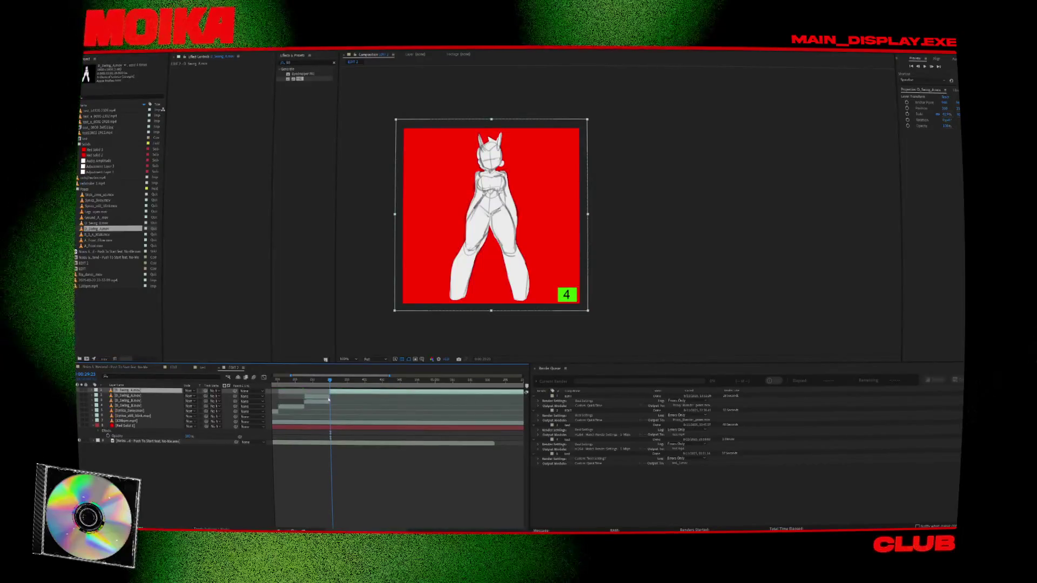
{"action": "key", "text": "semicolon"}
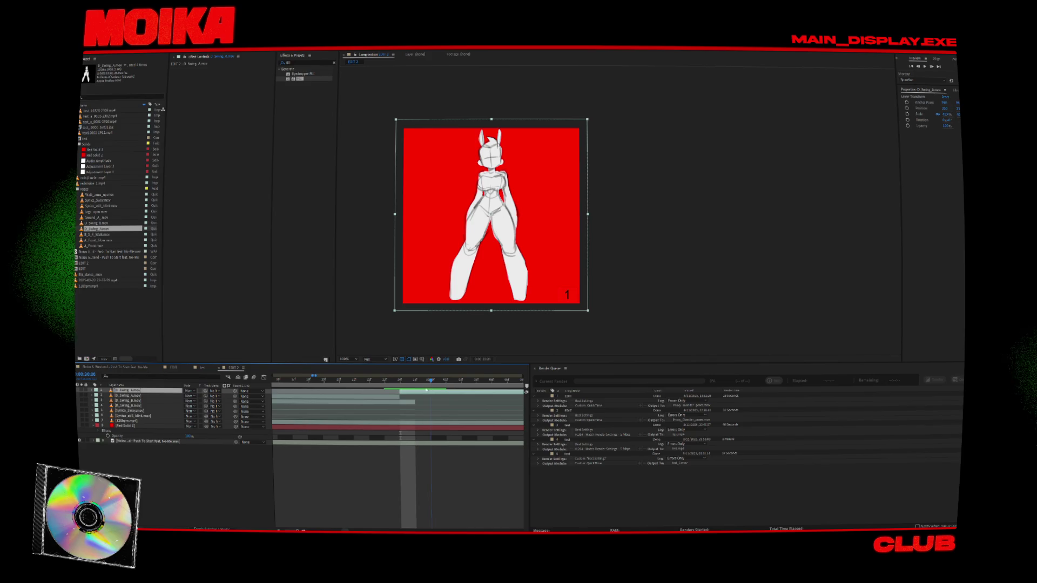
{"action": "left_click_drag", "start_coordinate": [400, 396], "coordinate": [429, 396]}
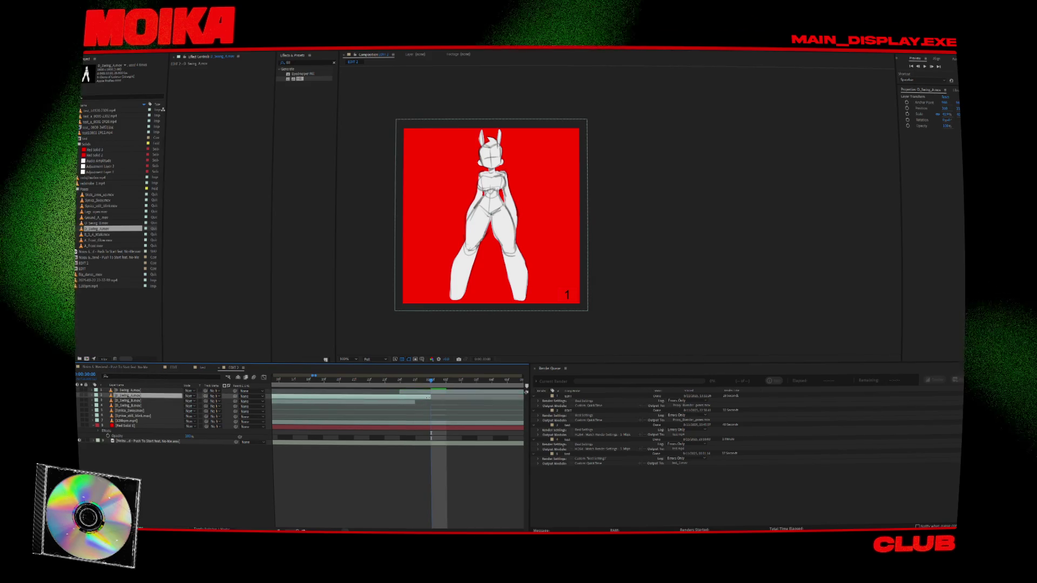
{"action": "key", "text": "Delete"}
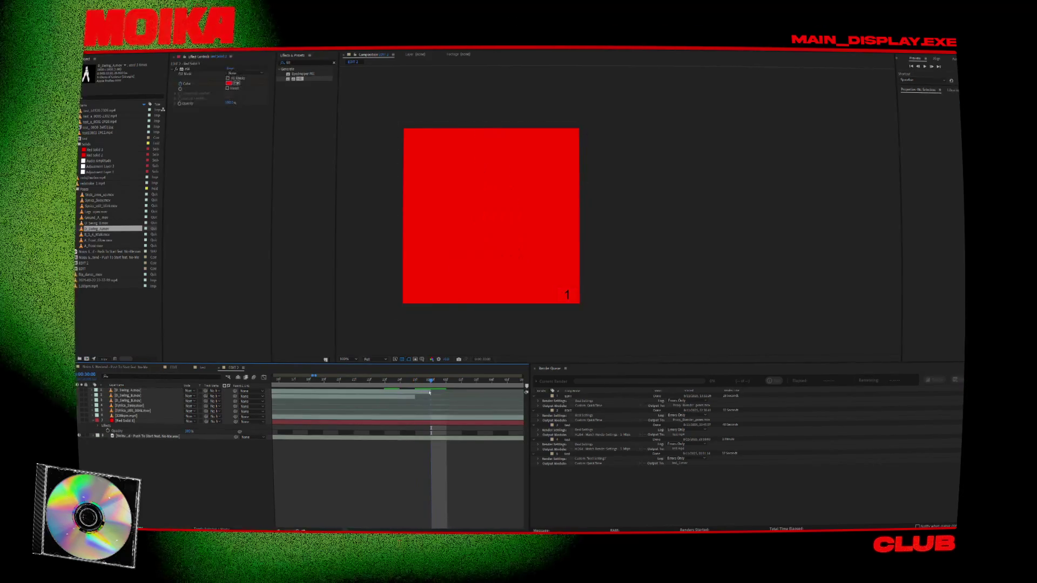
{"action": "key", "text": "ctrl+z"}
{"action": "left_click", "coordinate": [419, 382]}
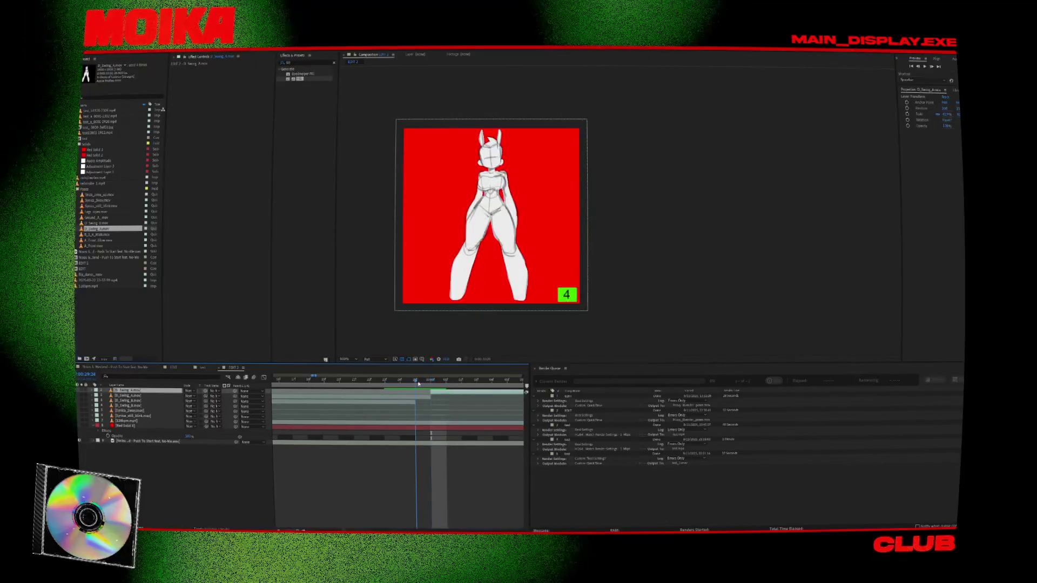
{"action": "left_click", "coordinate": [428, 386]}
{"action": "left_click", "coordinate": [398, 402]}
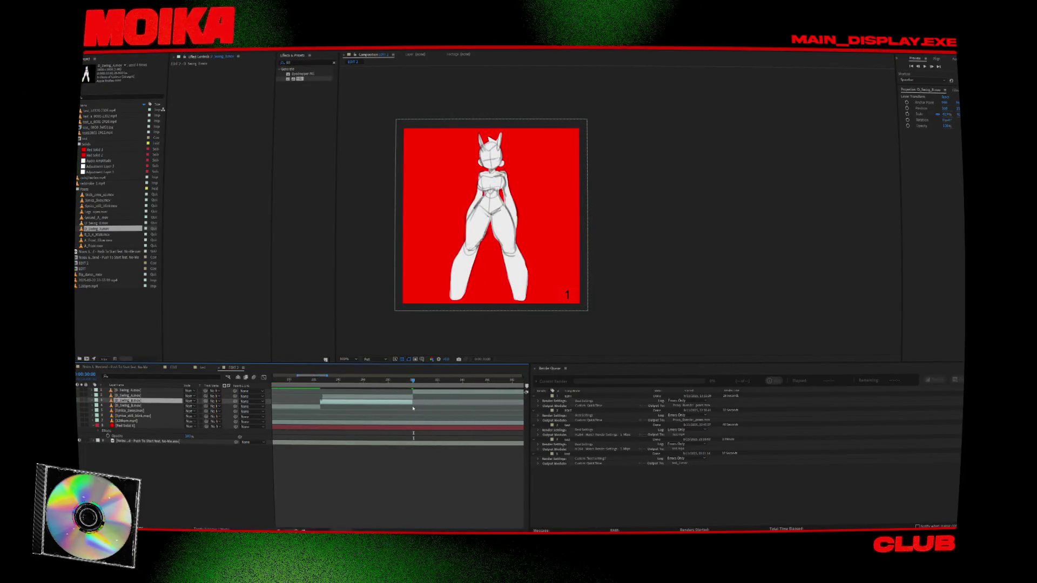
{"action": "key", "text": "semicolon"}
Step: Drag the D_Swing_B layer's out point to the playhead and move the time to 0:00:30:00
{"action": "scroll", "coordinate": [420, 404], "scroll_direction": "up", "scroll_amount": 5}
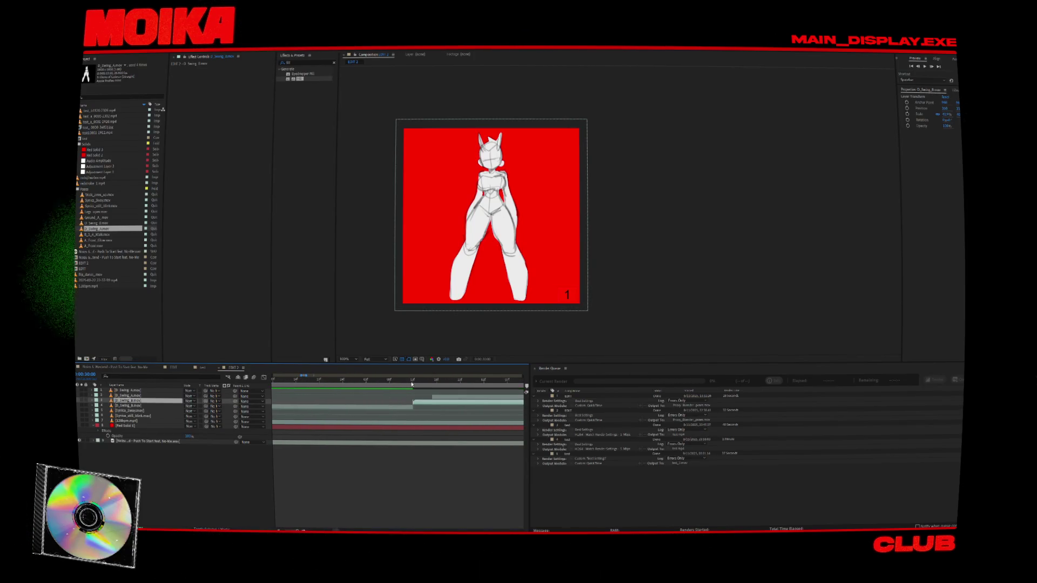
{"action": "mouse_move", "coordinate": [413, 384]}
{"action": "left_mouse_down"}
{"action": "mouse_move", "coordinate": [428, 389]}
{"action": "mouse_move", "coordinate": [421, 402]}
{"action": "mouse_move", "coordinate": [411, 382]}
{"action": "mouse_move", "coordinate": [390, 385]}
{"action": "left_mouse_up"}
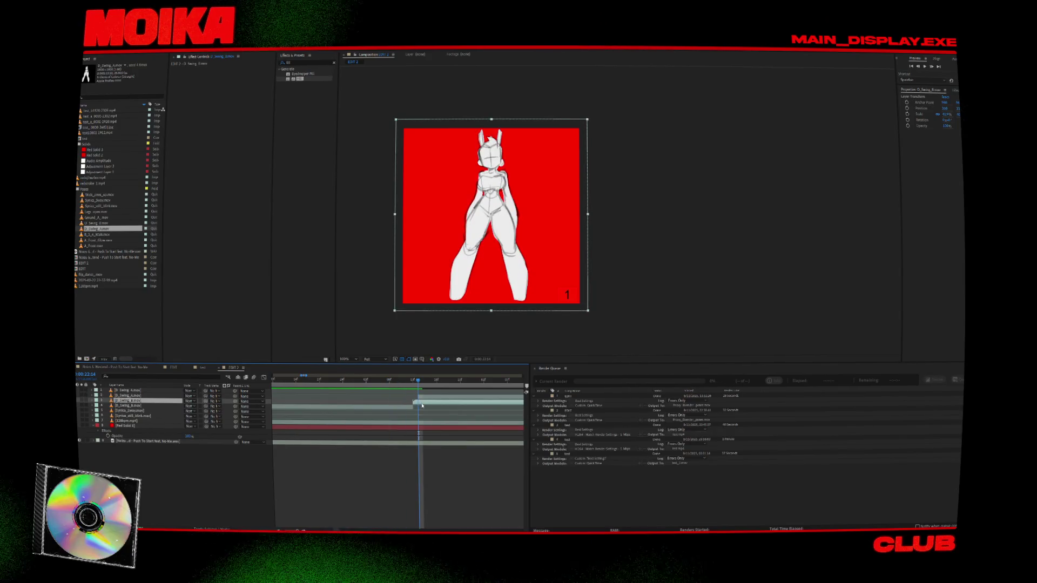
{"action": "key", "text": "Delete"}
{"action": "key", "text": "semicolon"}
{"action": "scroll", "coordinate": [316, 406], "scroll_direction": "up", "scroll_amount": 3}
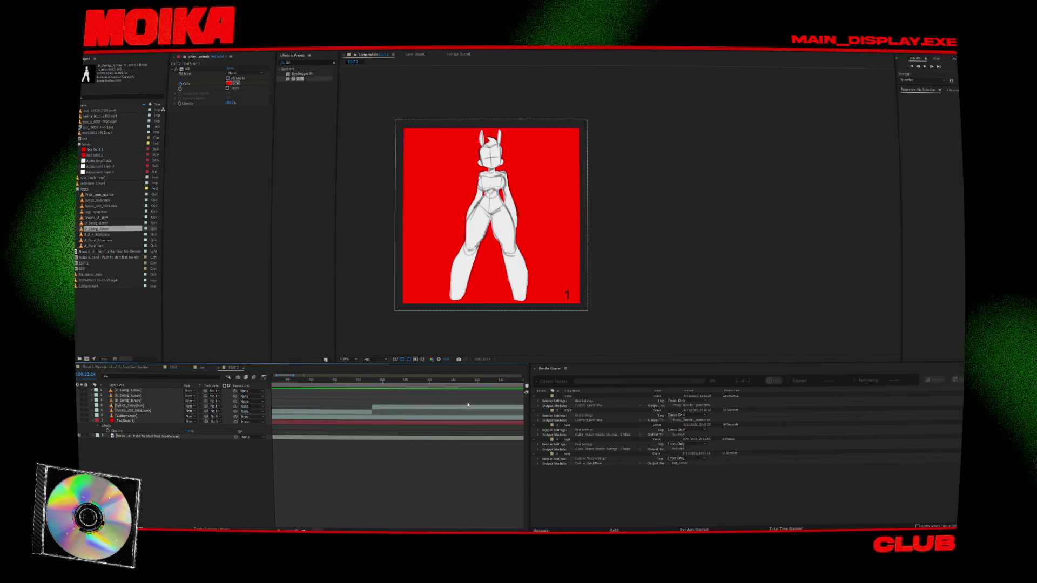
{"action": "scroll", "coordinate": [378, 408], "scroll_direction": "up", "scroll_amount": 2}
{"action": "scroll", "coordinate": [378, 408], "scroll_direction": "up", "scroll_amount": 3}
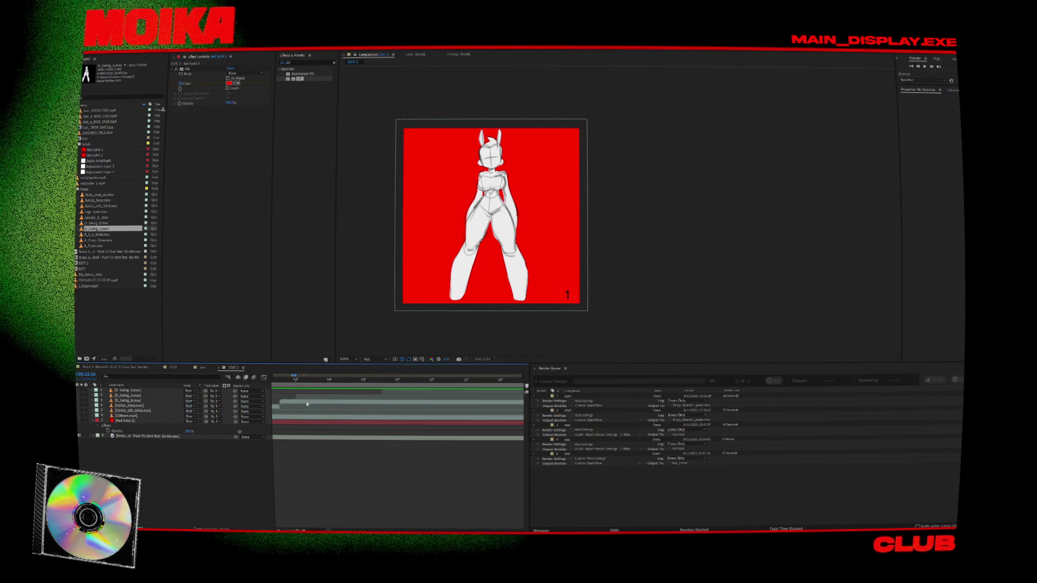
{"action": "scroll", "coordinate": [443, 405], "scroll_direction": "down", "scroll_amount": 2}
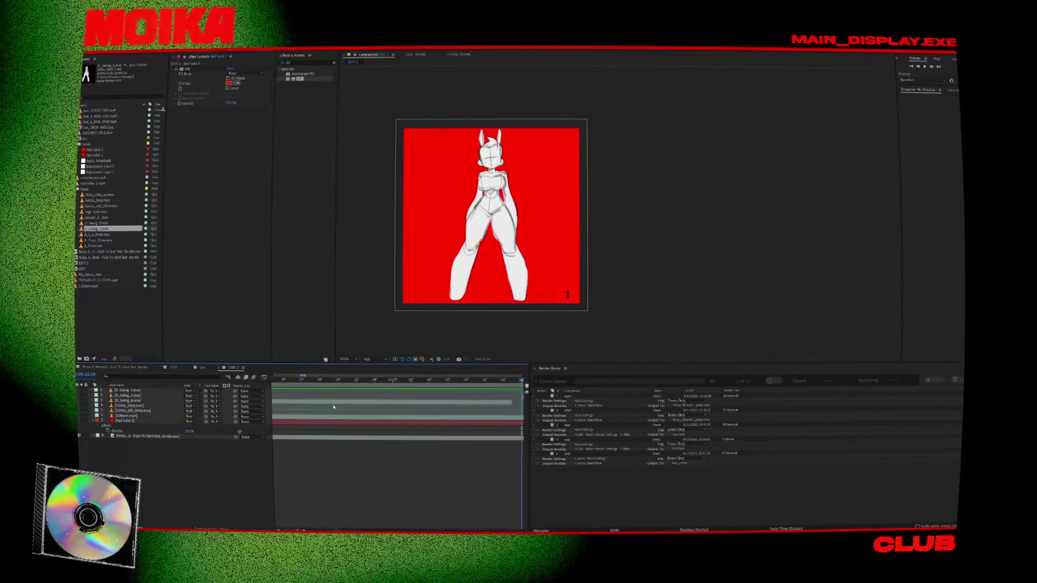
{"action": "left_click", "coordinate": [414, 380]}
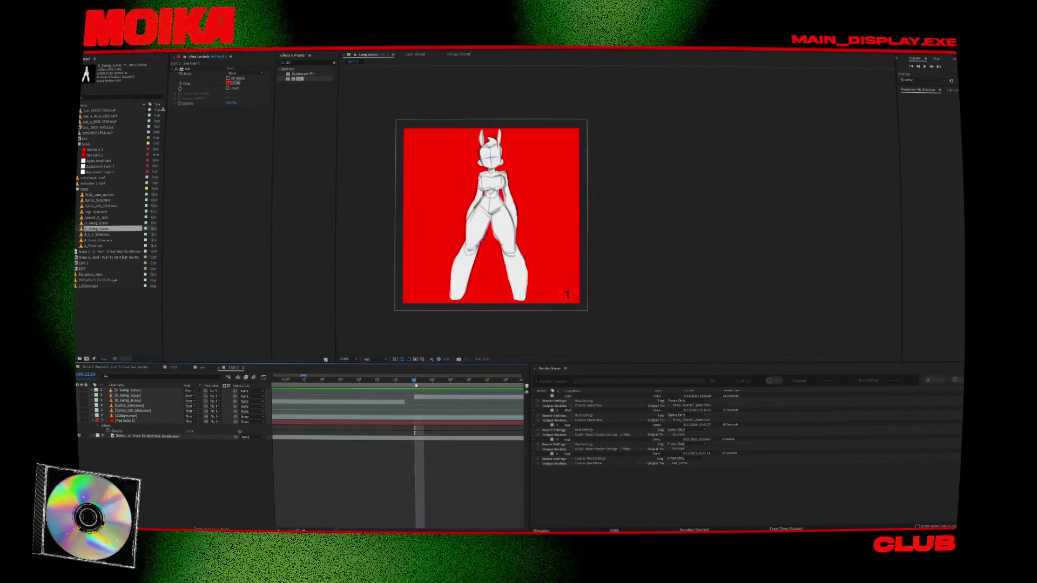
{"action": "left_click_drag", "start_coordinate": [405, 402], "coordinate": [442, 401]}
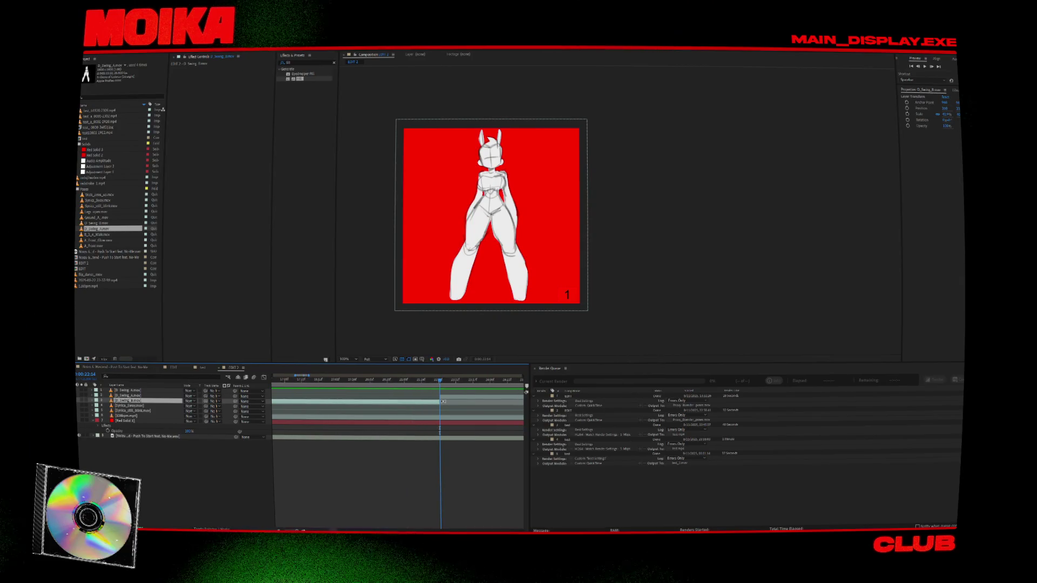
{"action": "scroll", "coordinate": [418, 422], "scroll_direction": "down", "scroll_amount": 2}
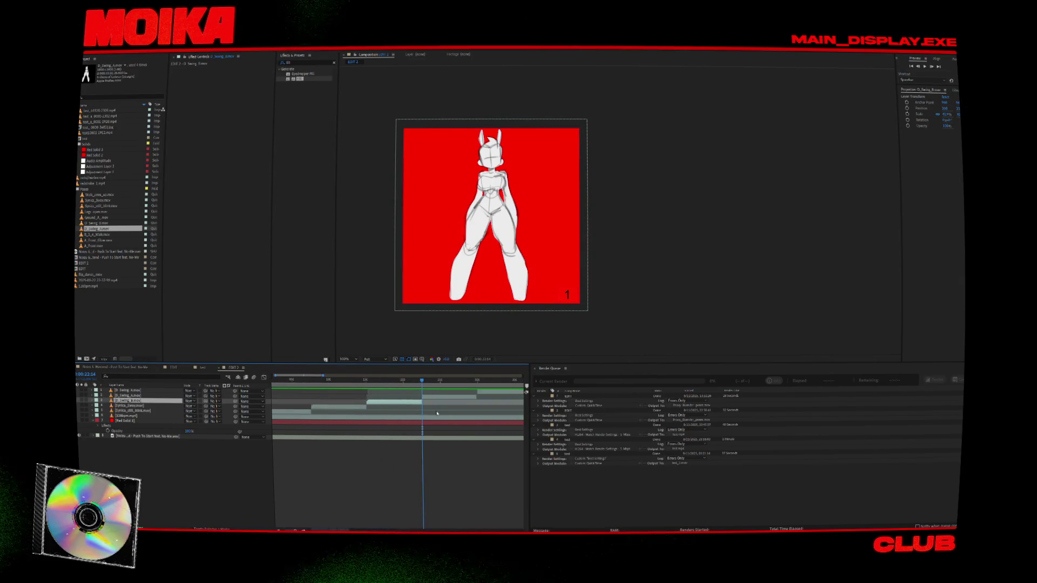
{"action": "scroll", "coordinate": [442, 411], "scroll_direction": "up", "scroll_amount": 3}
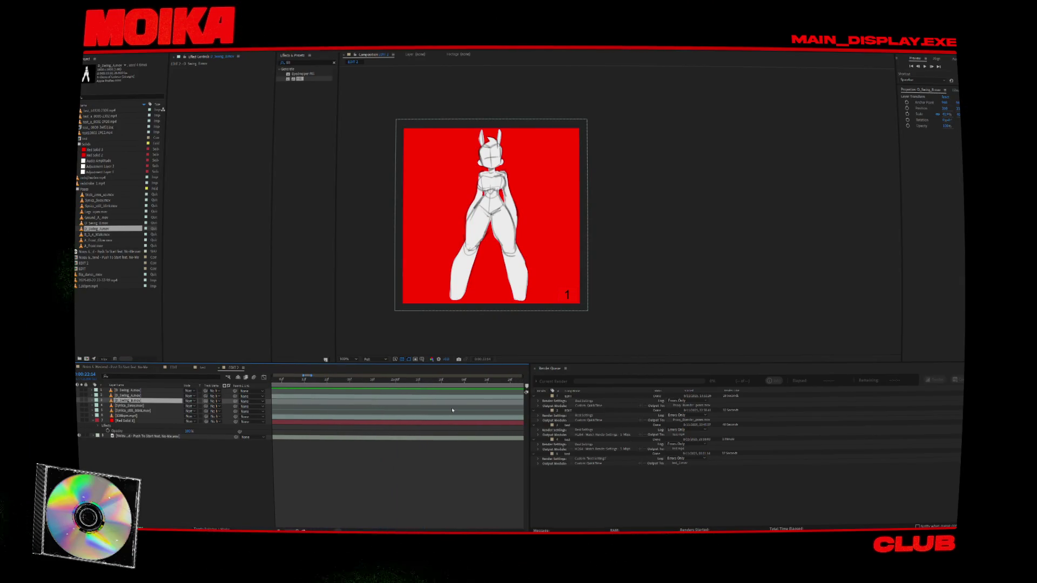
{"action": "left_click", "coordinate": [481, 384]}
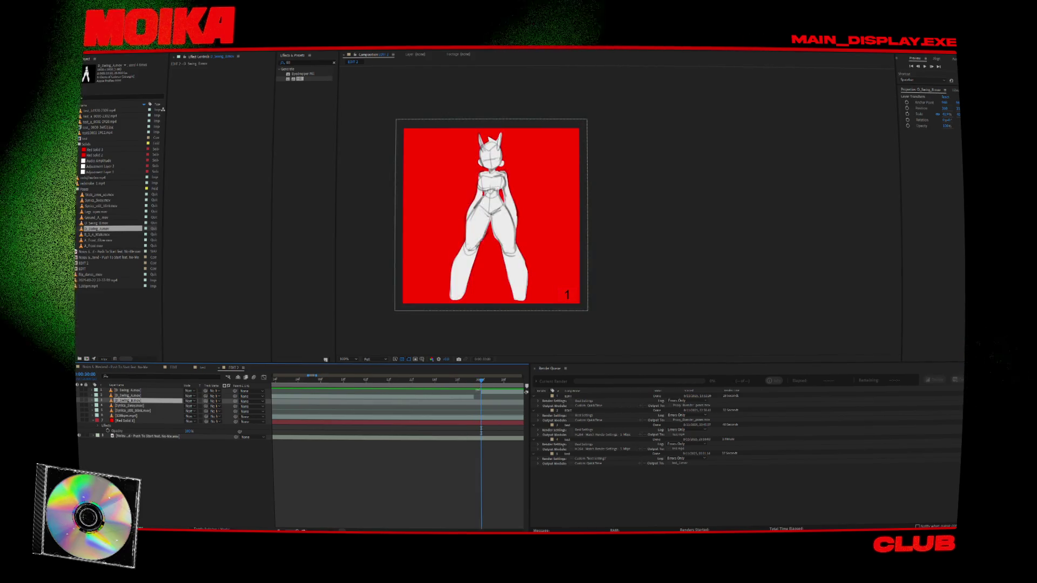
Step: Select the D_Swing_A layer and step back frame by frame to 0:00:44:24
{"action": "key", "text": "ctrl+Up"}
{"action": "key", "text": "shift+Page_Up"}
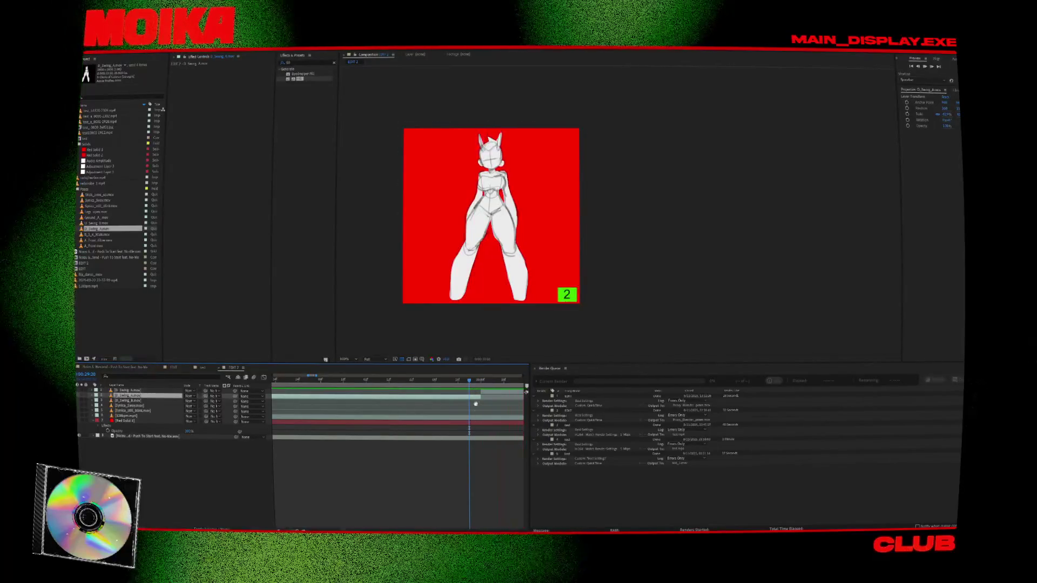
{"action": "scroll", "coordinate": [374, 410], "scroll_direction": "up", "scroll_amount": 3}
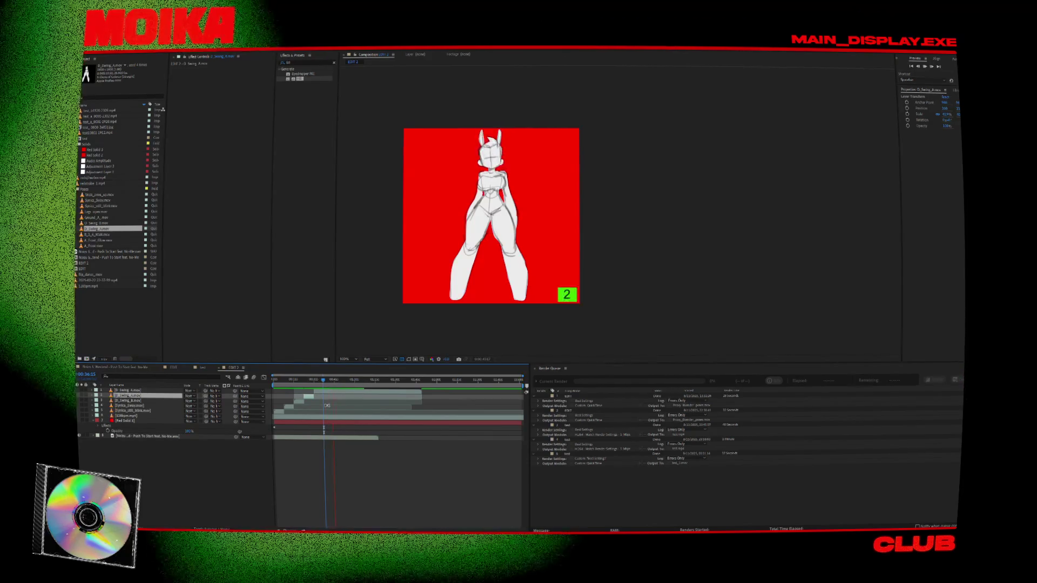
{"action": "scroll", "coordinate": [327, 406], "scroll_direction": "up", "scroll_amount": 3}
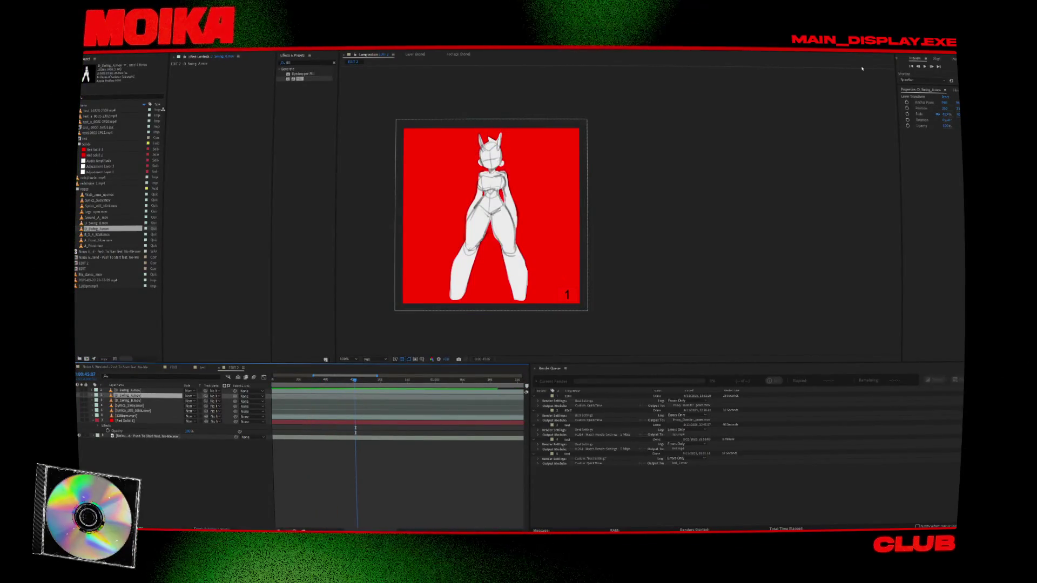
{"action": "left_click", "coordinate": [918, 66]}
{"action": "left_click", "coordinate": [919, 66]}
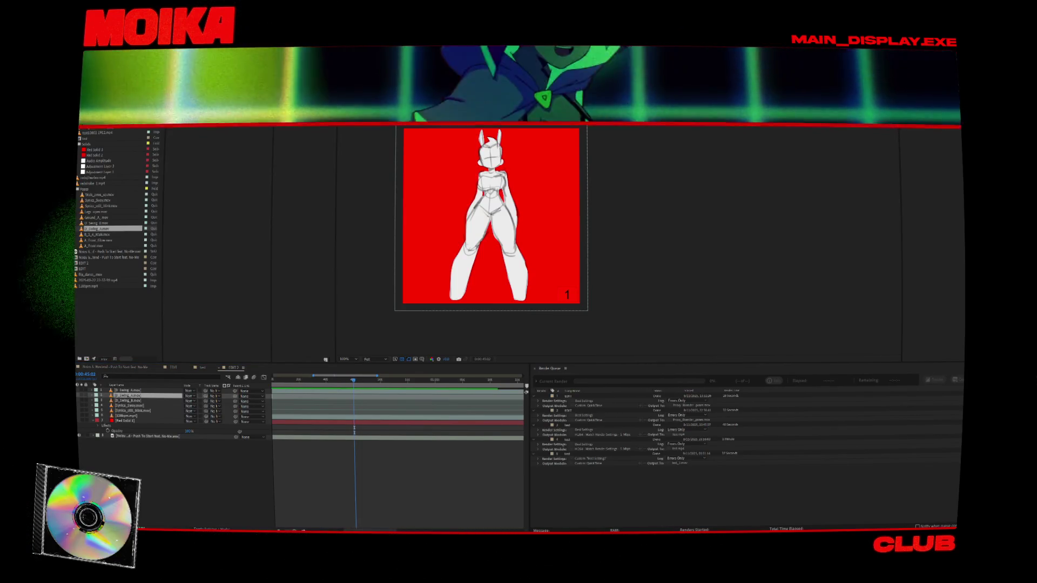
{"action": "left_click", "coordinate": [919, 66]}
{"action": "left_click", "coordinate": [919, 66]}
{"action": "key", "text": "Page_Up"}
{"action": "key", "text": "Page_Up"}
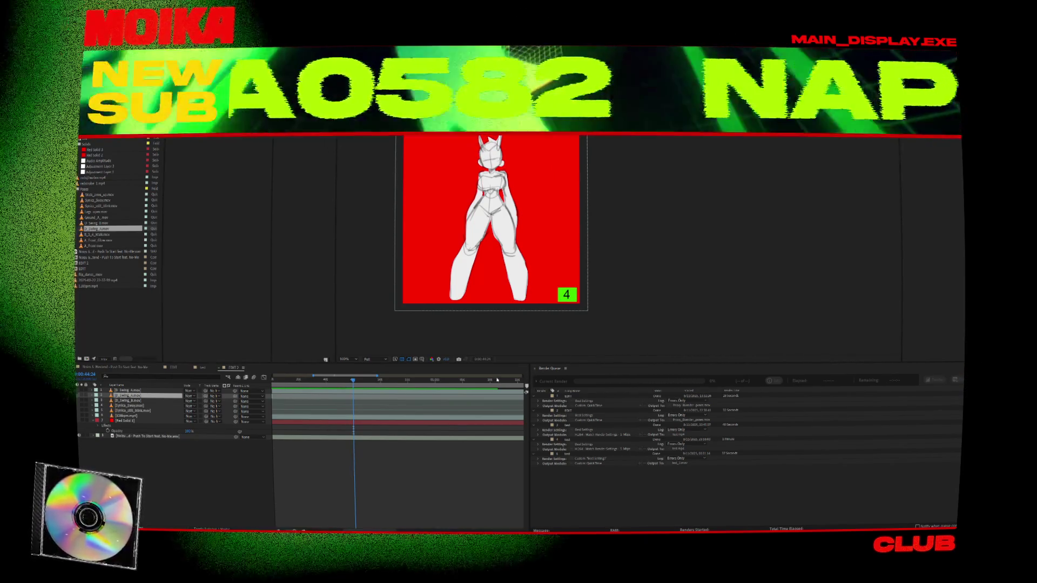
Step: Split D_Swing_A at 0:00:44:24, delete the remaining end, and check the cut frame by frame
{"action": "key", "text": "ctrl+shift+d"}
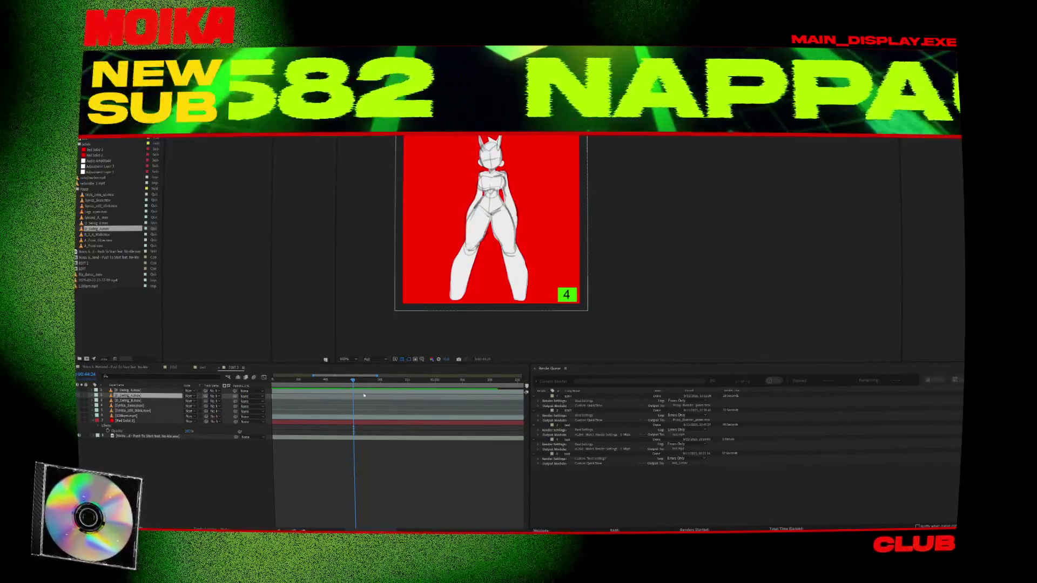
{"action": "key", "text": "Delete"}
{"action": "key", "text": "equal"}
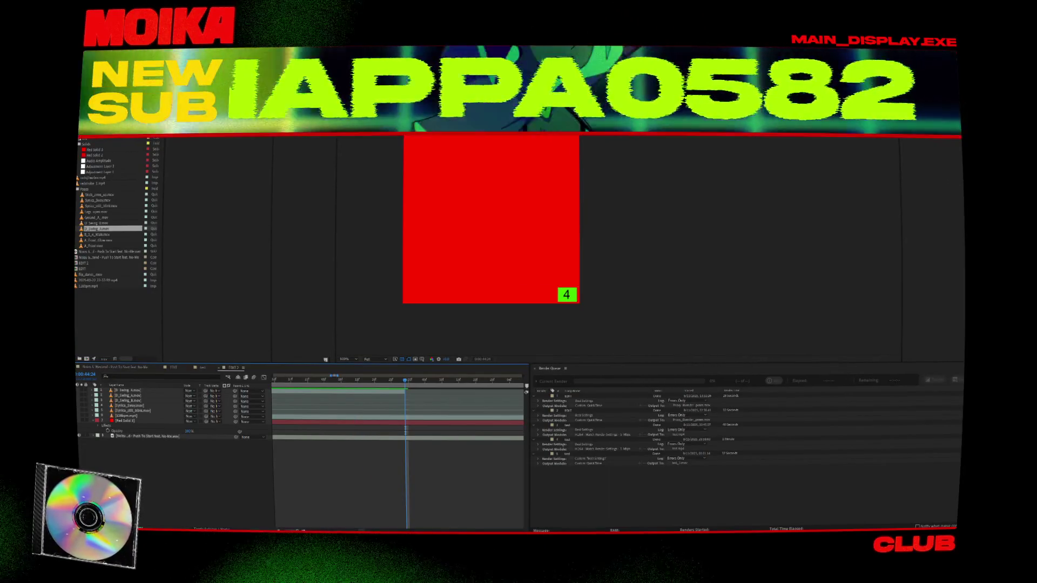
{"action": "key", "text": "Page_Up"}
{"action": "left_click", "coordinate": [931, 68]}
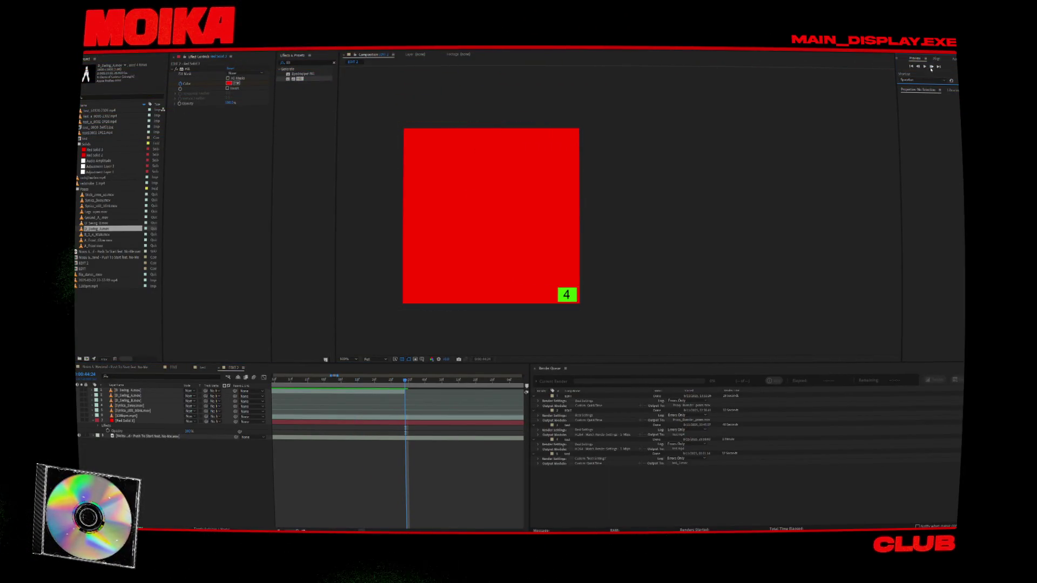
Step: End the work area where the clips finish, hide the Red Solid layer, and duplicate the render item
{"action": "key", "text": "minus"}
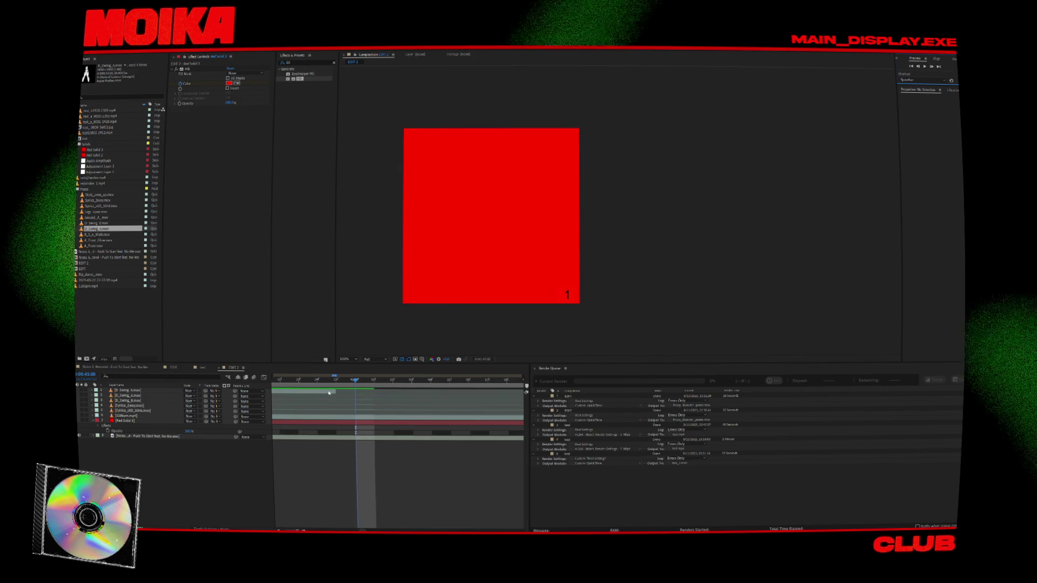
{"action": "left_click", "coordinate": [335, 391]}
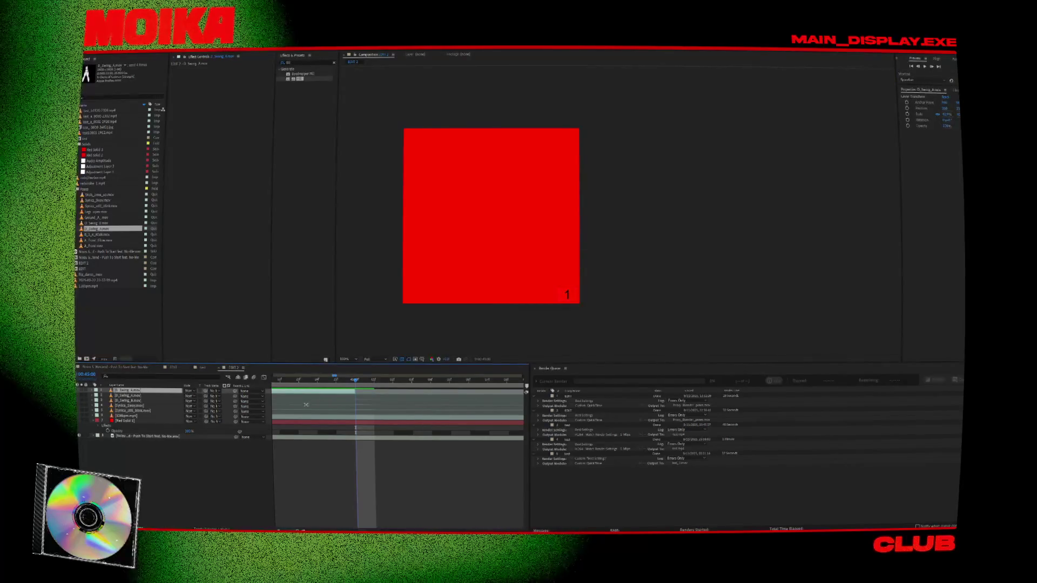
{"action": "key", "text": "minus"}
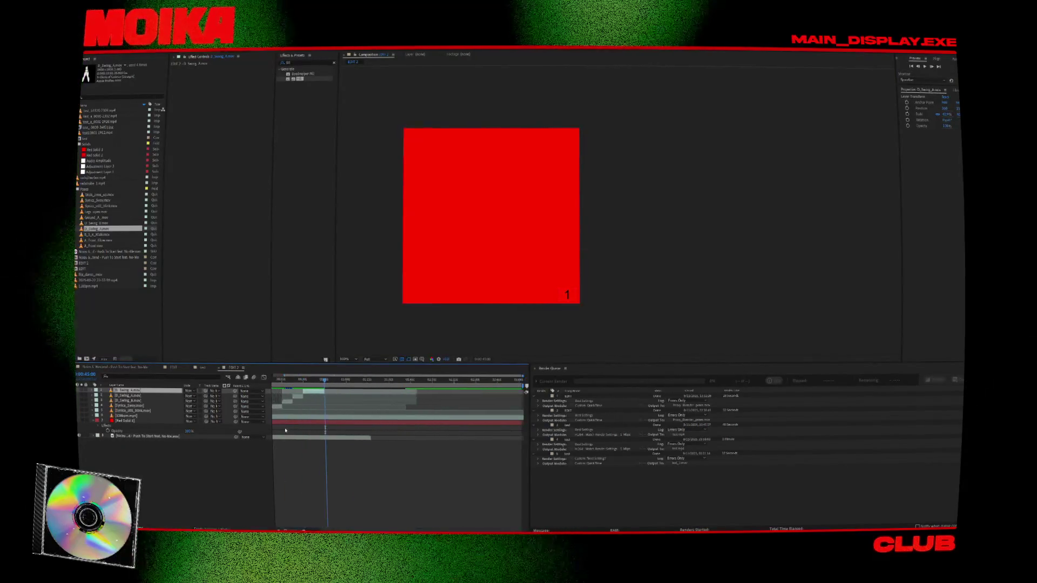
{"action": "left_click_drag", "start_coordinate": [522, 386], "coordinate": [375, 386]}
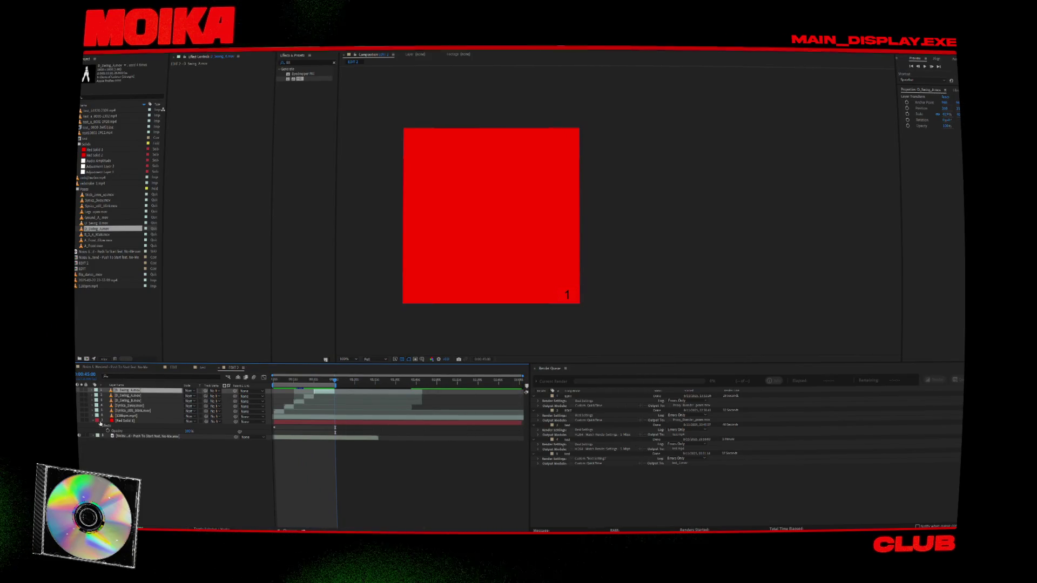
{"action": "left_click", "coordinate": [80, 421]}
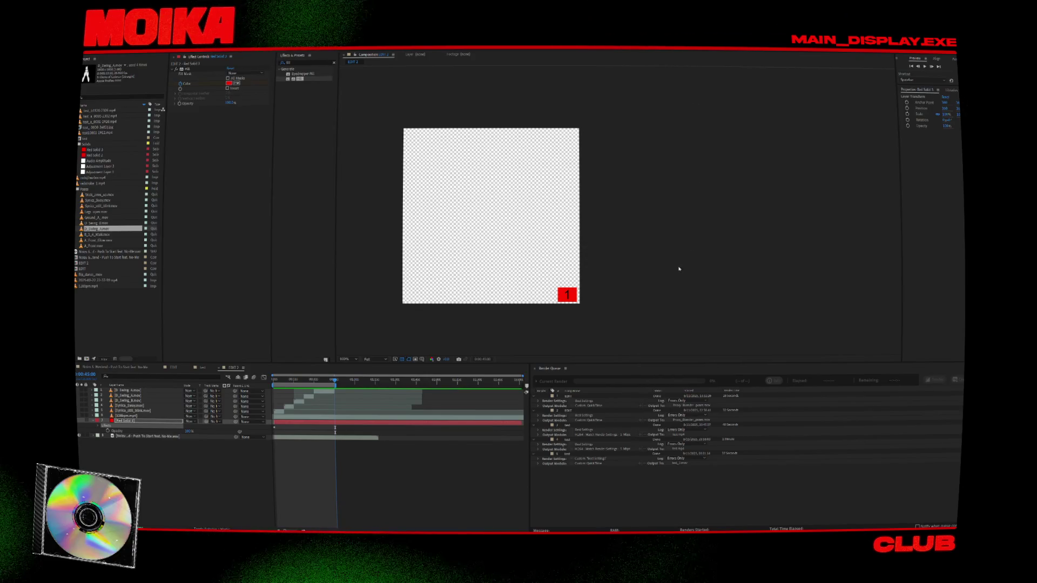
{"action": "key", "text": "ctrl+d"}
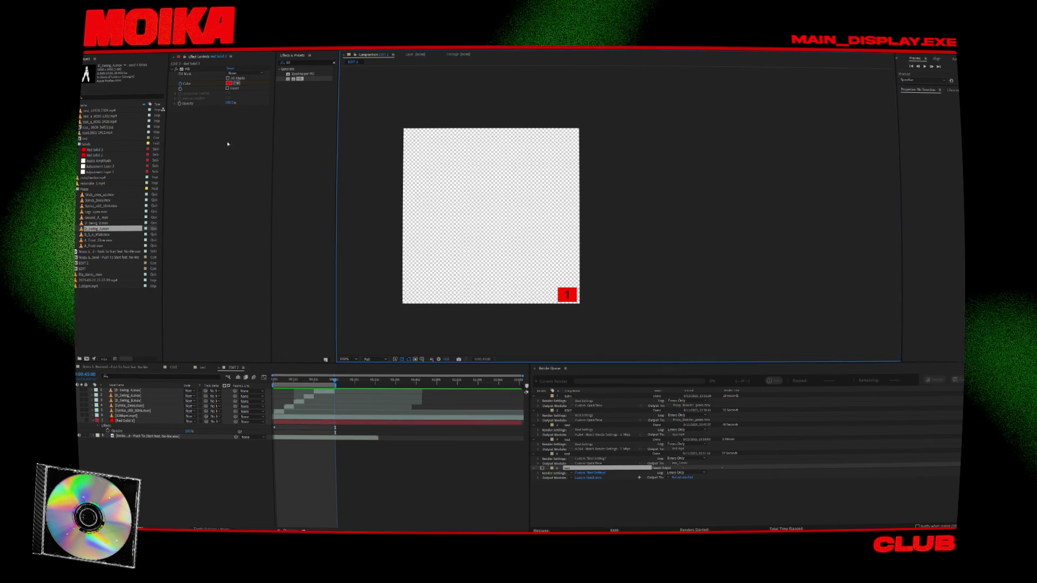
Step: Open the new render item's Output To dialog and browse up into the Syntica_MrMOM_Push folders
{"action": "right_click", "coordinate": [157, 57]}
{"action": "left_click", "coordinate": [178, 115]}
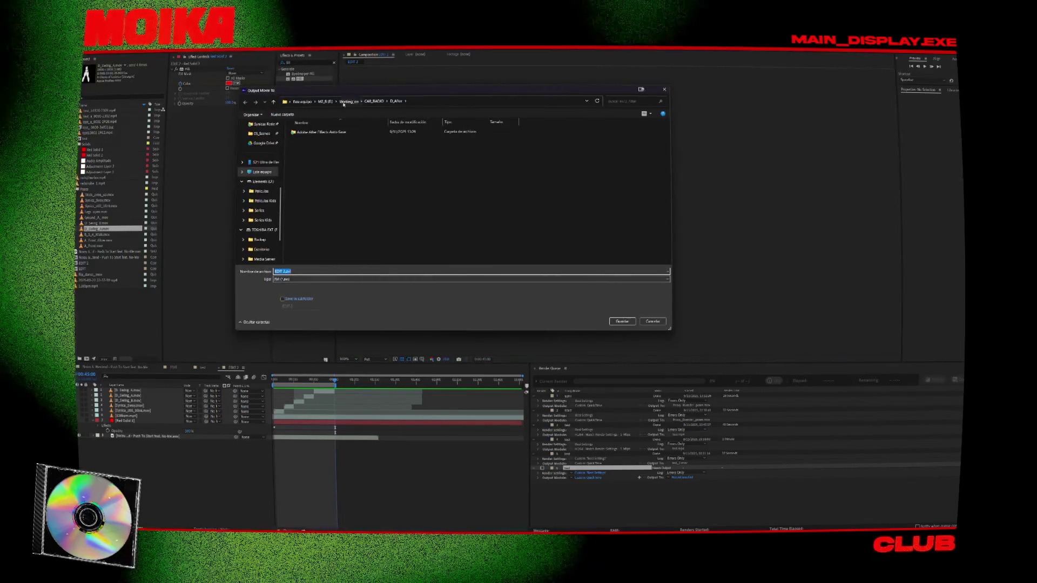
{"action": "left_click", "coordinate": [343, 103]}
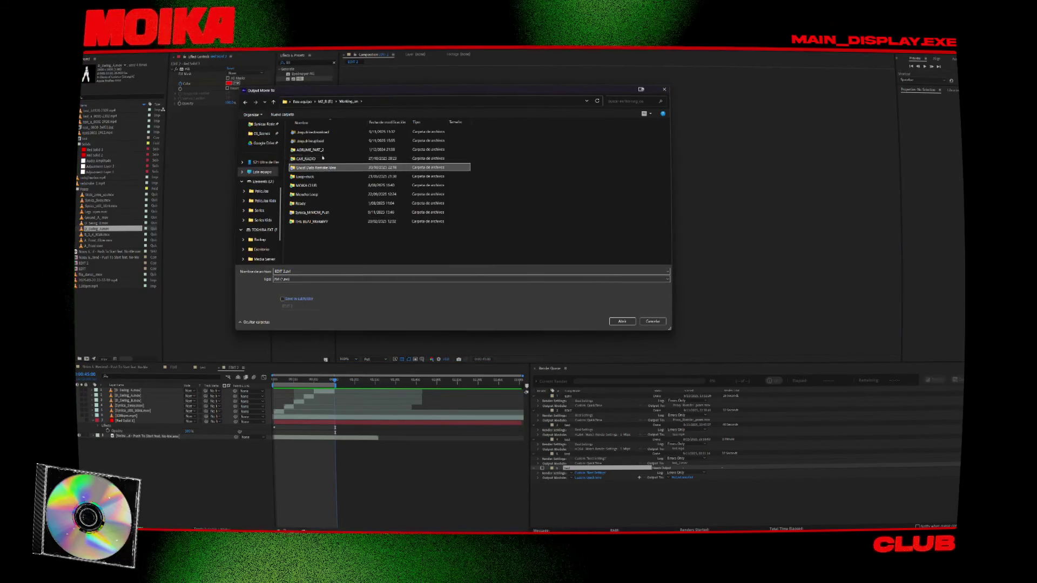
{"action": "double_click", "coordinate": [312, 212]}
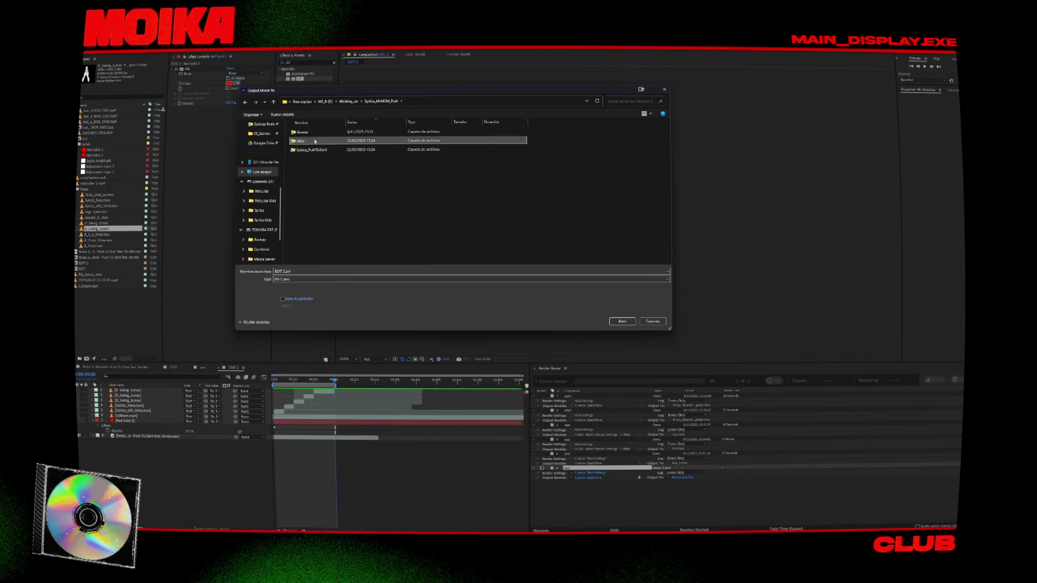
{"action": "double_click", "coordinate": [313, 150]}
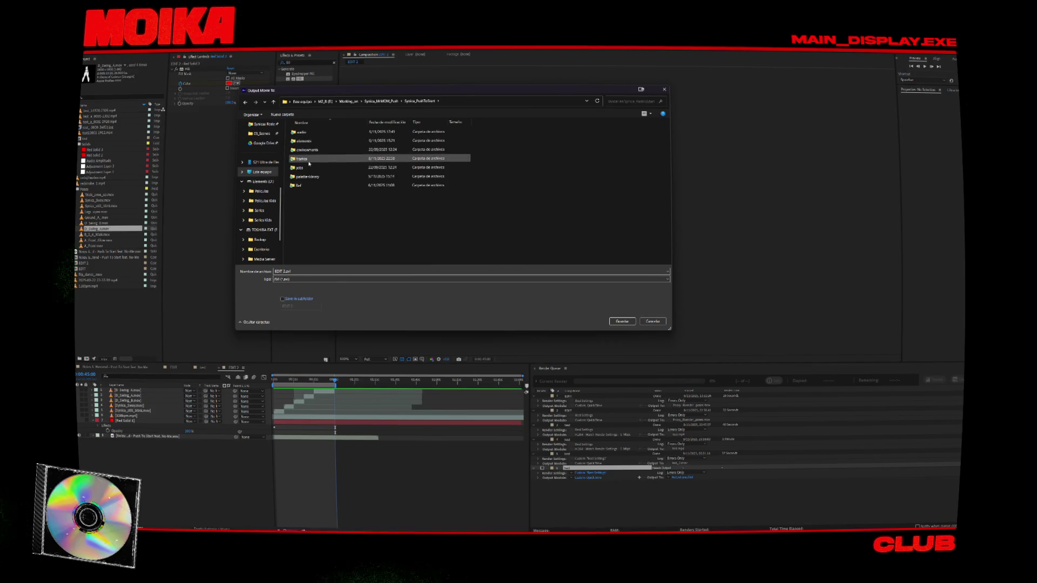
{"action": "left_click", "coordinate": [245, 103]}
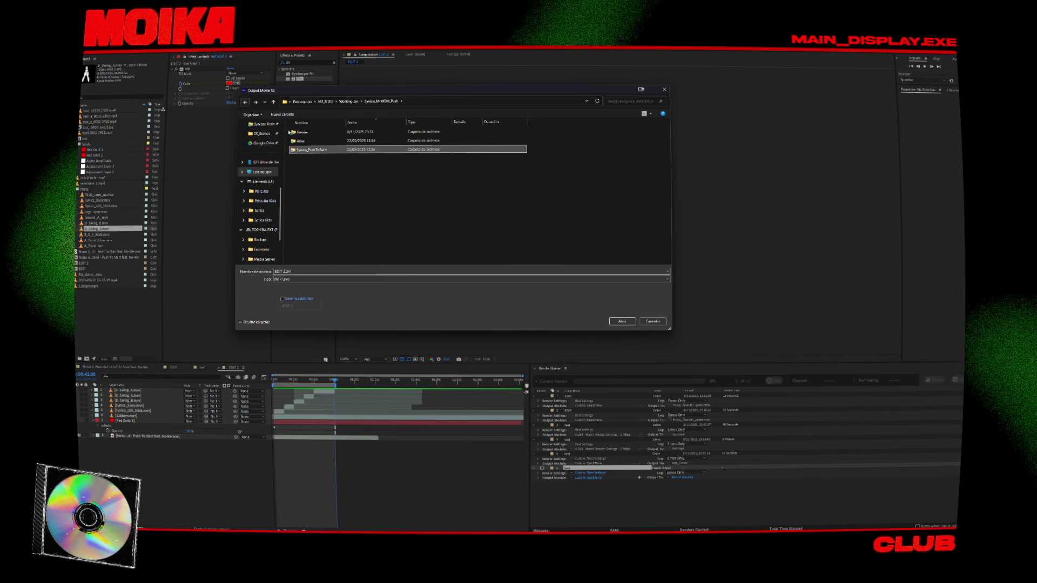
Step: Navigate the output dialog through Syntica_PushToStart > frames > Poses into BJ_proxy
{"action": "double_click", "coordinate": [303, 131]}
{"action": "left_click", "coordinate": [245, 102]}
{"action": "double_click", "coordinate": [312, 150]}
{"action": "left_click", "coordinate": [309, 158]}
{"action": "double_click", "coordinate": [309, 159]}
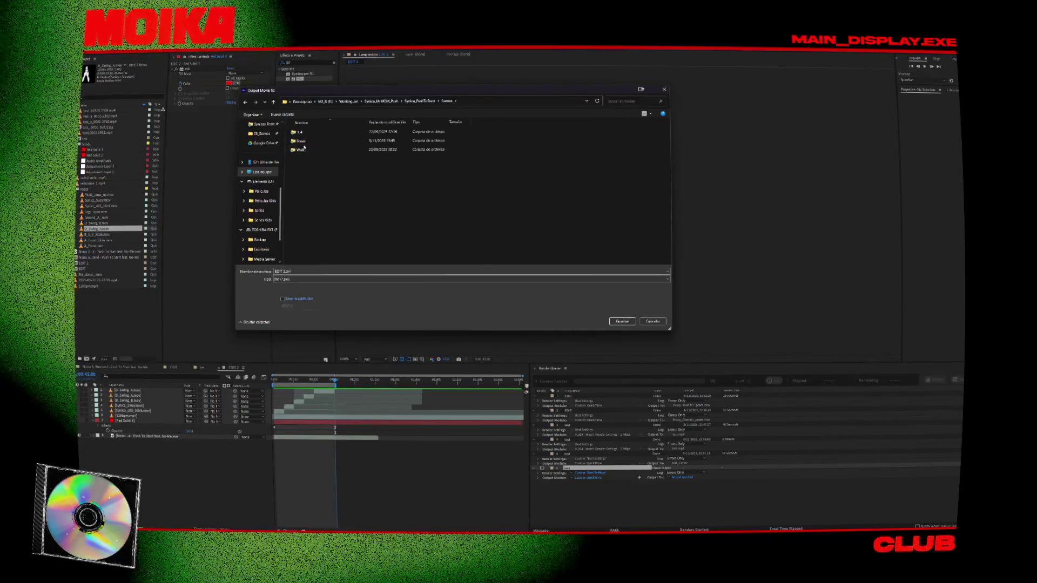
{"action": "double_click", "coordinate": [305, 141]}
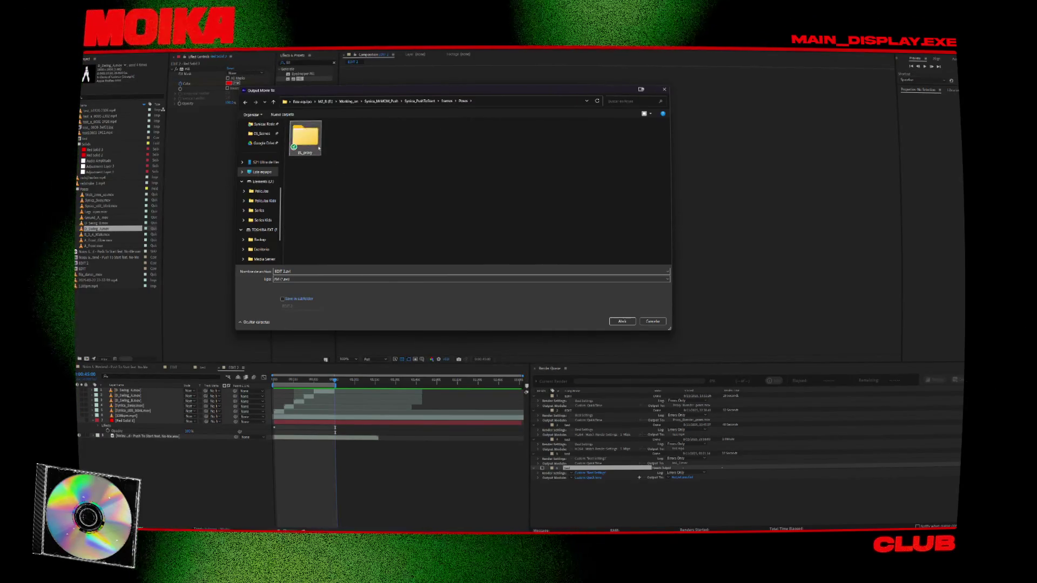
{"action": "double_click", "coordinate": [305, 141]}
{"action": "left_click", "coordinate": [307, 135]}
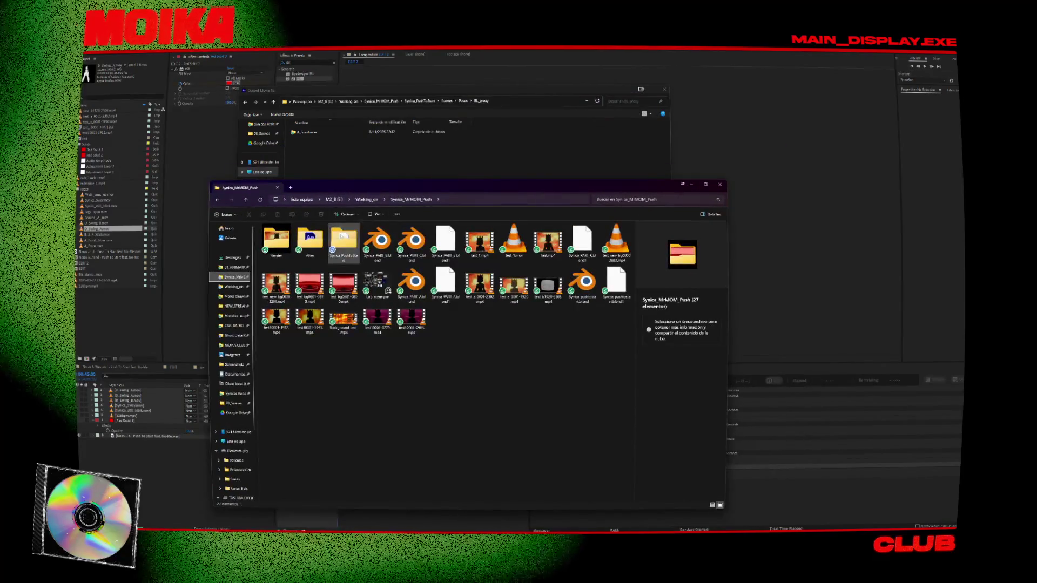
Step: In File Explorer, browse to the frames folder and find Proxy_Blender_poses.mov
{"action": "double_click", "coordinate": [330, 241]}
{"action": "double_click", "coordinate": [292, 250]}
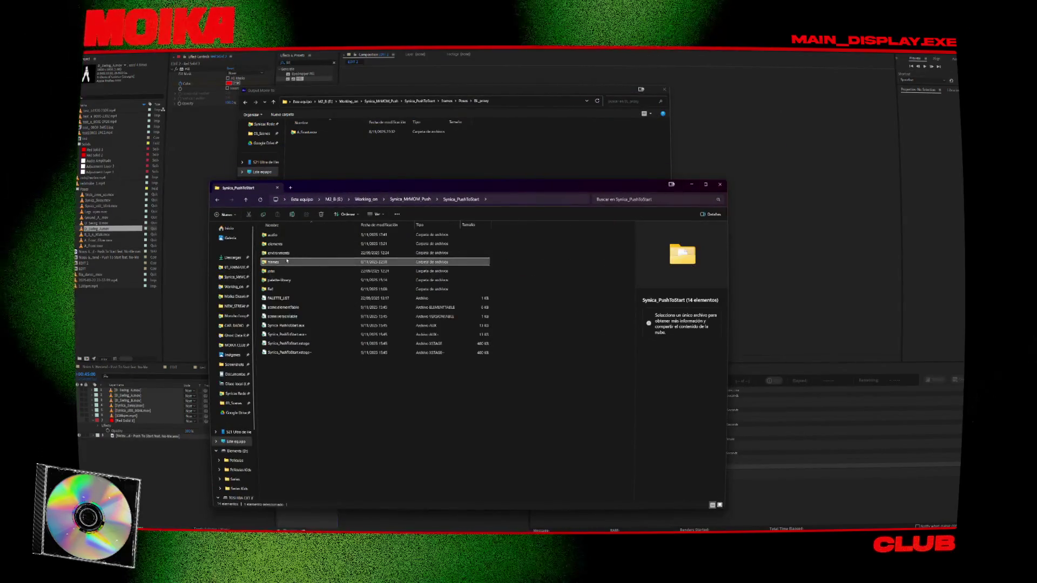
{"action": "double_click", "coordinate": [294, 261]}
{"action": "left_click", "coordinate": [293, 262]}
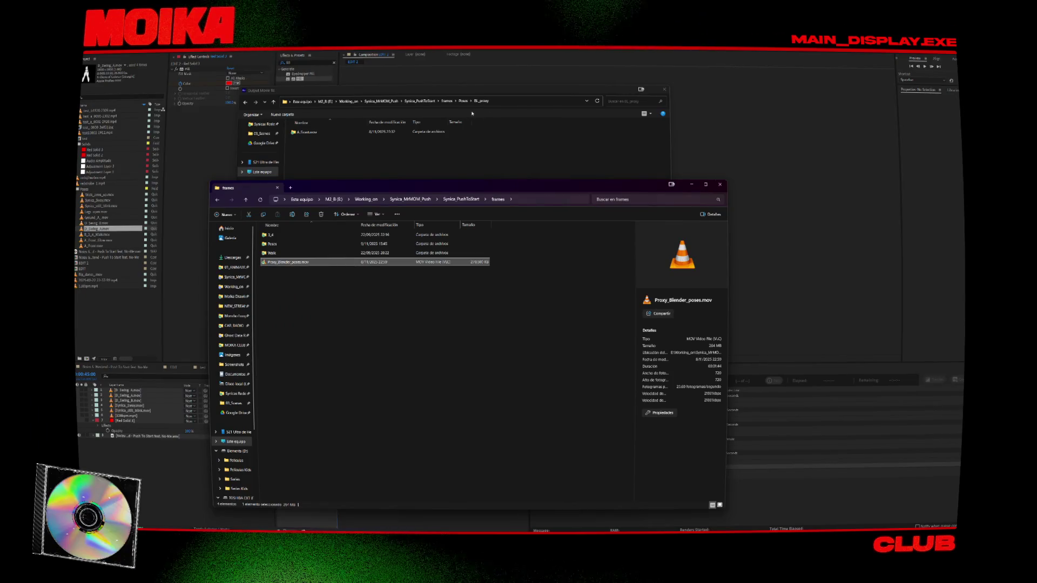
{"action": "left_click", "coordinate": [463, 101]}
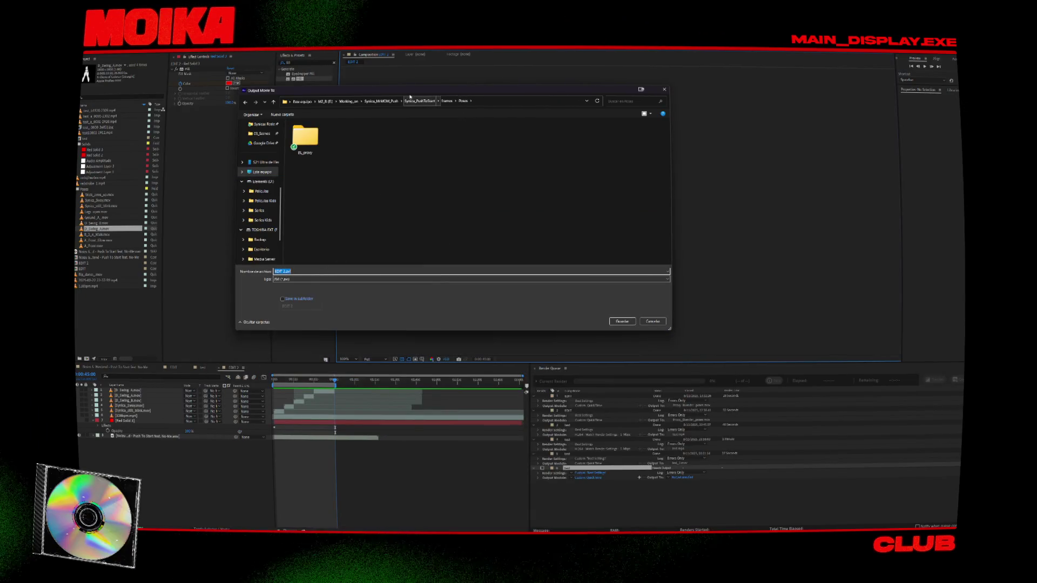
{"action": "key", "text": "alt+Tab"}
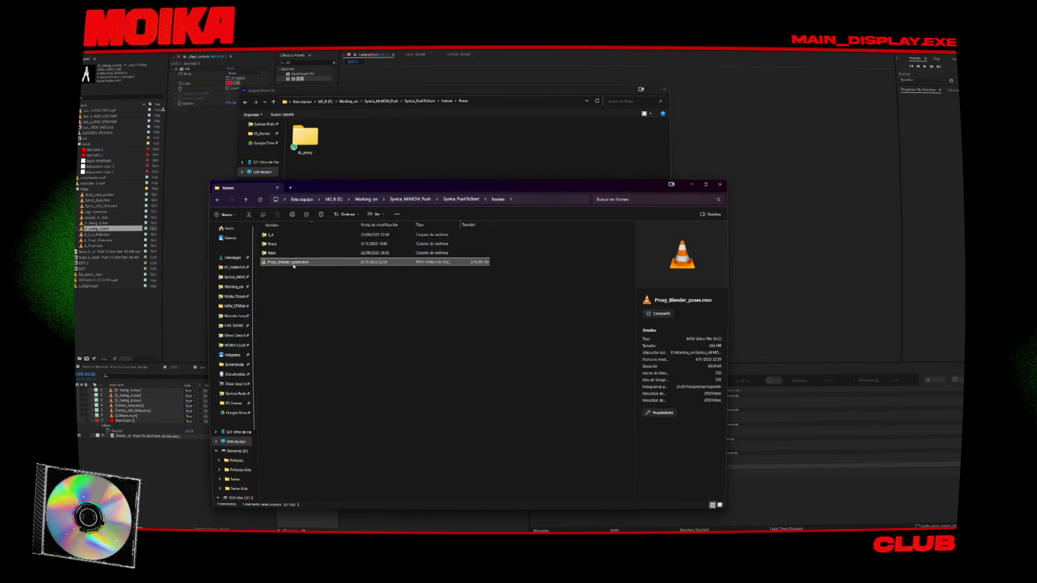
{"action": "key", "text": "alt+Tab"}
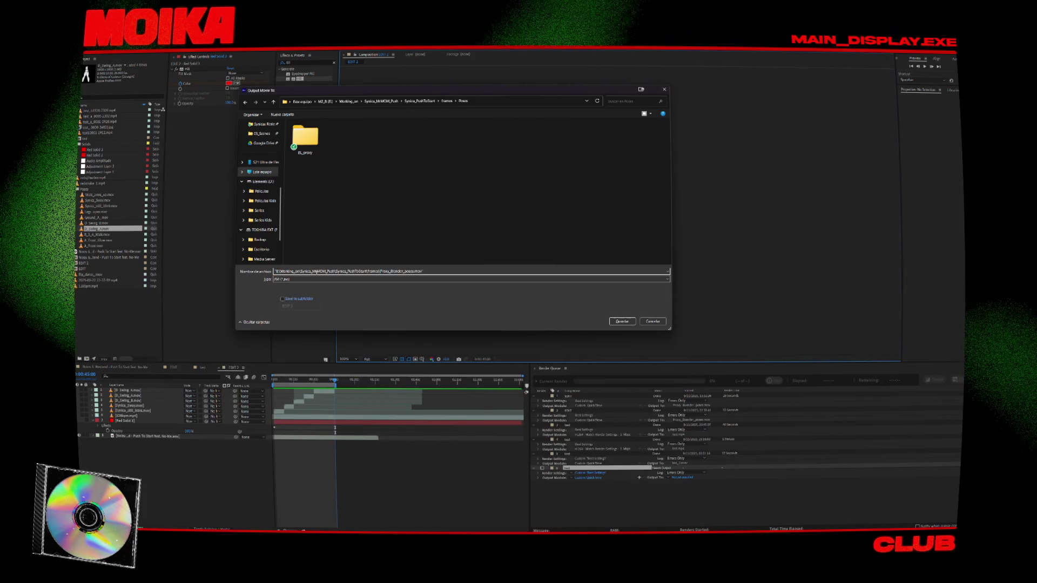
Step: Name the render output Proxy_Blender_poses_B in the Poses folder and save it
{"action": "key", "text": "ctrl+a"}
{"action": "key", "text": "alt+Tab"}
{"action": "key", "text": "F2"}
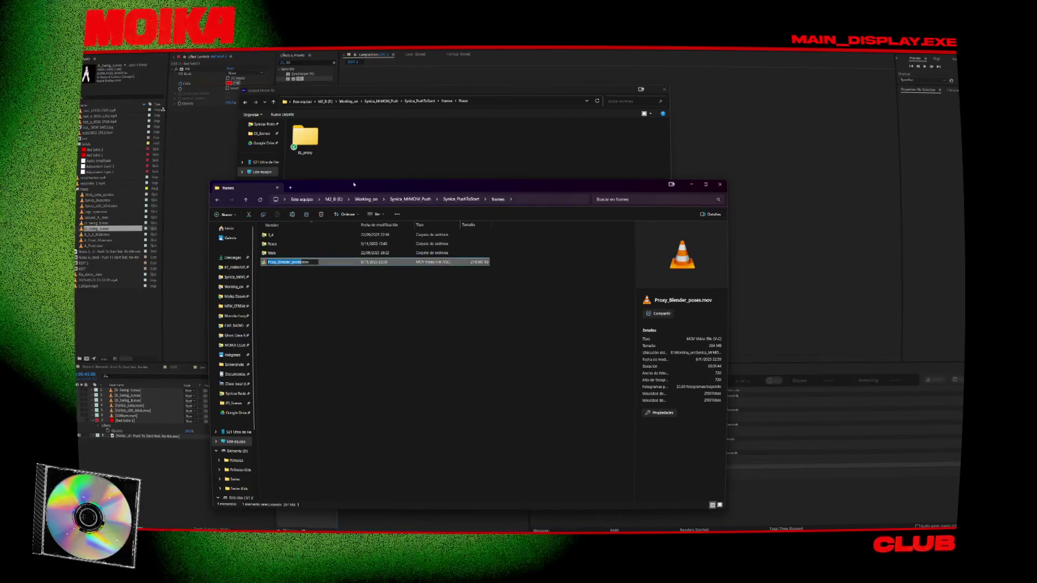
{"action": "key", "text": "ctrl+c"}
{"action": "key", "text": "alt+Tab"}
{"action": "key", "text": "ctrl+v"}
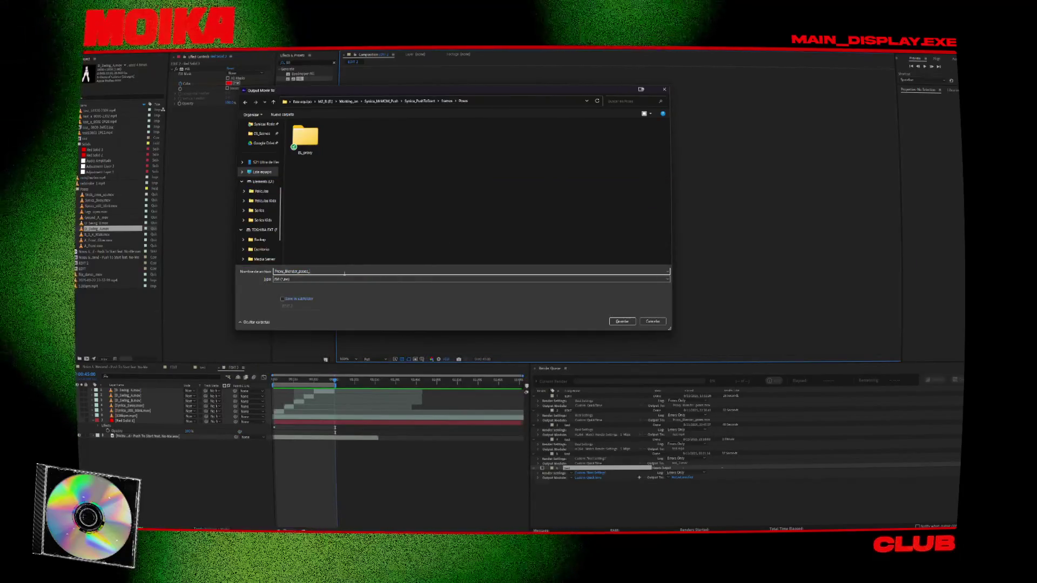
{"action": "key", "text": "Caps_Lock"}
{"action": "type", "text": "_B"}
{"action": "left_click", "coordinate": [616, 322]}
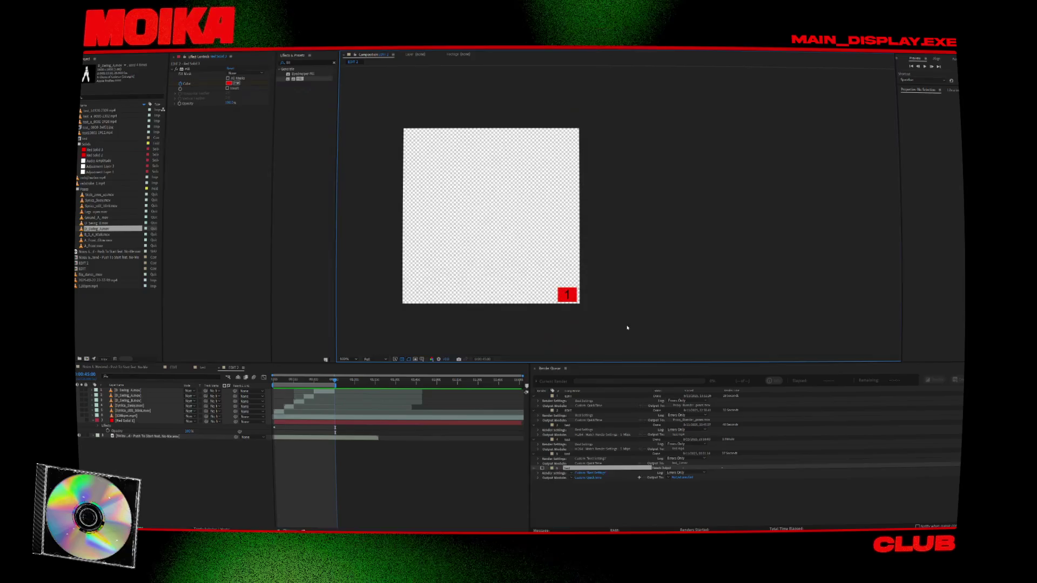
Step: Remove the unused test render item from the render queue
{"action": "key", "text": "Caps_Lock"}
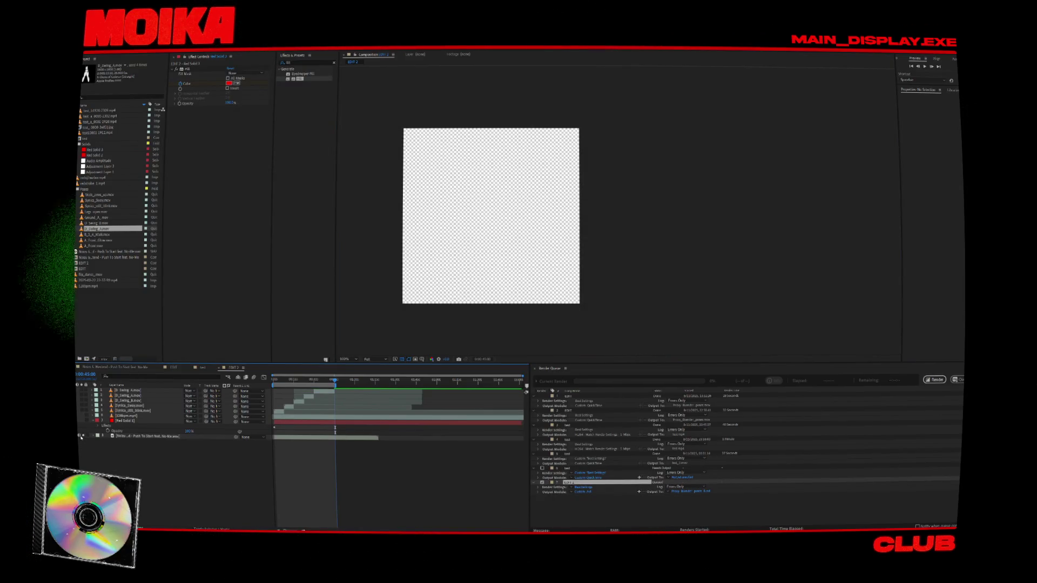
{"action": "left_click", "coordinate": [567, 468]}
{"action": "key", "text": "Delete"}
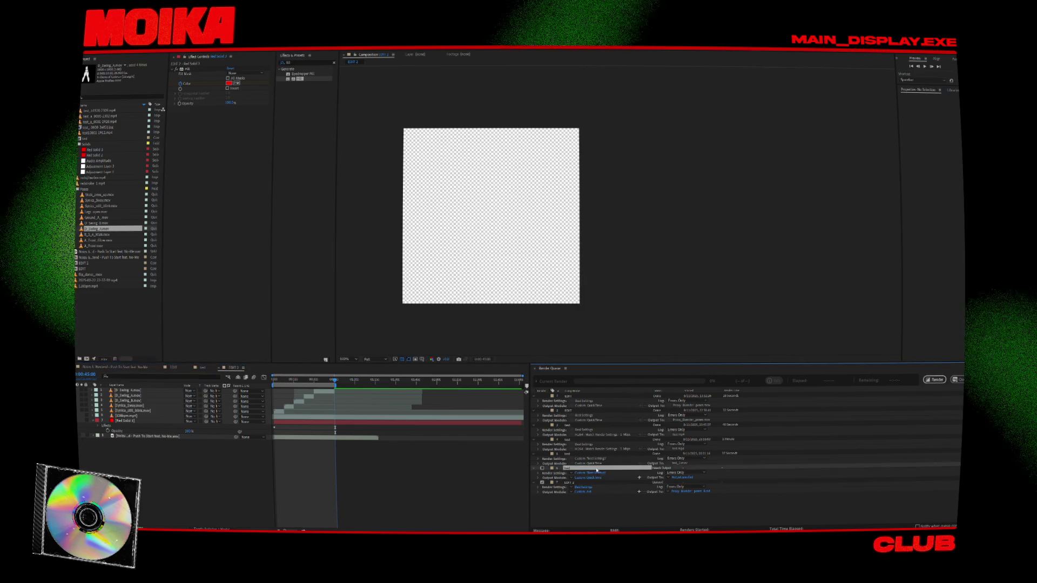
Step: Set EDIT 2's output to QuickTime, Apple ProRes 4444, RGB + Alpha, with post-render action None
{"action": "left_click", "coordinate": [572, 478]}
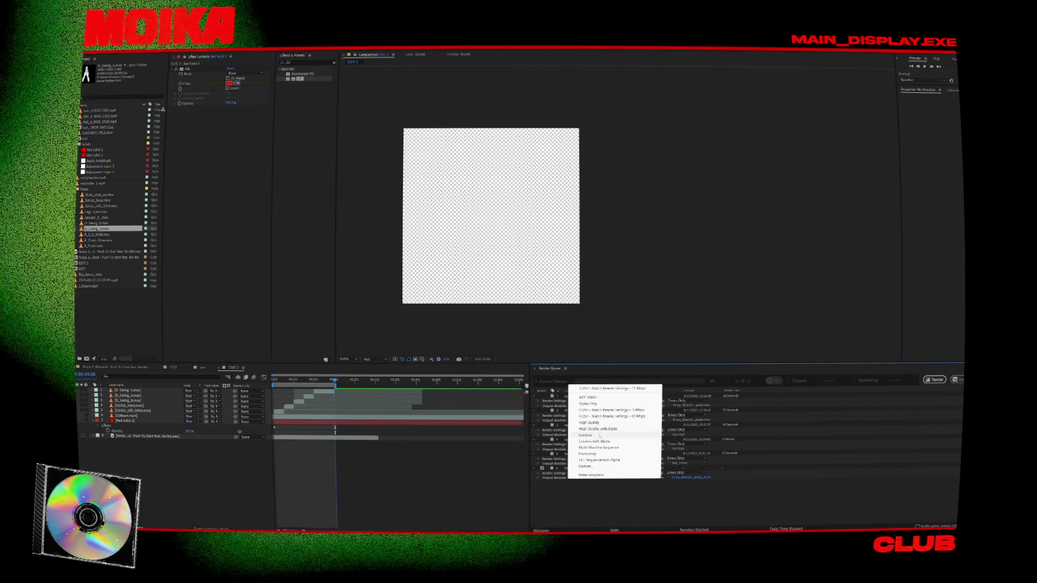
{"action": "left_click", "coordinate": [587, 467]}
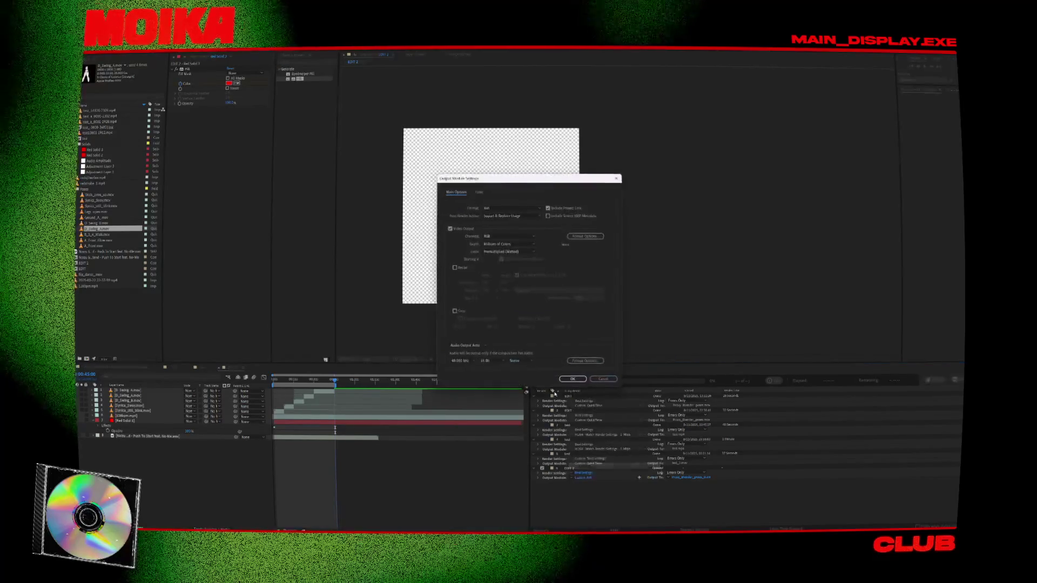
{"action": "left_click", "coordinate": [505, 208]}
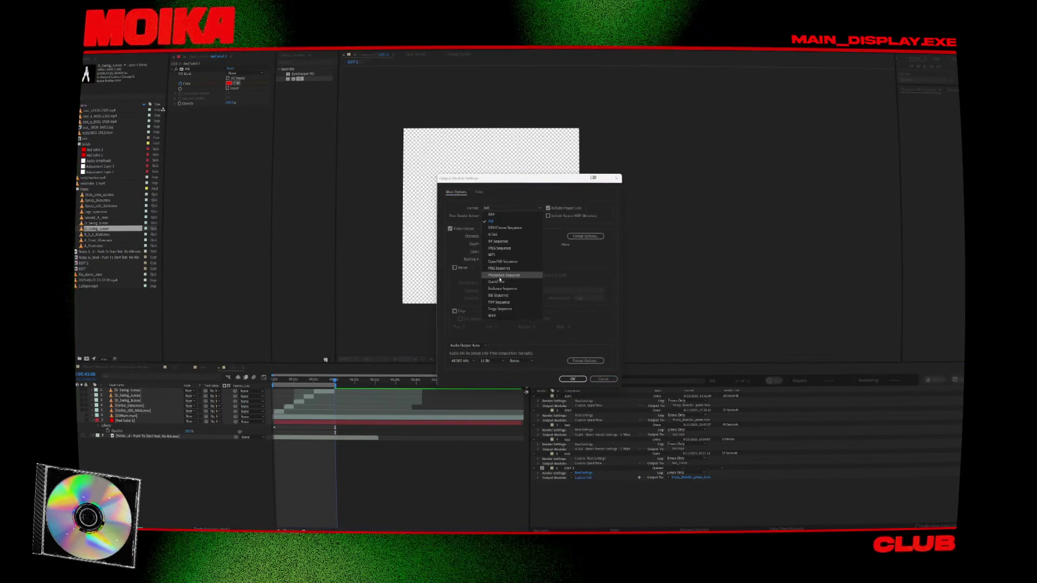
{"action": "left_click", "coordinate": [497, 281]}
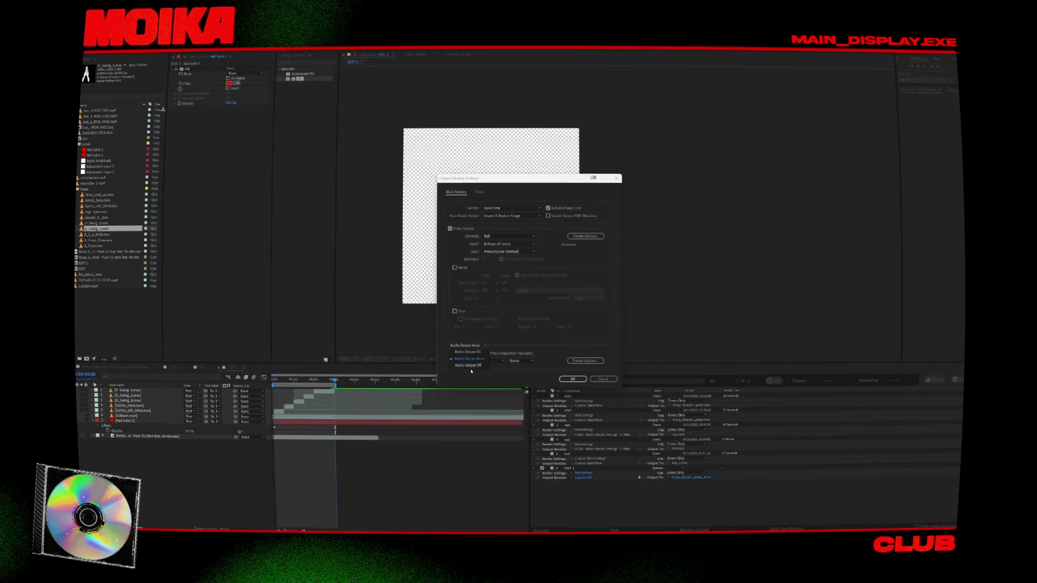
{"action": "left_click", "coordinate": [587, 237]}
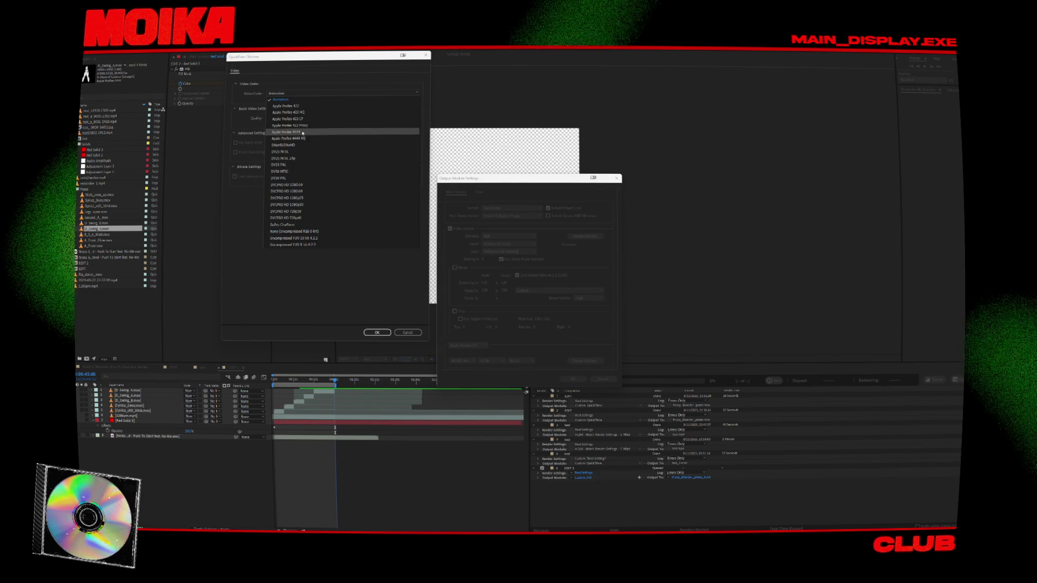
{"action": "left_click", "coordinate": [303, 132]}
{"action": "left_click", "coordinate": [377, 332]}
{"action": "left_click", "coordinate": [494, 236]}
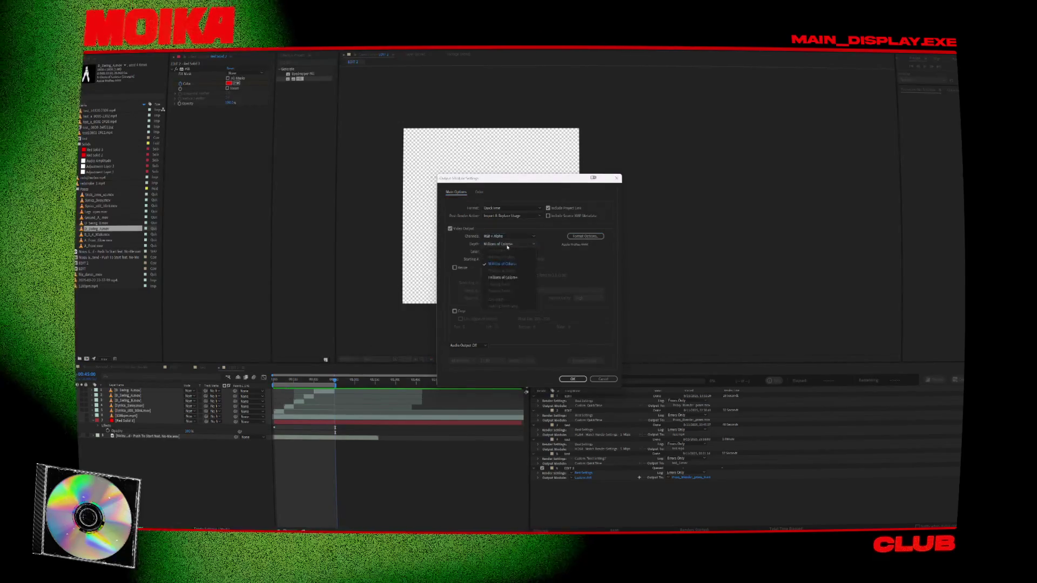
{"action": "left_click", "coordinate": [505, 244]}
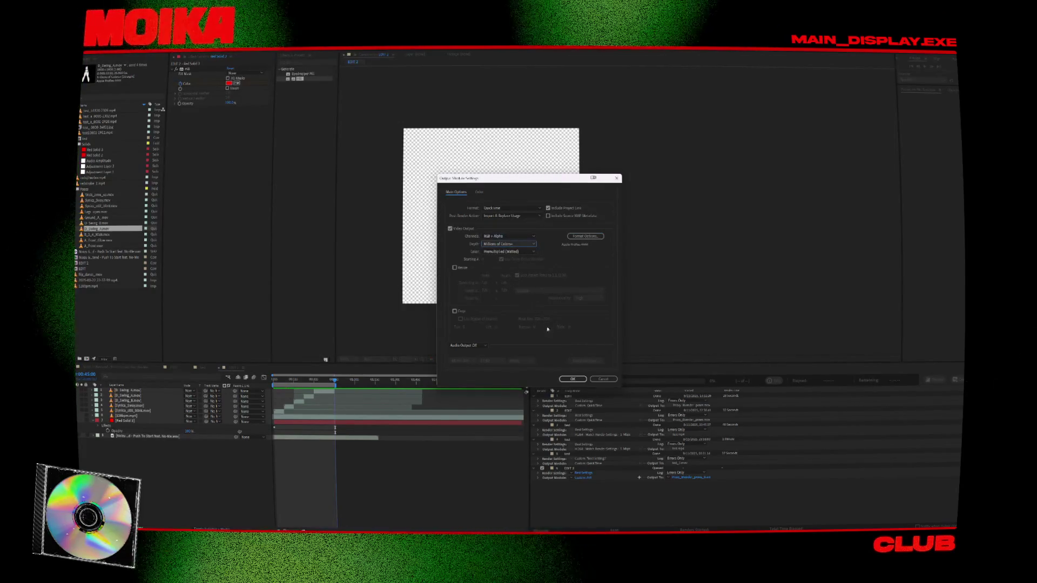
{"action": "left_click", "coordinate": [509, 216]}
{"action": "left_click", "coordinate": [502, 215]}
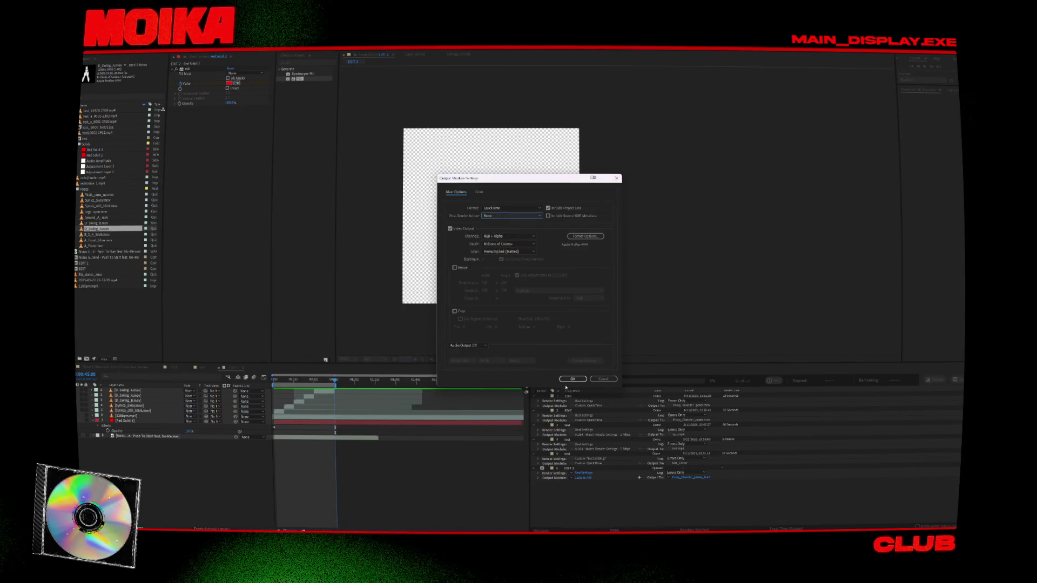
{"action": "left_click", "coordinate": [571, 379]}
Step: Save these output settings as the QUICKTIME_PRO template and apply it
{"action": "left_click", "coordinate": [580, 478]}
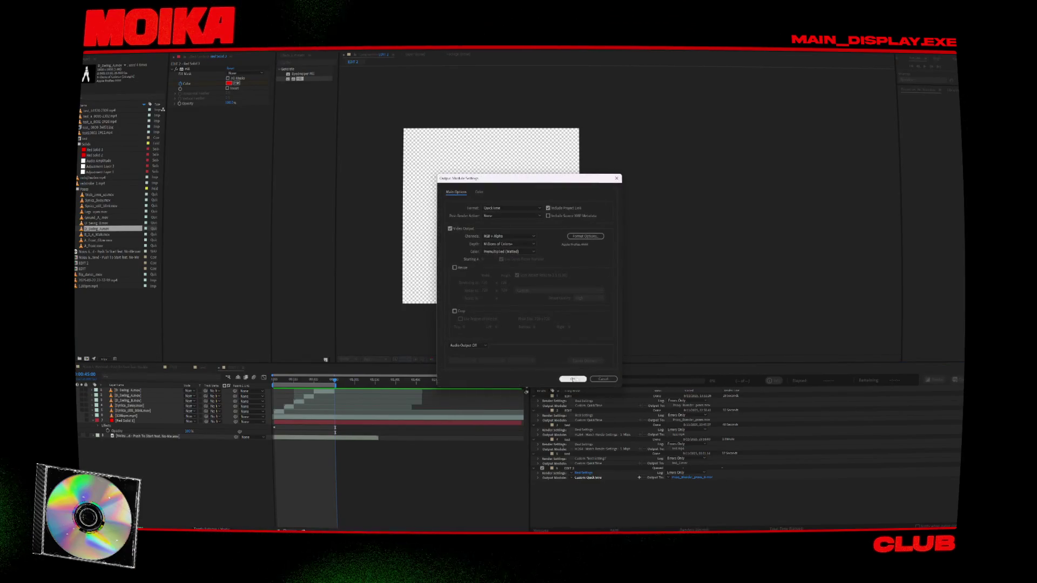
{"action": "left_click", "coordinate": [574, 380]}
{"action": "left_click", "coordinate": [584, 473]}
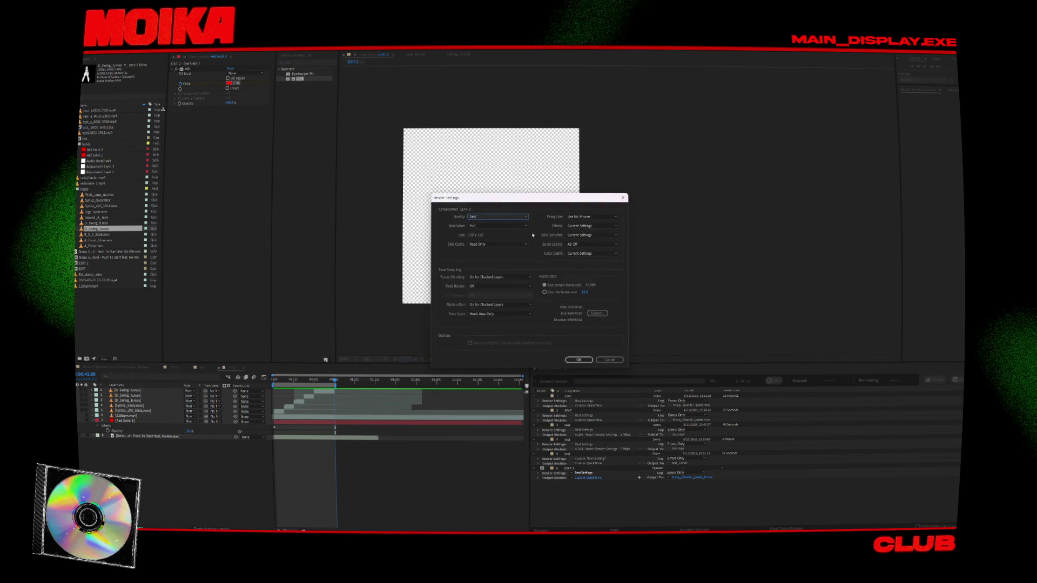
{"action": "left_click", "coordinate": [598, 361]}
{"action": "left_click", "coordinate": [571, 477]}
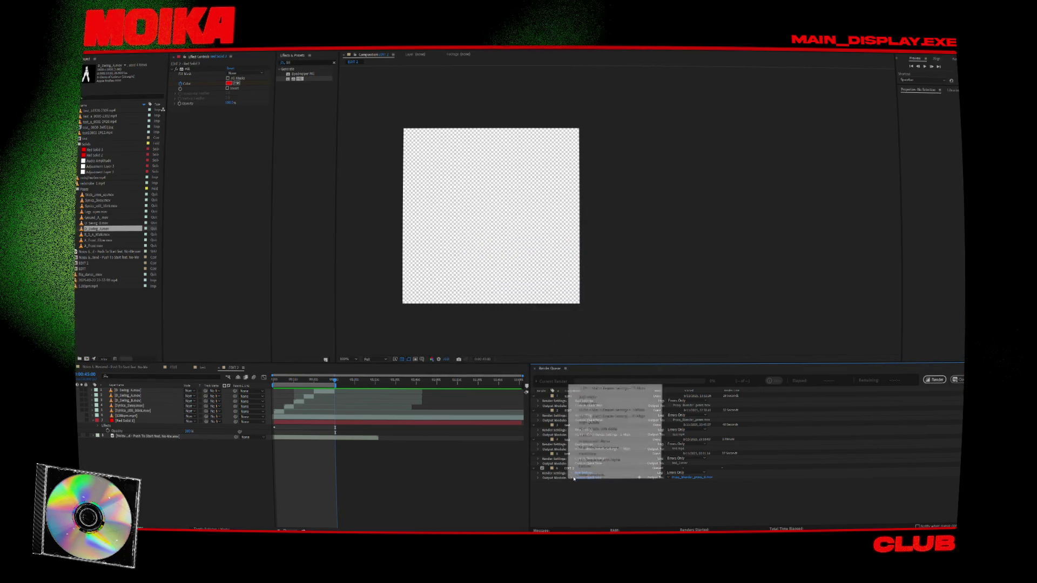
{"action": "left_click", "coordinate": [594, 469]}
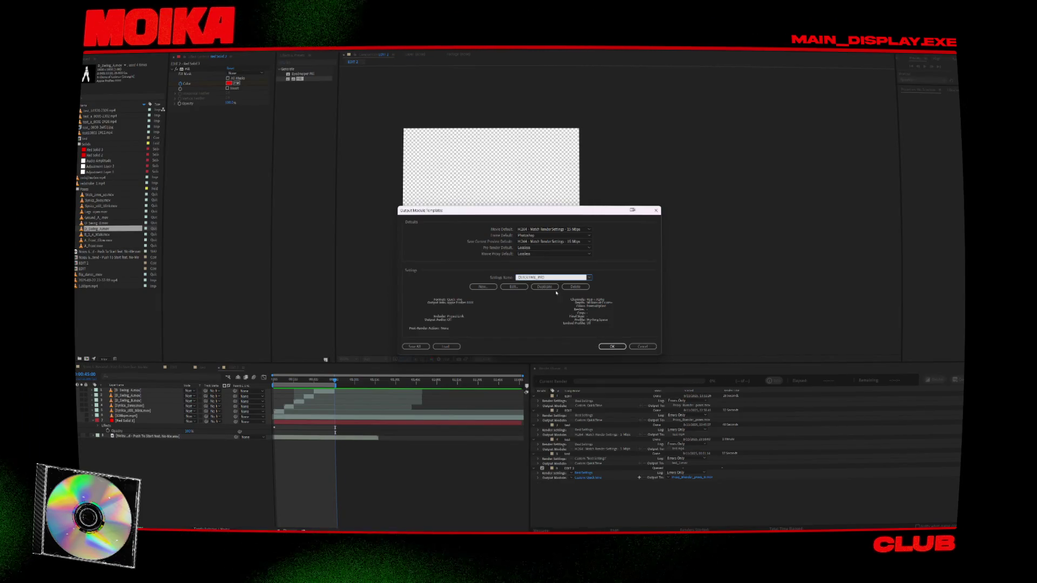
{"action": "left_click", "coordinate": [611, 346]}
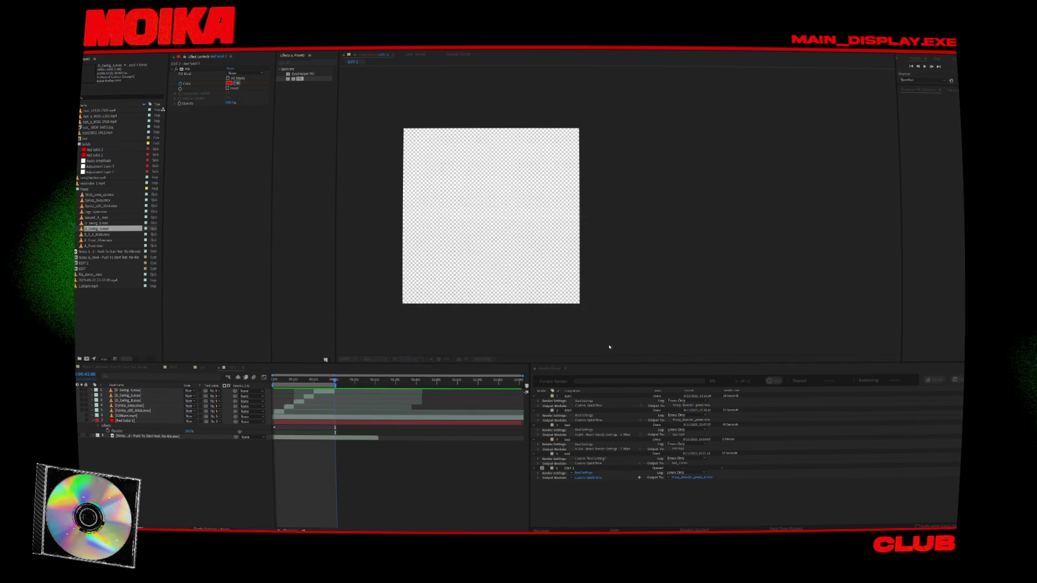
Step: Check the QUICKTIME_PRO output settings, then start rendering the queue
{"action": "left_click", "coordinate": [576, 478]}
{"action": "key", "text": "Escape"}
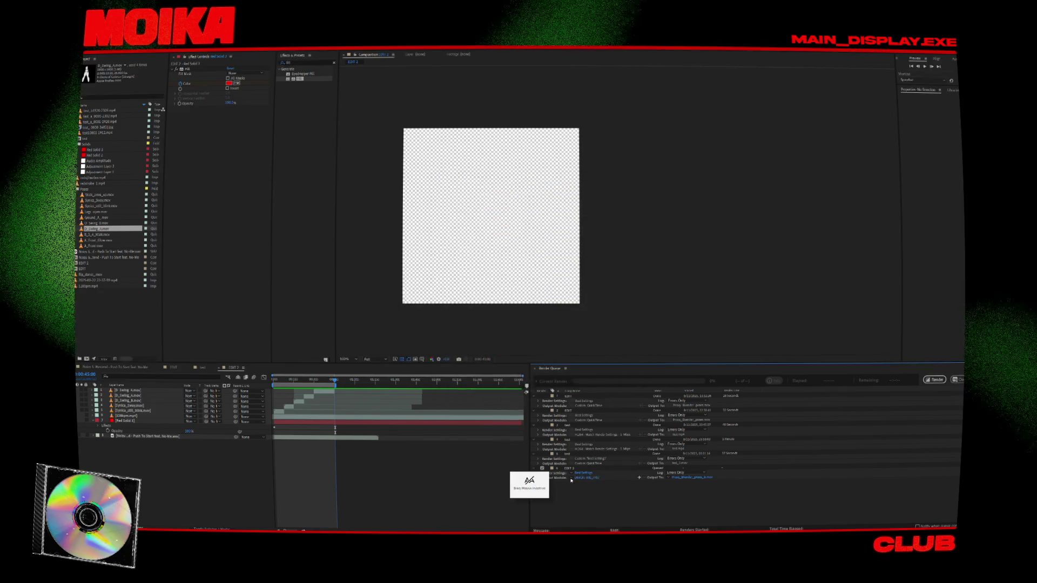
{"action": "left_click", "coordinate": [571, 478]}
{"action": "left_click", "coordinate": [659, 514]}
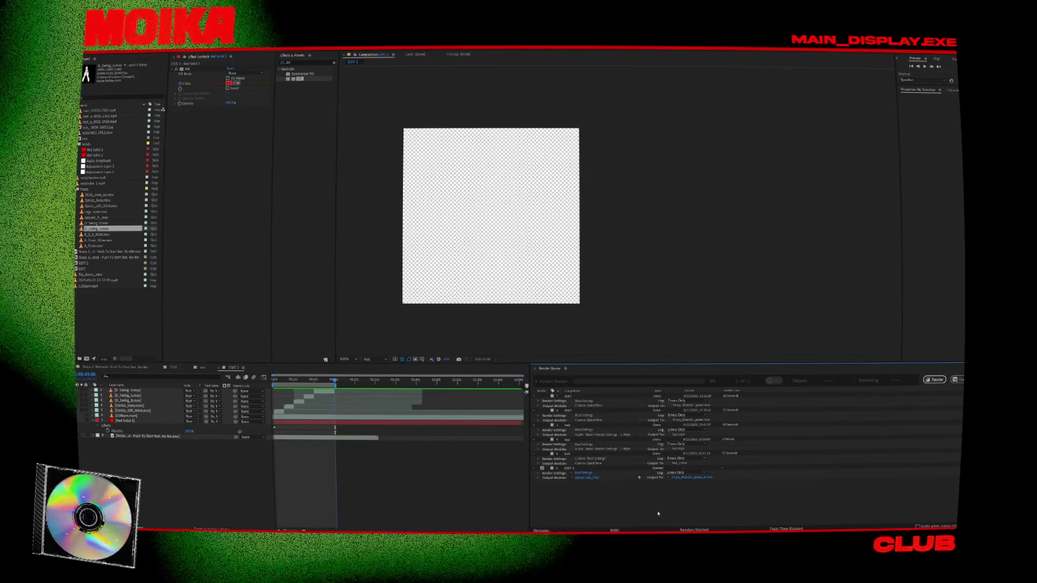
{"action": "left_click", "coordinate": [934, 380]}
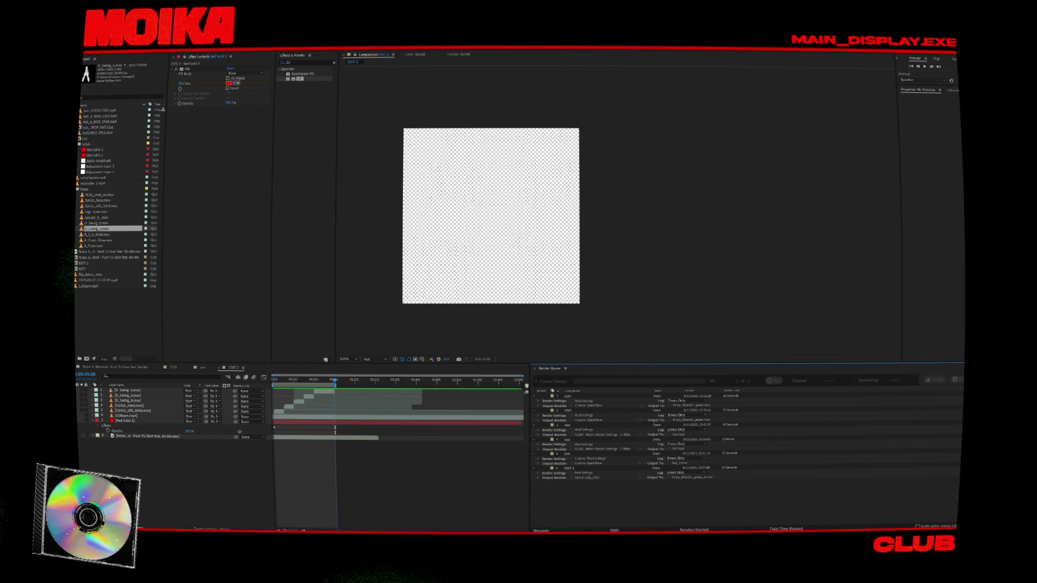
{"action": "key", "text": "space"}
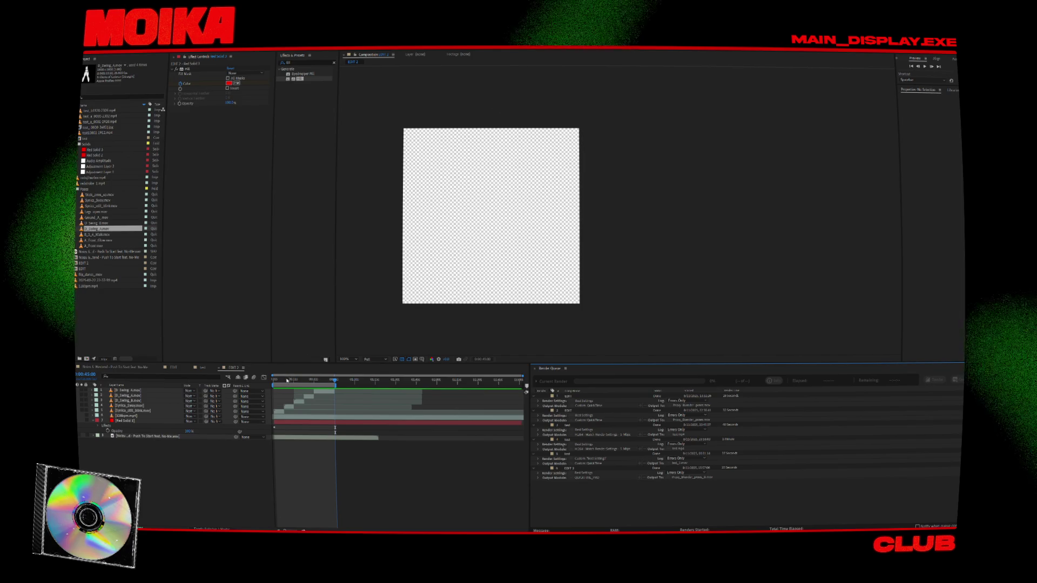
{"action": "mouse_move", "coordinate": [564, 532]}
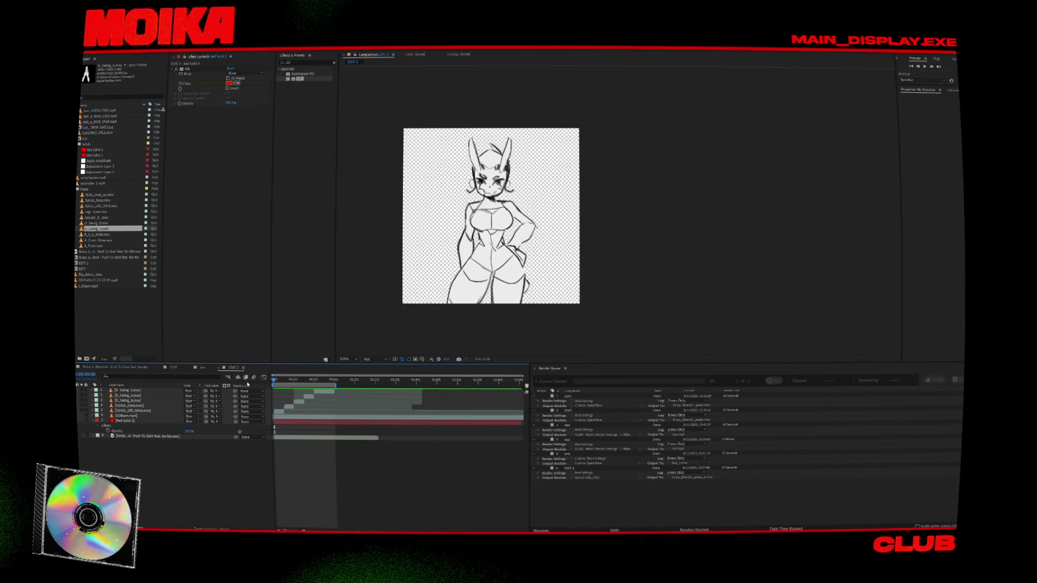
{"action": "left_click", "coordinate": [135, 415]}
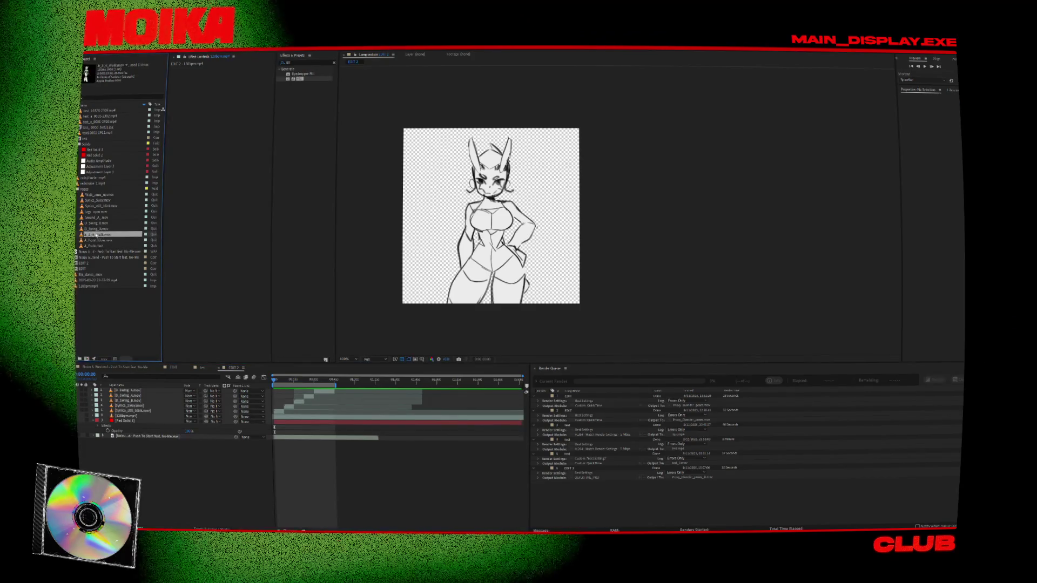
{"action": "left_click", "coordinate": [100, 206]}
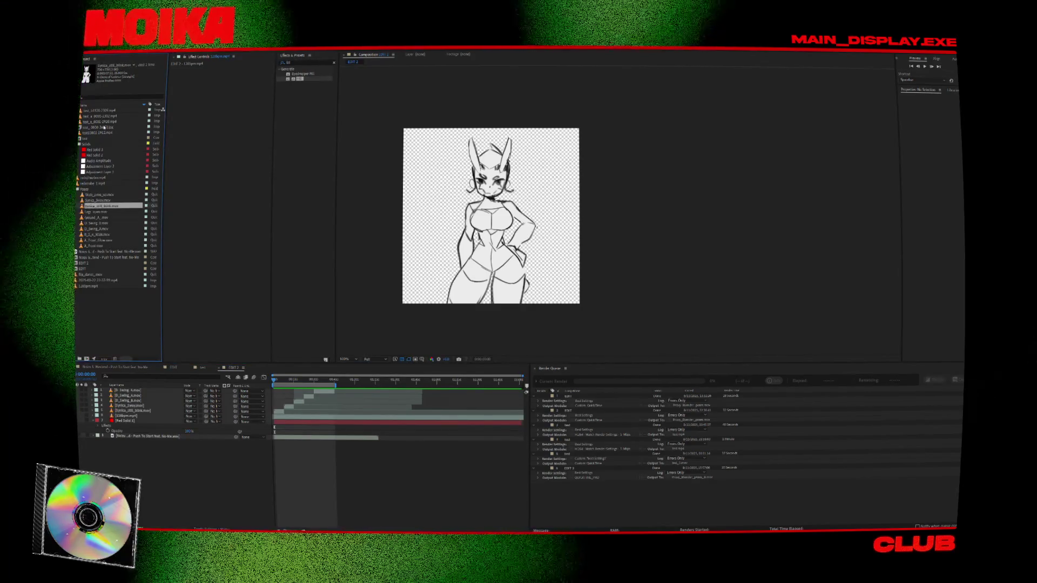
{"action": "left_click", "coordinate": [97, 276]}
{"action": "left_click", "coordinate": [97, 287]}
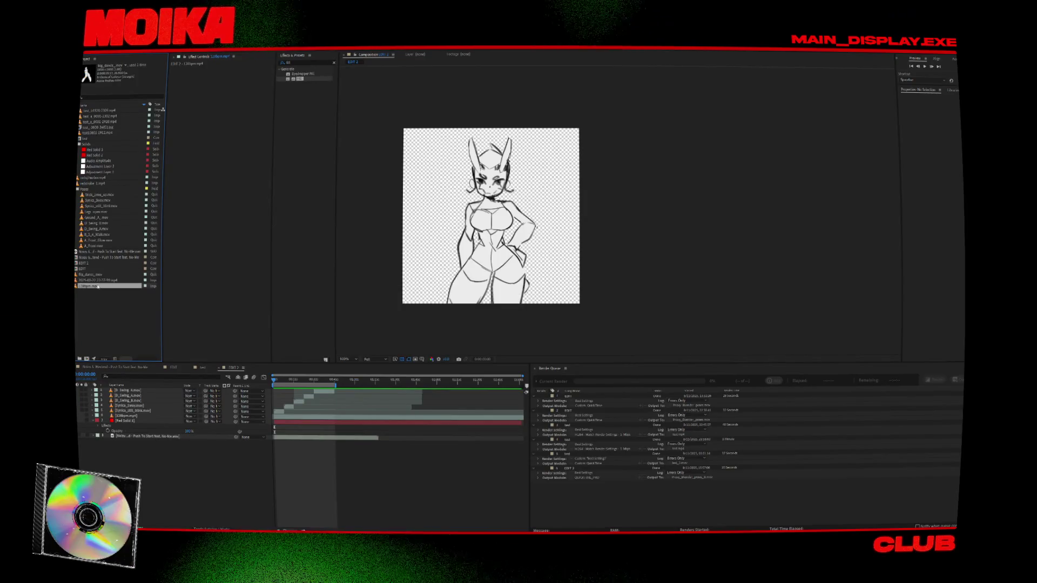
{"action": "double_click", "coordinate": [105, 320]}
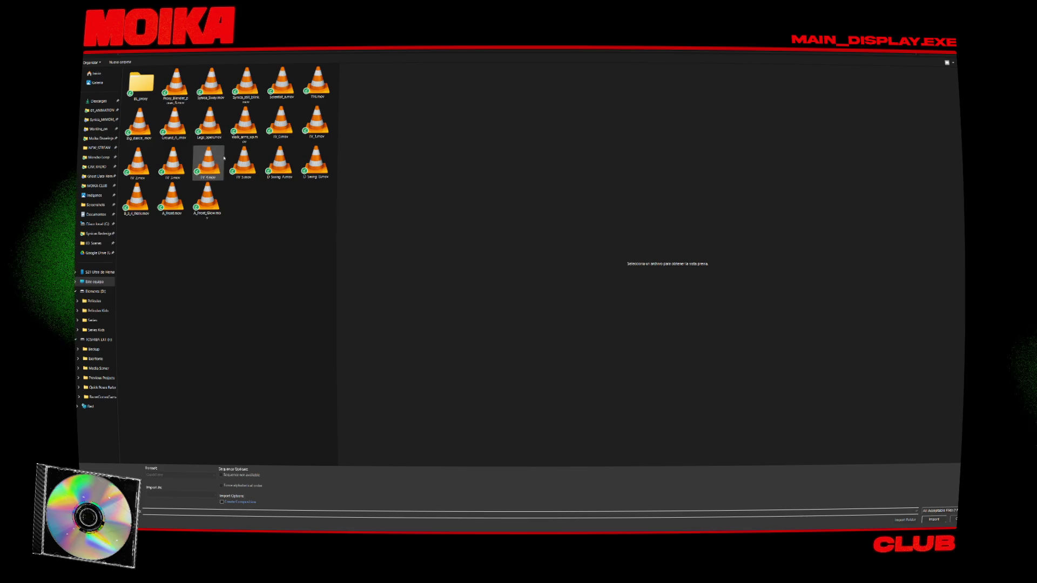
Step: Browse the .mov pose clips and import Scientist_A.mov into the project
{"action": "left_click", "coordinate": [244, 162]}
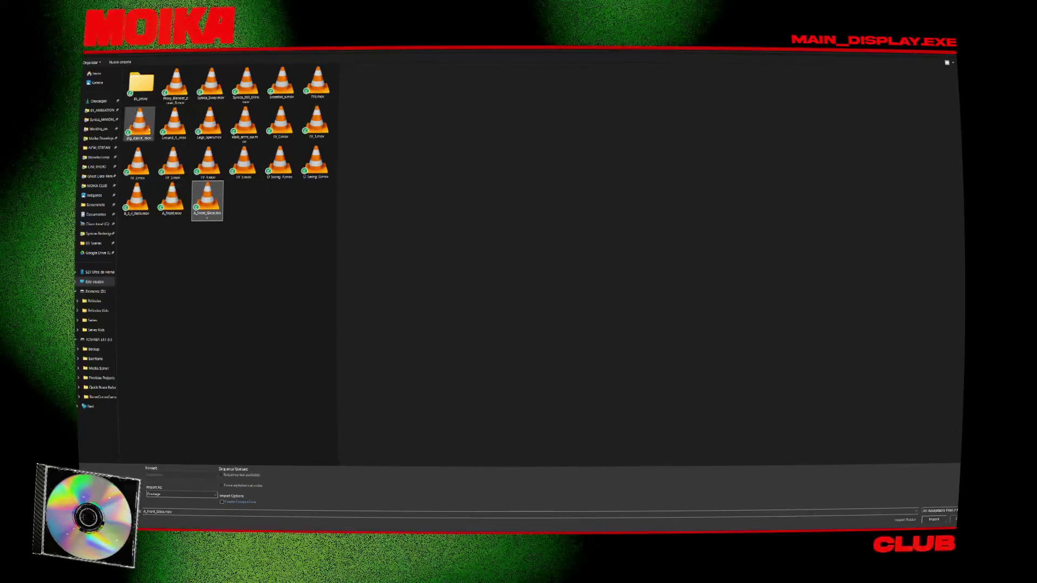
{"action": "left_click", "coordinate": [172, 124]}
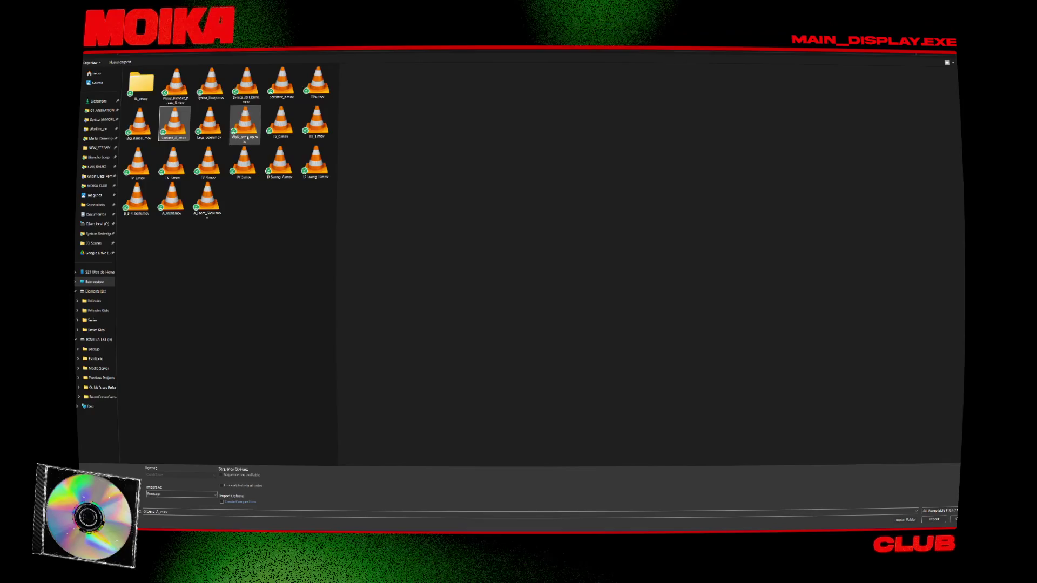
{"action": "double_click", "coordinate": [284, 90]}
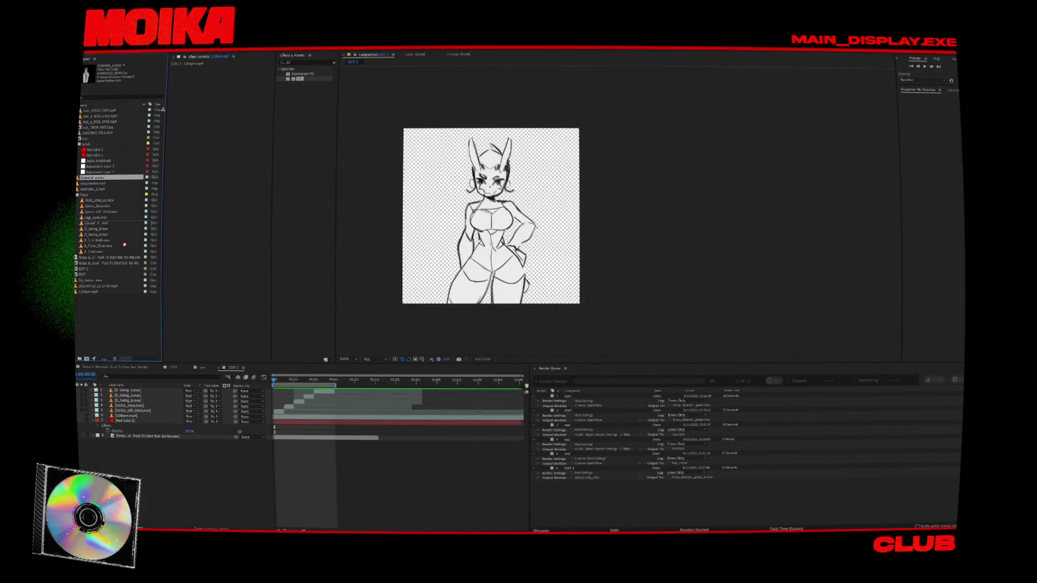
Step: Undo the first placement of the Scientist clip and confirm its Interpret Footage settings
{"action": "left_click_drag", "start_coordinate": [169, 411], "coordinate": [215, 393]}
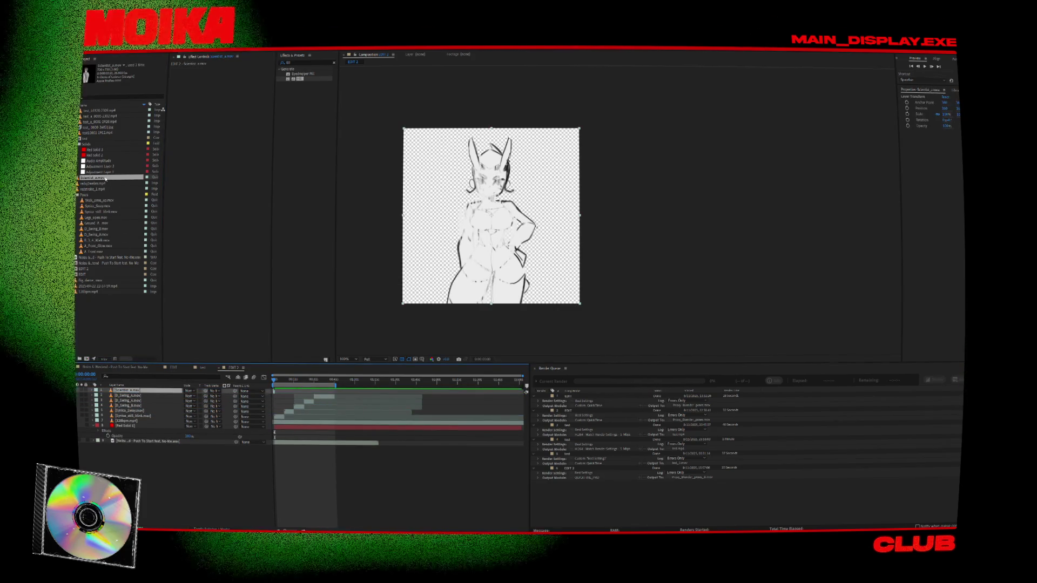
{"action": "key", "text": "ctrl+z"}
{"action": "right_click", "coordinate": [106, 179]}
{"action": "mouse_move", "coordinate": [162, 217]}
{"action": "left_click", "coordinate": [194, 218]}
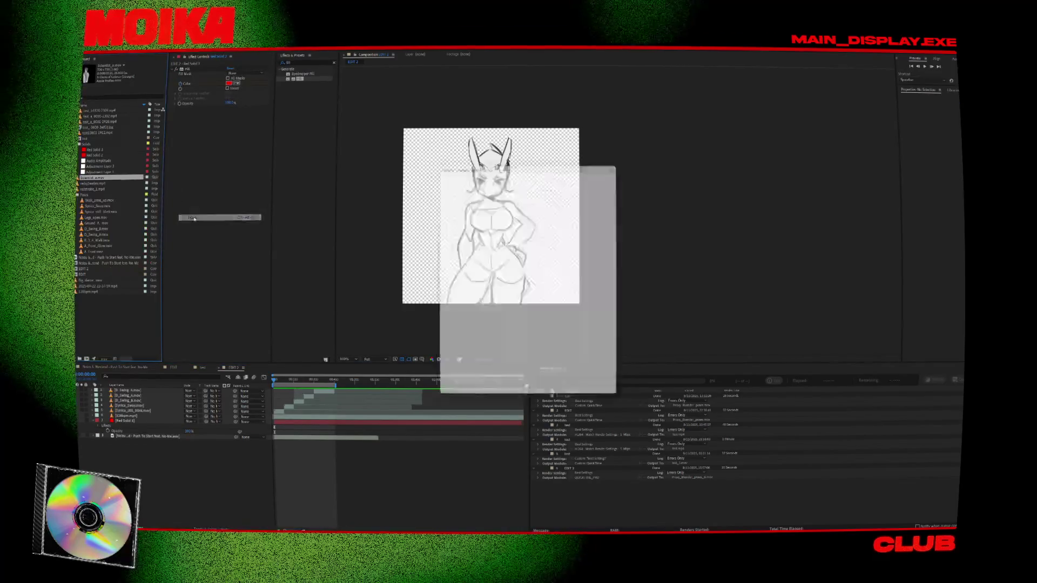
{"action": "left_click", "coordinate": [575, 395]}
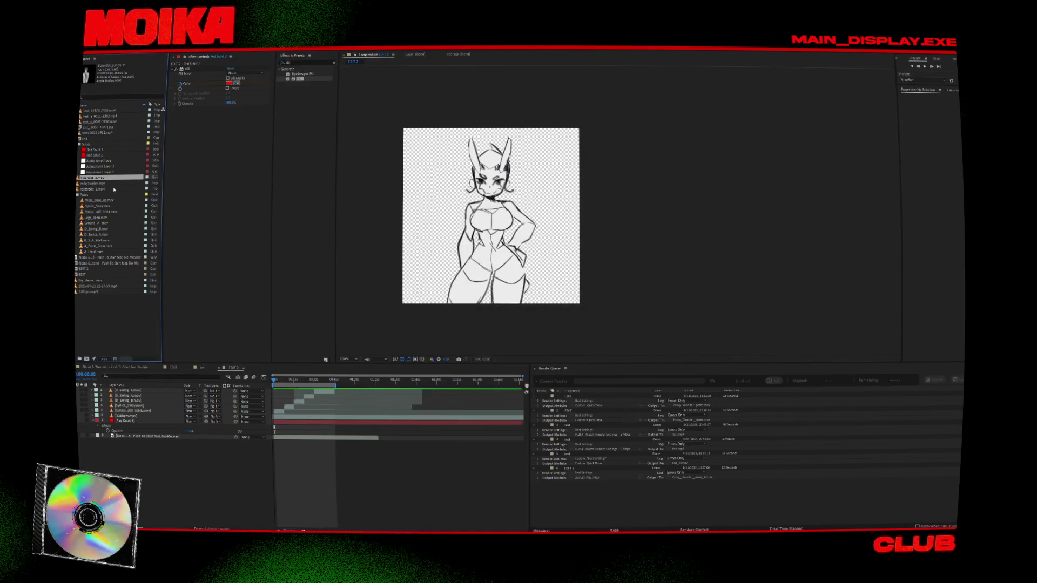
Step: Drag Scientist_a.mov to the top of the EDIT 2 timeline and select Push To Start
{"action": "left_click_drag", "start_coordinate": [158, 391], "coordinate": [155, 391]}
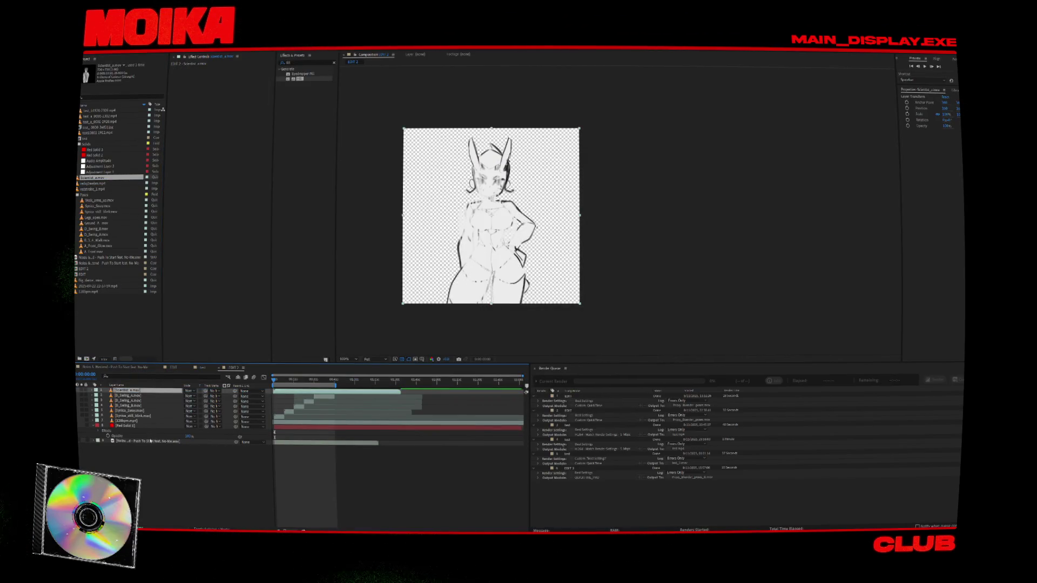
{"action": "left_click", "coordinate": [150, 441]}
{"action": "left_click", "coordinate": [147, 410]}
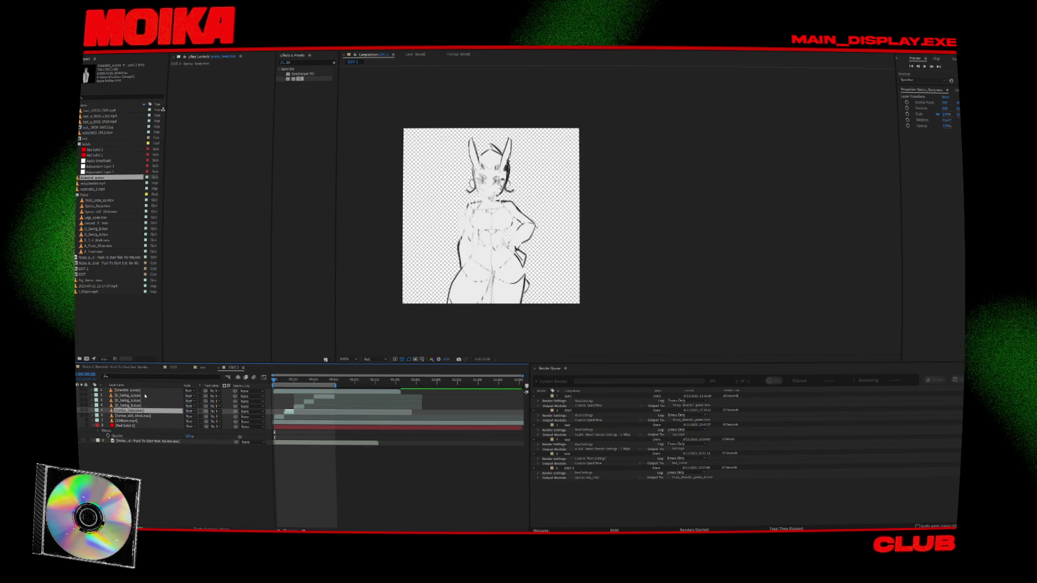
{"action": "left_click", "coordinate": [151, 441]}
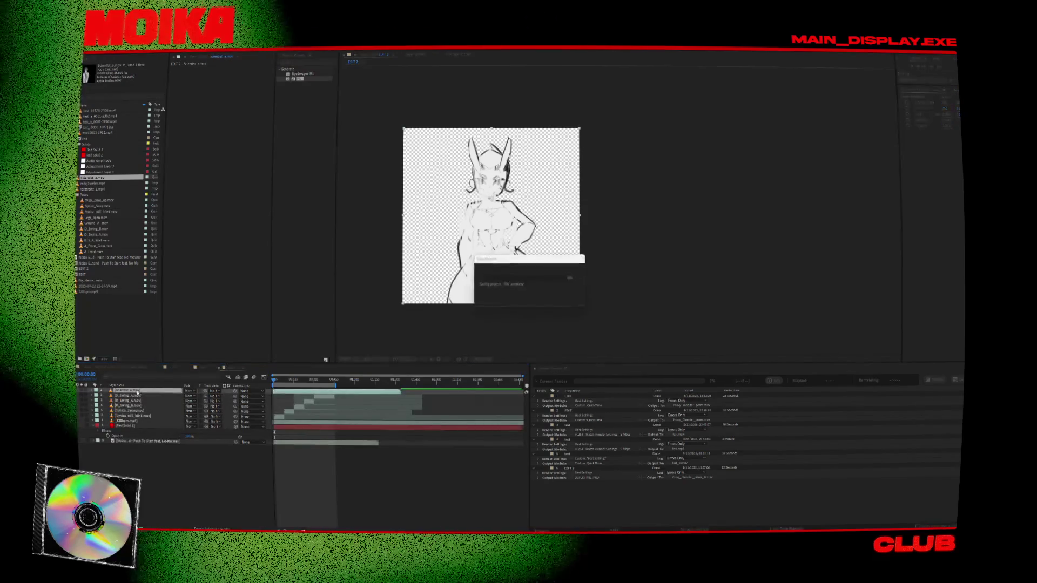
Step: Pre-compose the Scientist_a.mov layer into a new comp named PART_B_SCIENTIST
{"action": "right_click", "coordinate": [136, 390]}
{"action": "left_click", "coordinate": [157, 353]}
{"action": "key", "text": "Caps_Lock"}
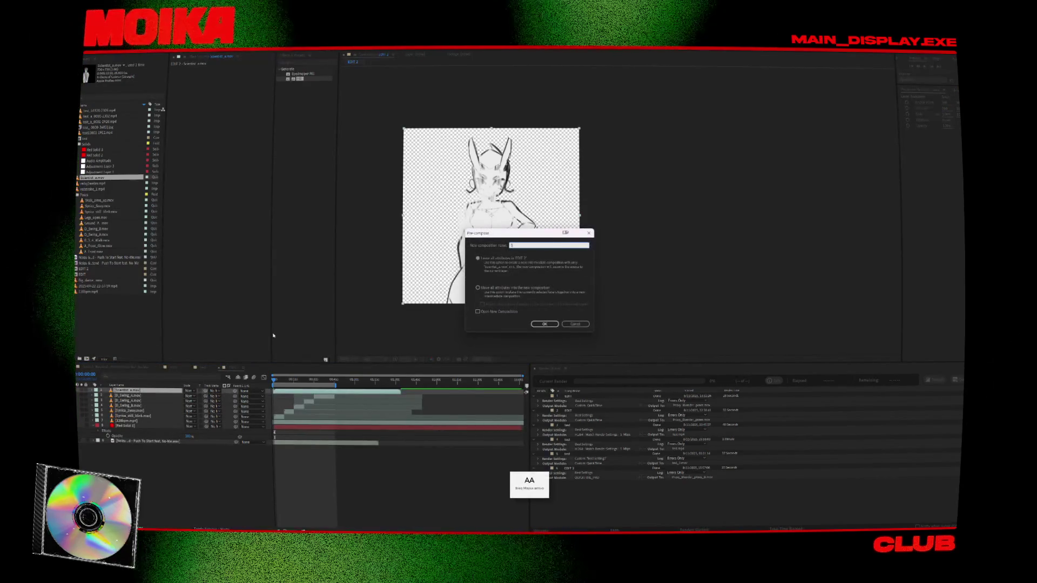
{"action": "type", "text": "ARTS_B_SCIENTIST"}
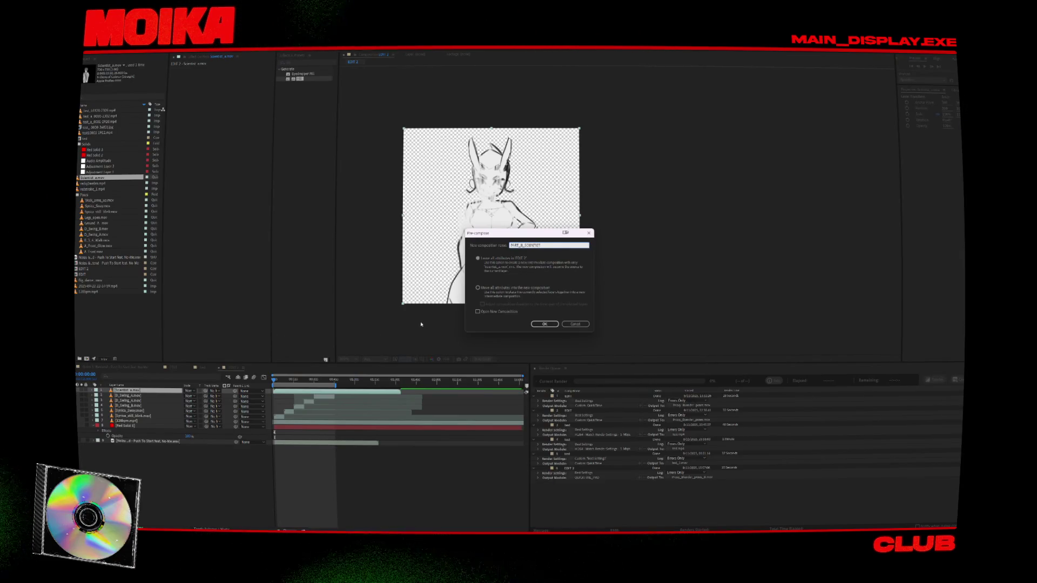
{"action": "left_click", "coordinate": [545, 324]}
{"action": "key", "text": "Caps_Lock"}
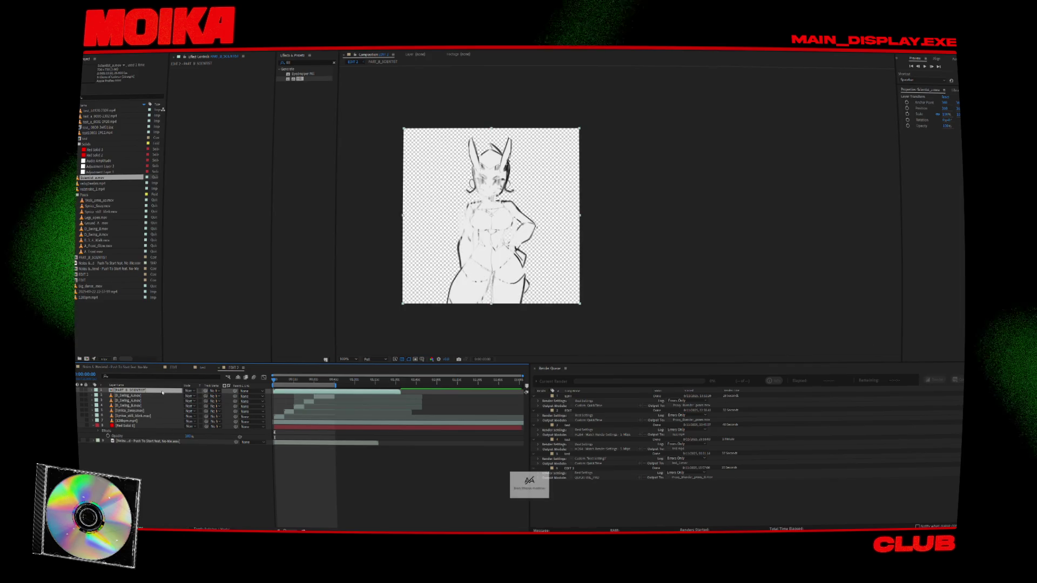
Step: Paste the eight copied layers into the new comp and move Scientist_a.mov fourth in the stack
{"action": "key", "text": "ctrl+v"}
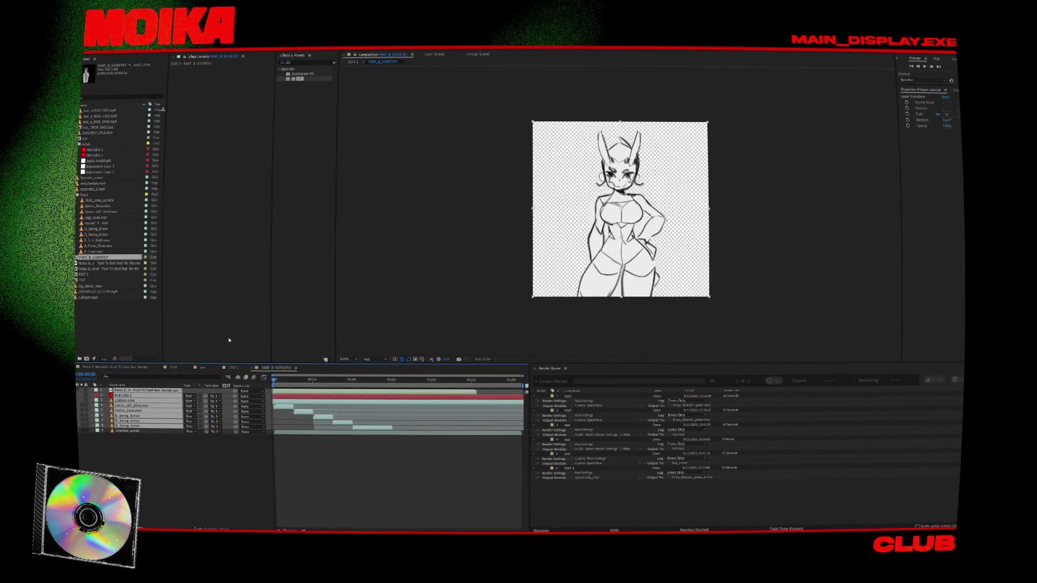
{"action": "left_click", "coordinate": [138, 431]}
{"action": "left_click_drag", "start_coordinate": [146, 404], "coordinate": [140, 433]}
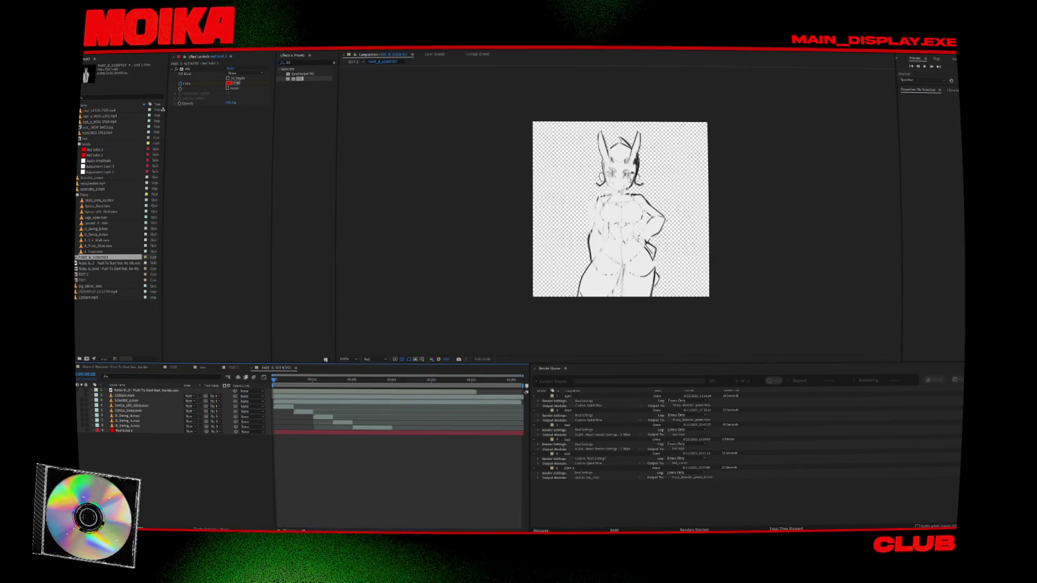
{"action": "scroll", "coordinate": [426, 319], "scroll_direction": "up", "scroll_amount": 2}
{"action": "scroll", "coordinate": [426, 319], "scroll_direction": "down", "scroll_amount": 2}
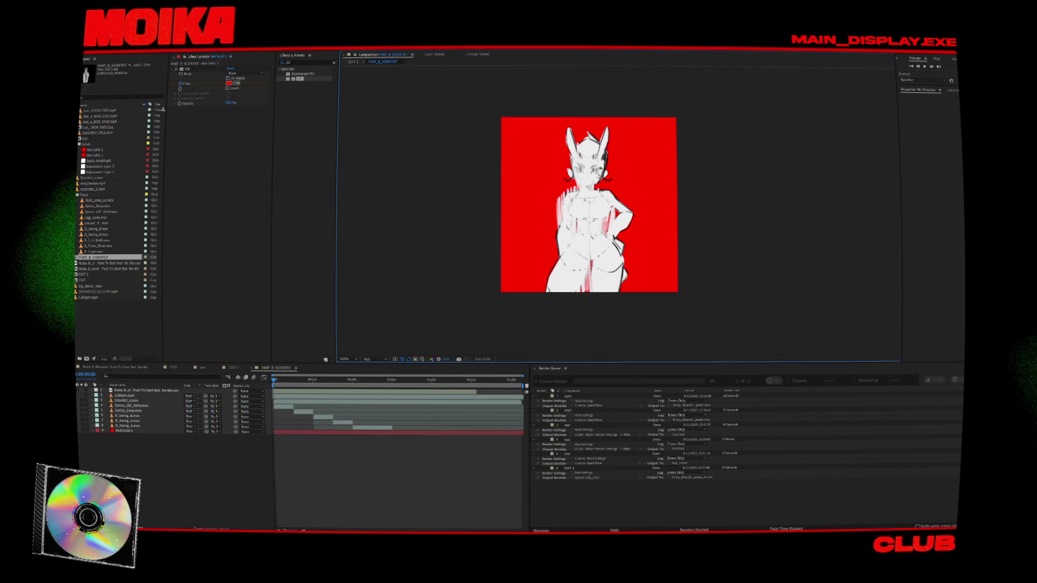
{"action": "left_click", "coordinate": [282, 433]}
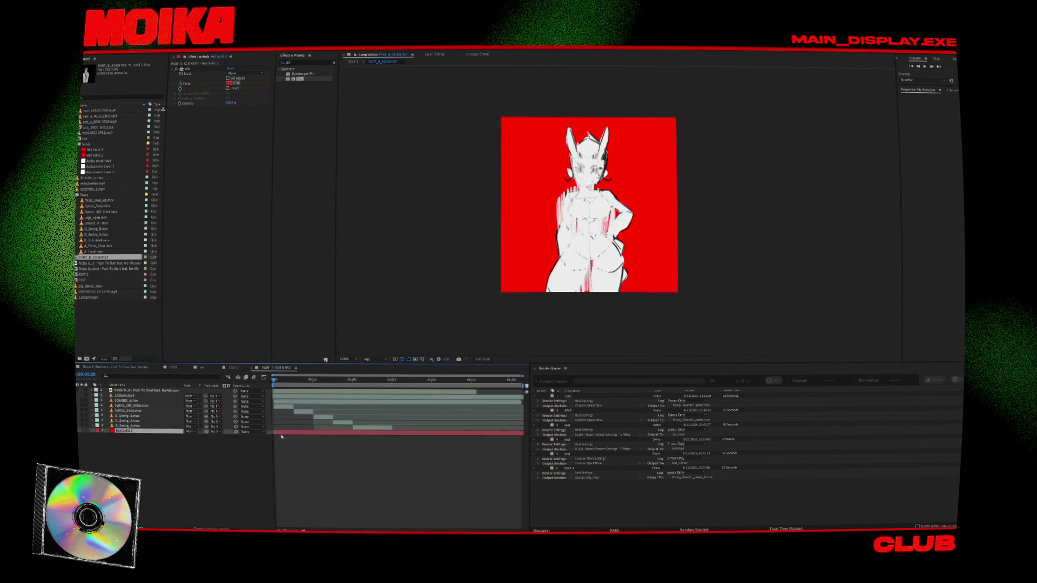
{"action": "right_click", "coordinate": [281, 436]}
{"action": "key", "text": "Escape"}
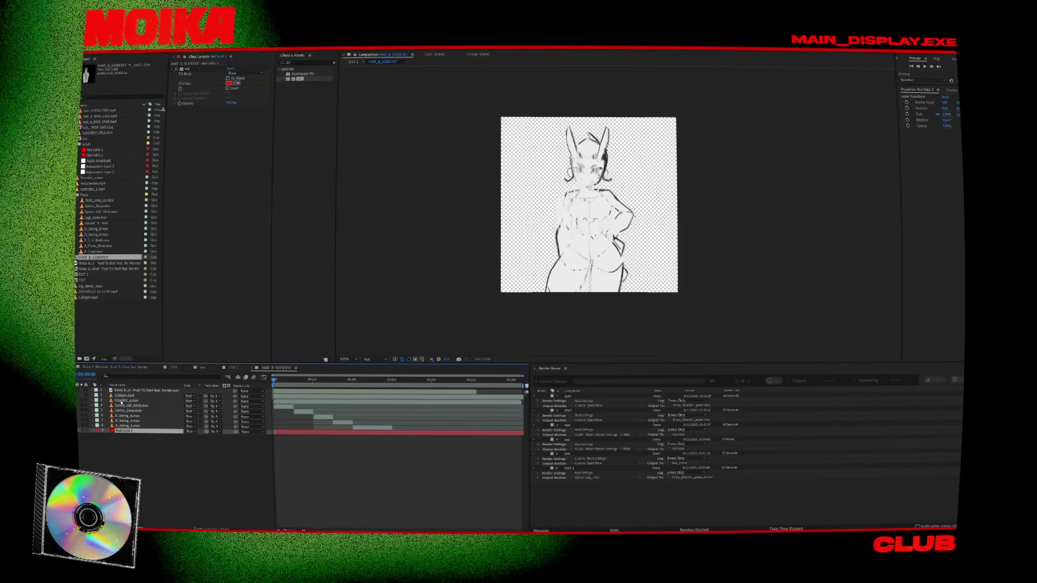
Step: Apply a red Fill effect to the Scientist_a.mov layer
{"action": "left_click", "coordinate": [122, 401]}
{"action": "right_click", "coordinate": [128, 401]}
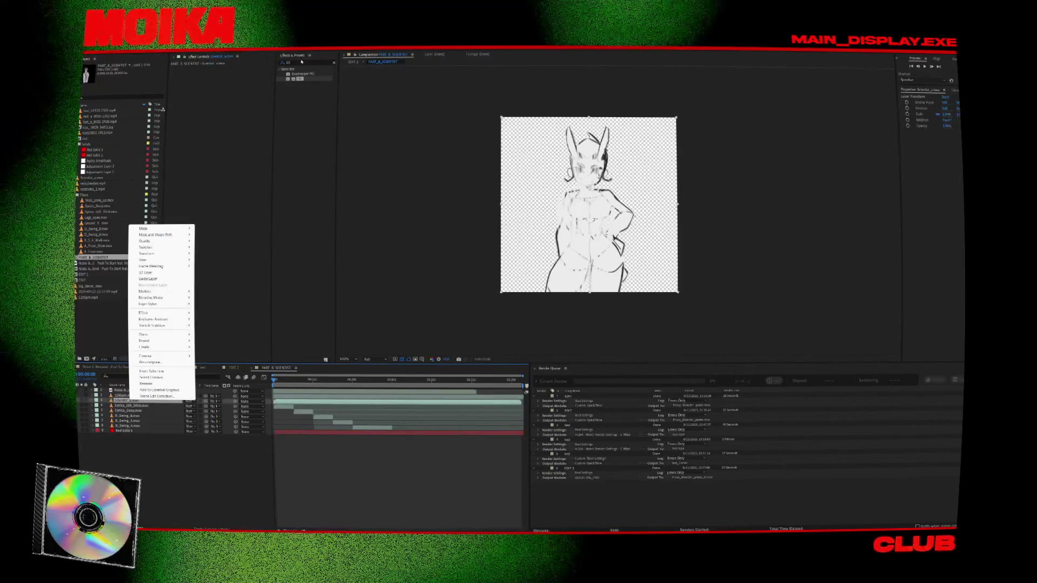
{"action": "double_click", "coordinate": [300, 79]}
{"action": "scroll", "coordinate": [664, 205], "scroll_direction": "up", "scroll_amount": 2}
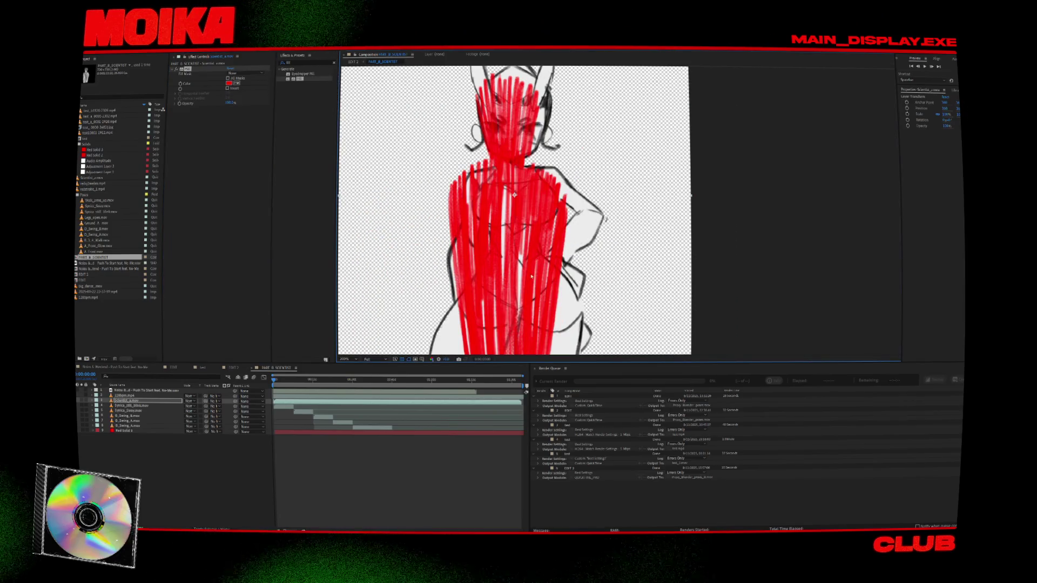
{"action": "left_click_drag", "start_coordinate": [450, 221], "coordinate": [472, 230]}
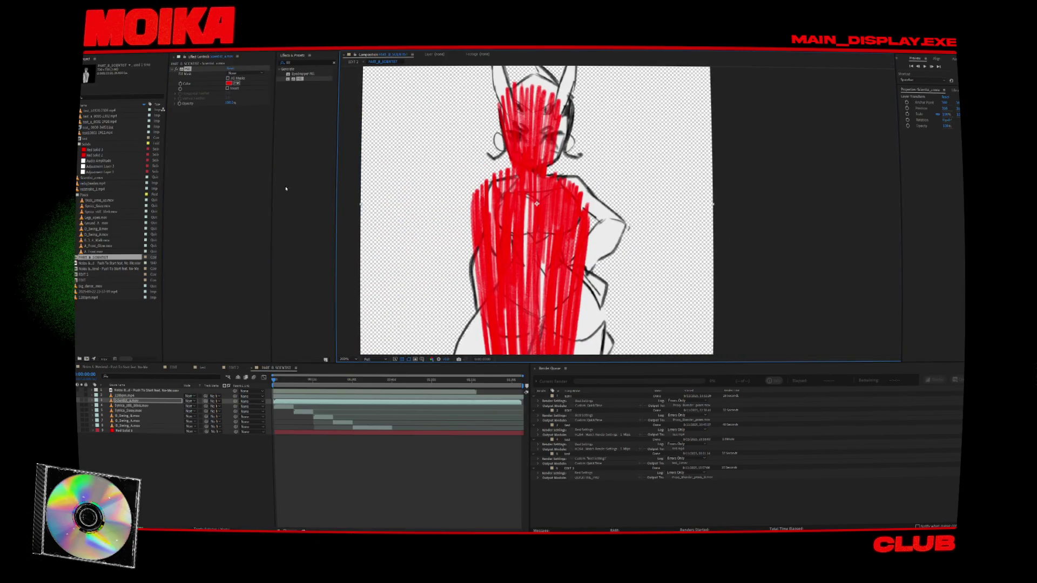
Step: Duplicate the Scientist layer, shift the copy later in time, and freeze it on one frame
{"action": "right_click", "coordinate": [282, 402]}
{"action": "key", "text": "ctrl+d"}
{"action": "left_click_drag", "start_coordinate": [296, 404], "coordinate": [322, 404]}
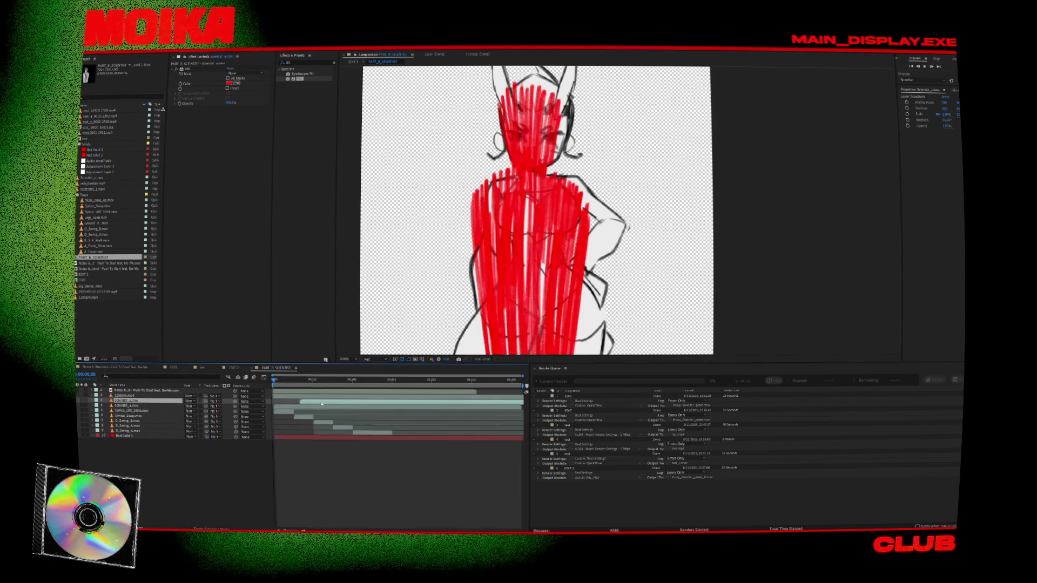
{"action": "right_click", "coordinate": [286, 405]}
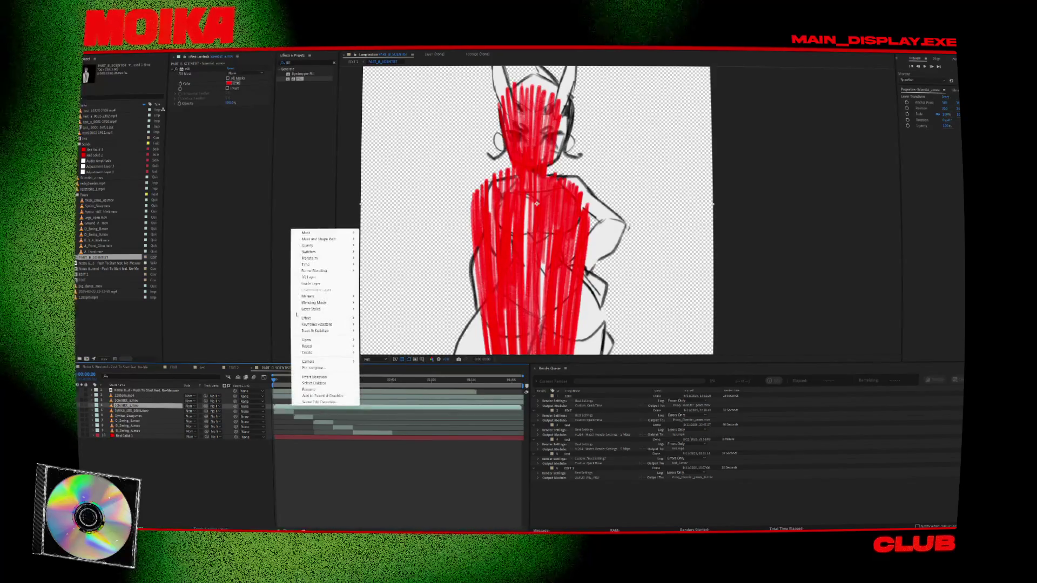
{"action": "mouse_move", "coordinate": [324, 264]}
{"action": "left_click", "coordinate": [381, 283]}
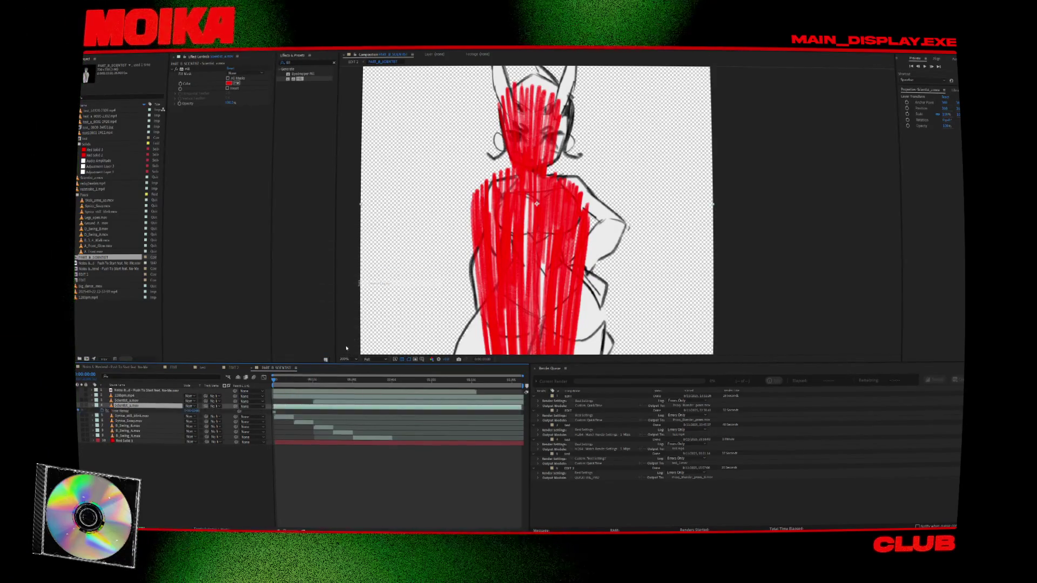
{"action": "left_click", "coordinate": [312, 381]}
Step: Preview the comp from the start and select the Red Solid 3 layer
{"action": "left_click", "coordinate": [317, 410]}
{"action": "key", "text": "Home"}
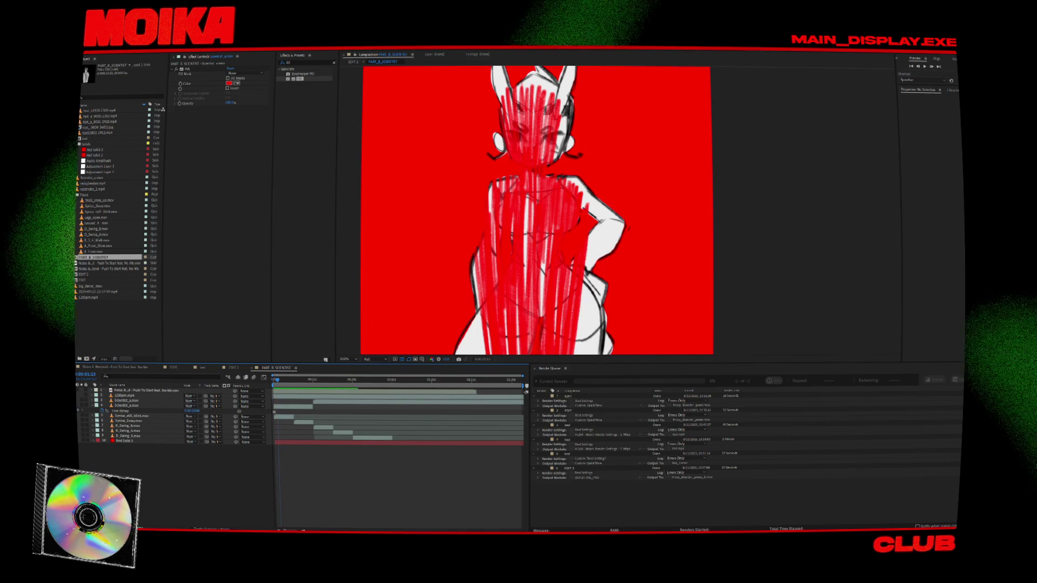
{"action": "key", "text": "space"}
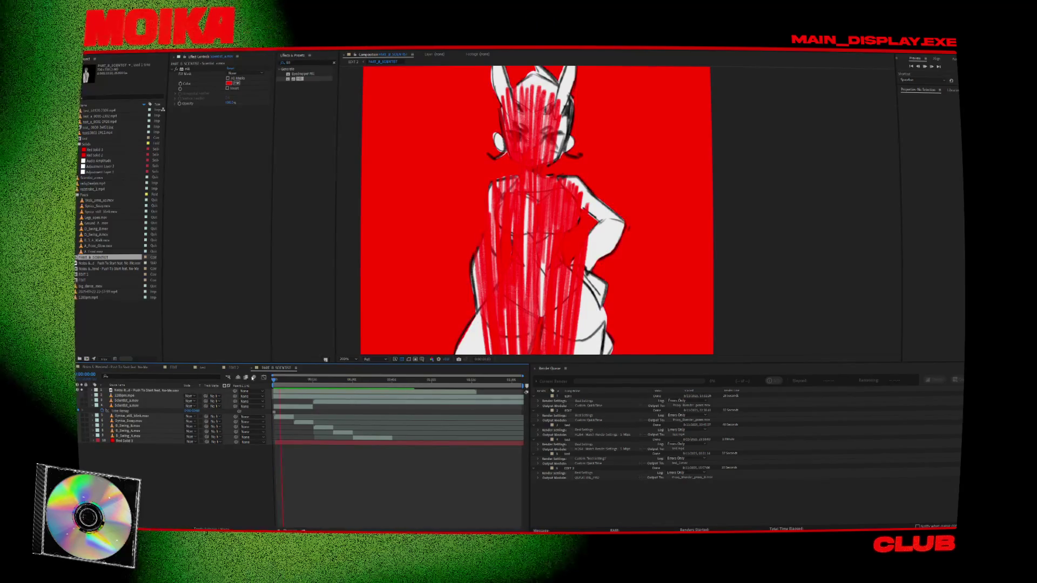
{"action": "left_click", "coordinate": [277, 443]}
{"action": "key", "text": "space"}
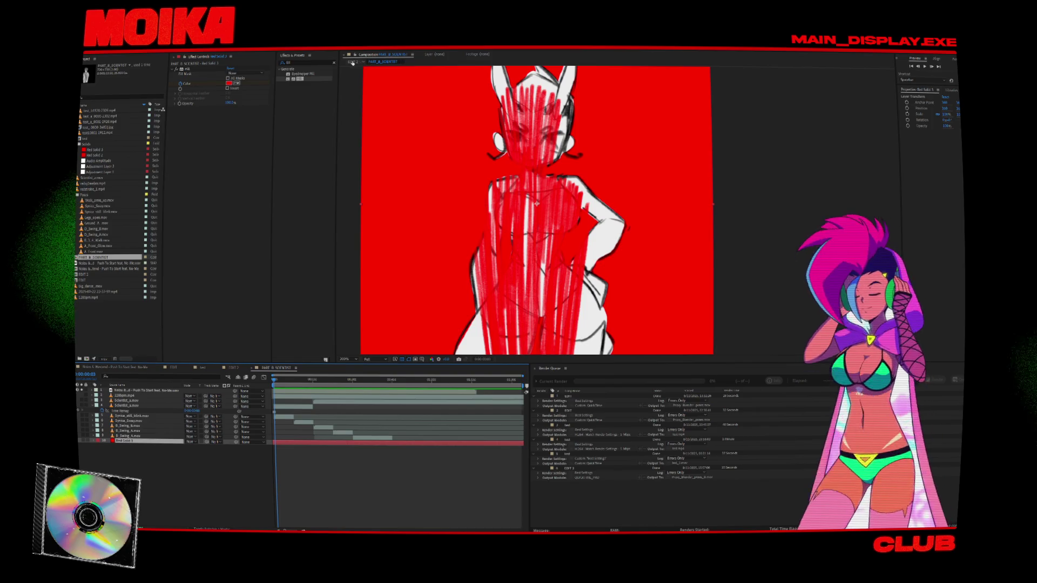
{"action": "left_click", "coordinate": [86, 269]}
{"action": "double_click", "coordinate": [86, 269]}
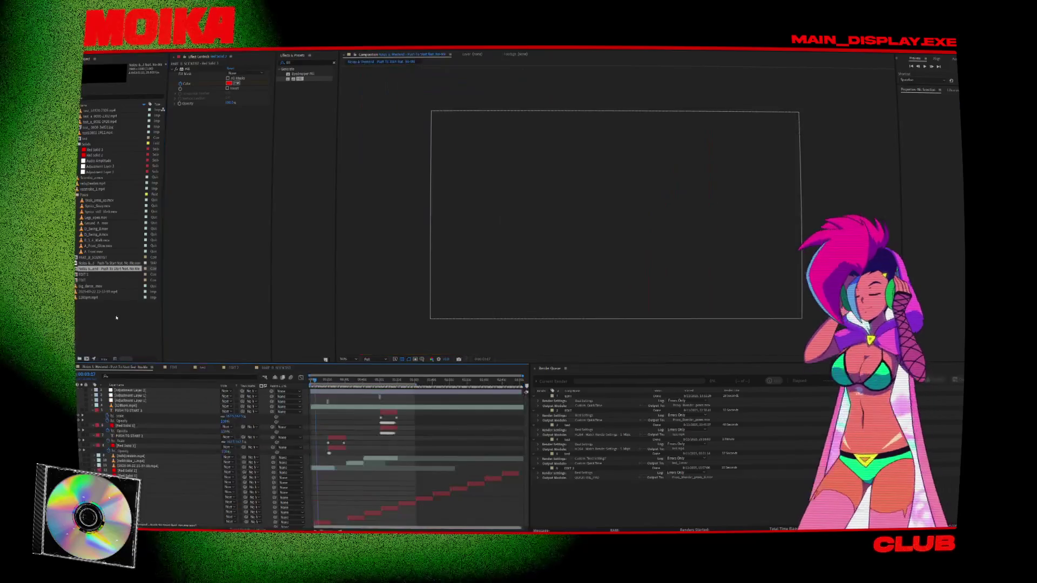
Step: Preview the lit corridor shots in the TEST comp with a layer enabled, then switch to EDIT 2
{"action": "double_click", "coordinate": [92, 281]}
{"action": "left_click", "coordinate": [394, 380]}
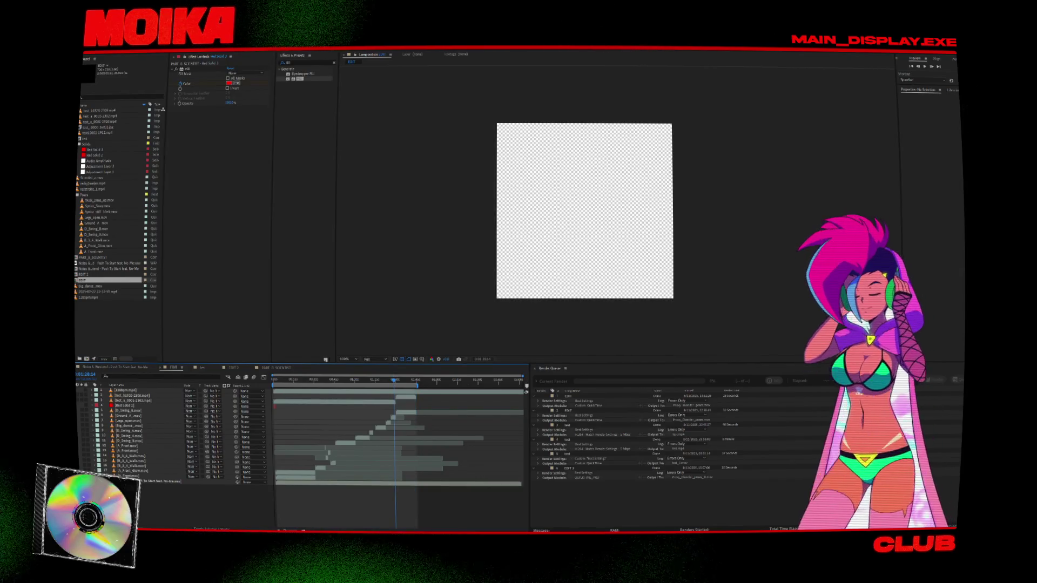
{"action": "left_click", "coordinate": [77, 400]}
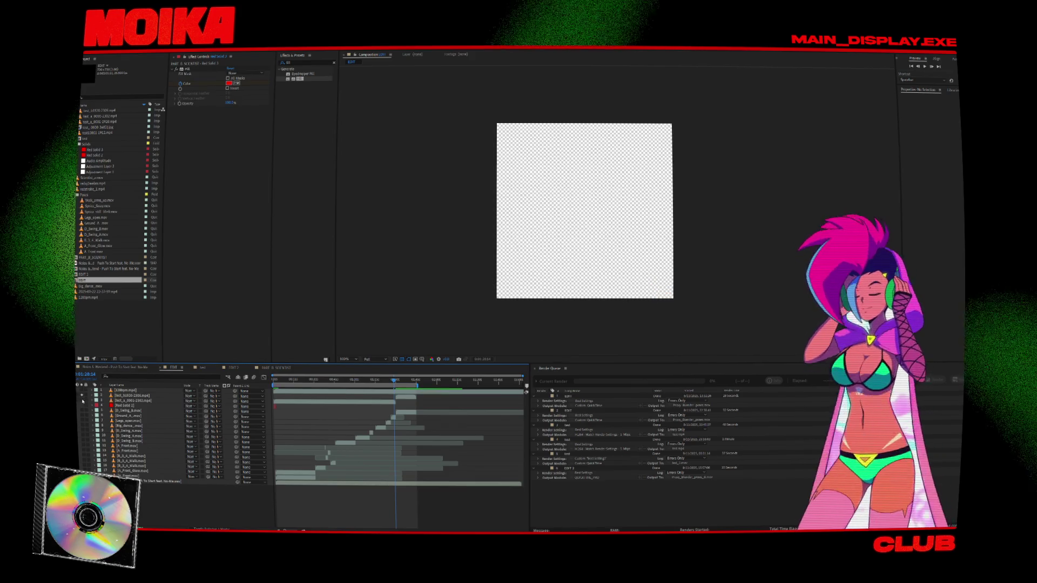
{"action": "left_click", "coordinate": [412, 382]}
{"action": "left_click", "coordinate": [391, 381]}
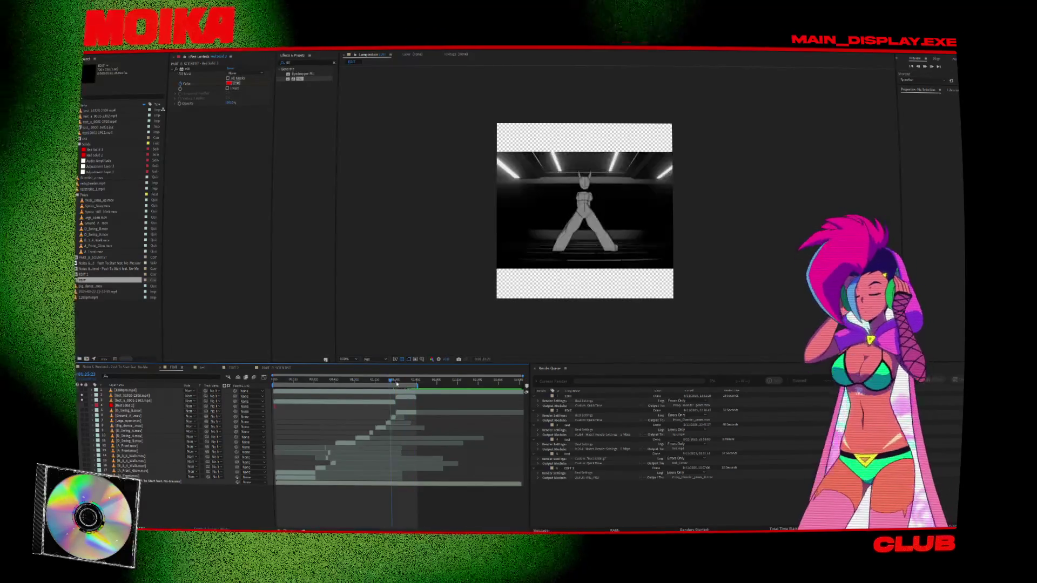
{"action": "key", "text": "space"}
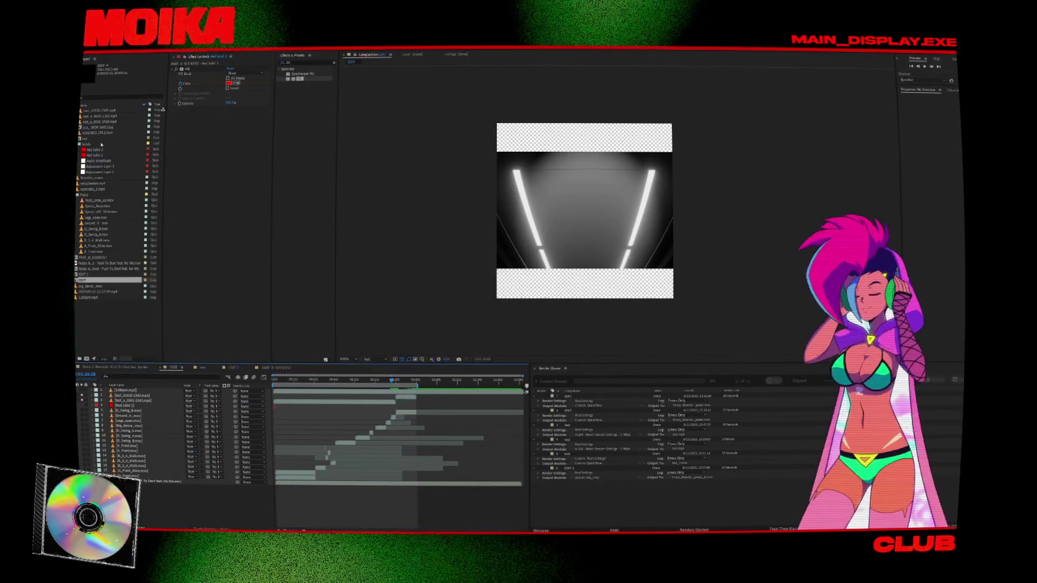
{"action": "left_click", "coordinate": [246, 368]}
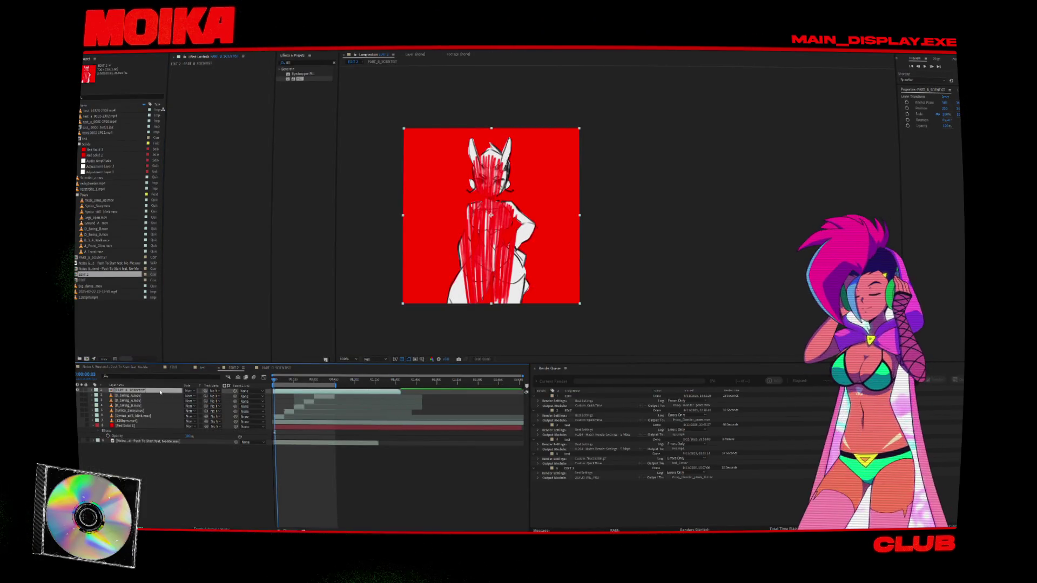
{"action": "double_click", "coordinate": [108, 138]}
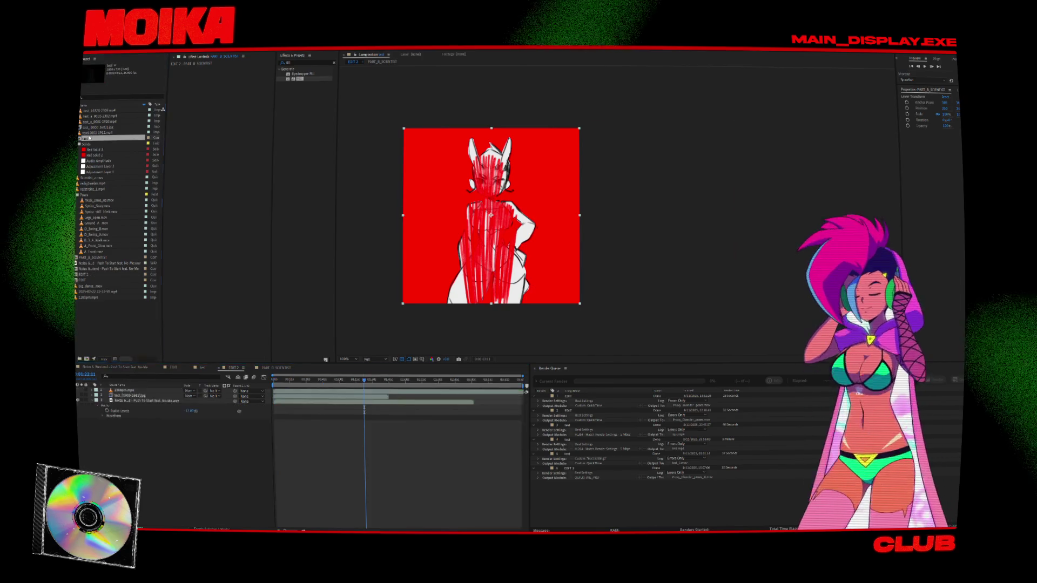
Step: Play the green silhouette scene, scrub back to about 01:39, and select the video layer
{"action": "left_click", "coordinate": [384, 380]}
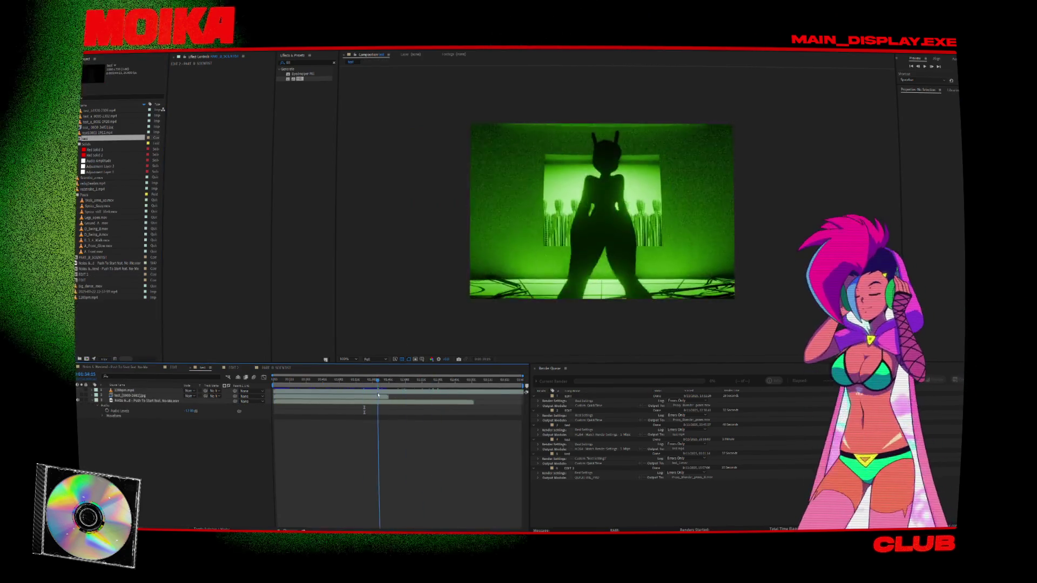
{"action": "key", "text": "space"}
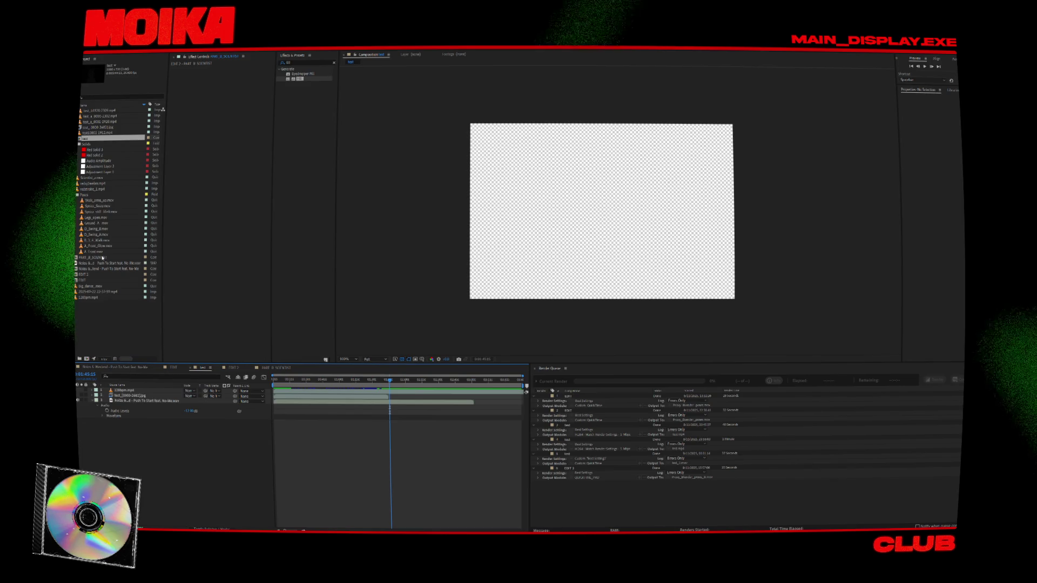
{"action": "left_click_drag", "start_coordinate": [390, 385], "coordinate": [387, 382]}
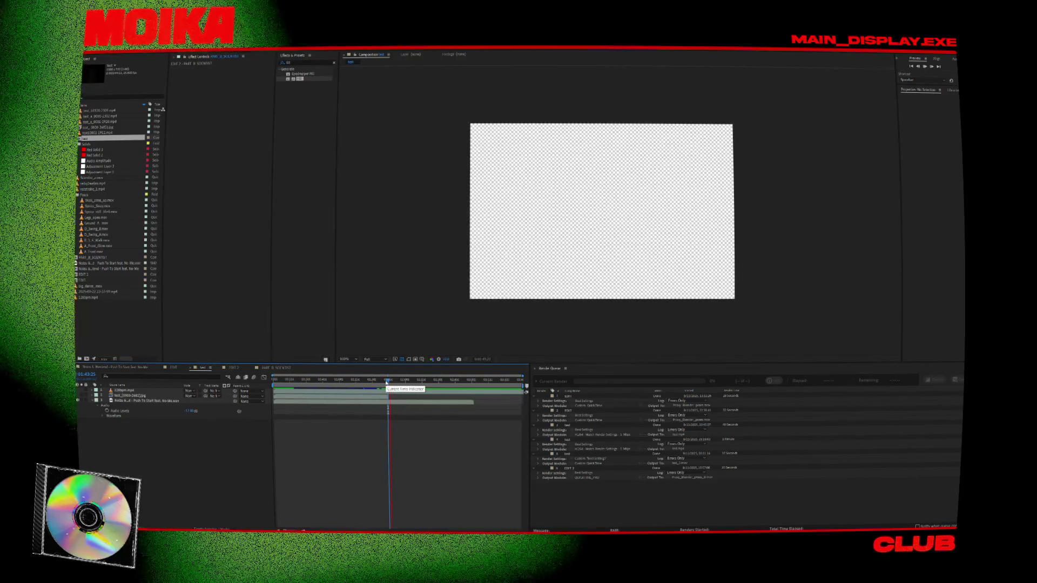
{"action": "left_click_drag", "start_coordinate": [388, 382], "coordinate": [212, 383]}
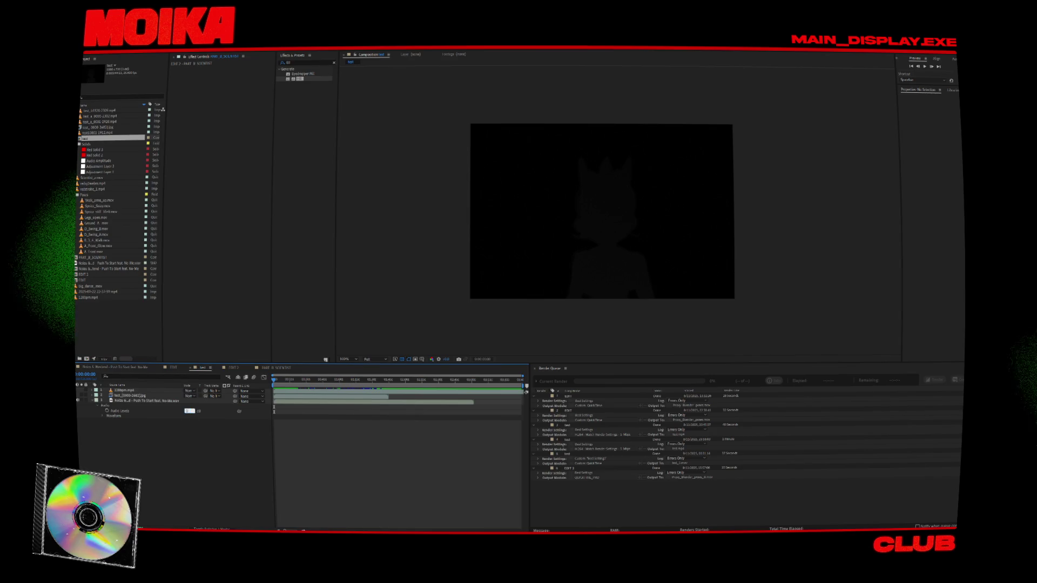
{"action": "left_click", "coordinate": [547, 252]}
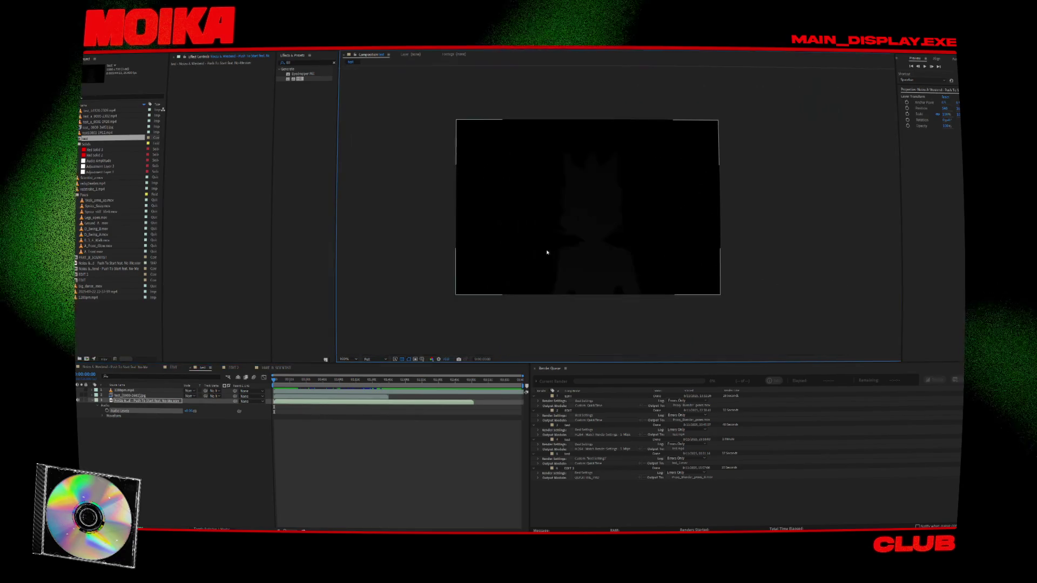
{"action": "key", "text": "space"}
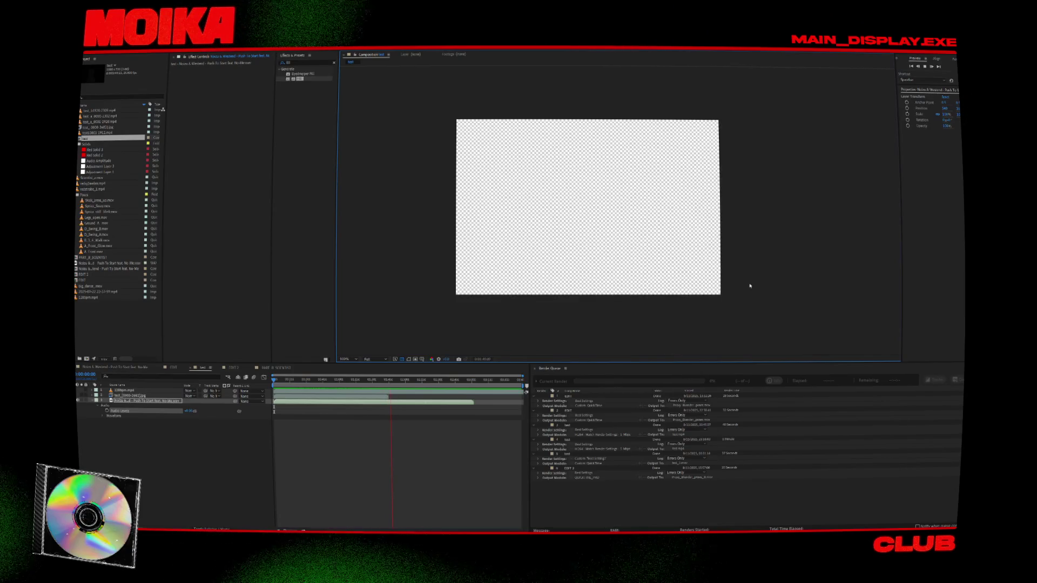
Step: Replay the green silhouette footage from about 01:40, then open the EDIT 1 composition
{"action": "left_click", "coordinate": [387, 380]}
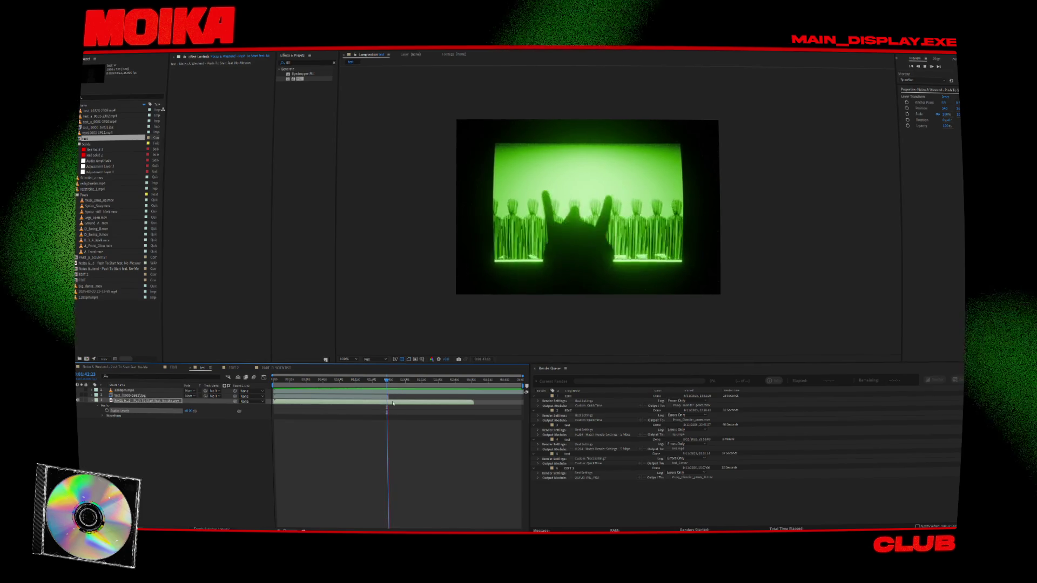
{"action": "left_click", "coordinate": [383, 382]}
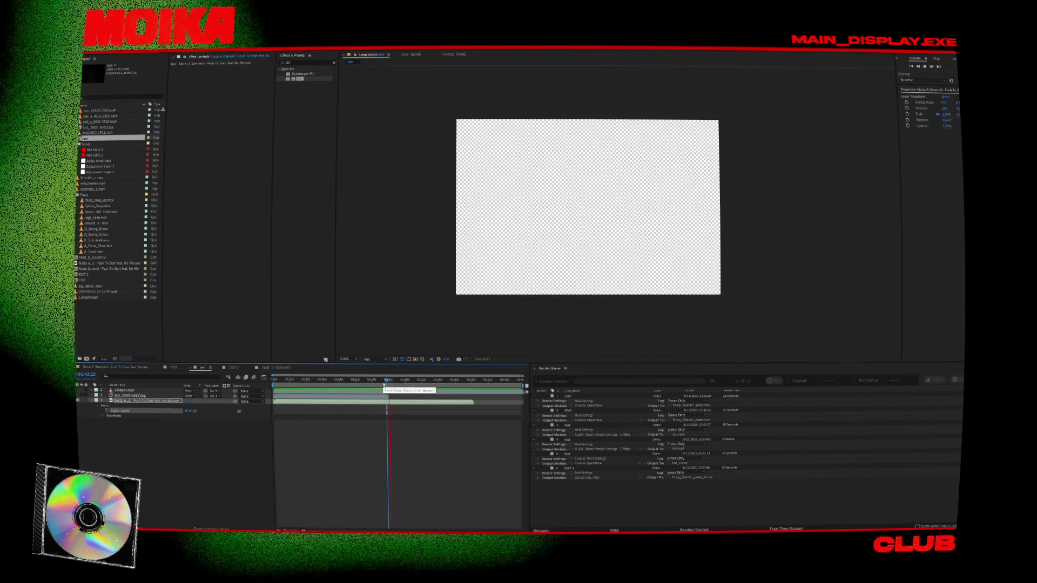
{"action": "left_click", "coordinate": [384, 381]}
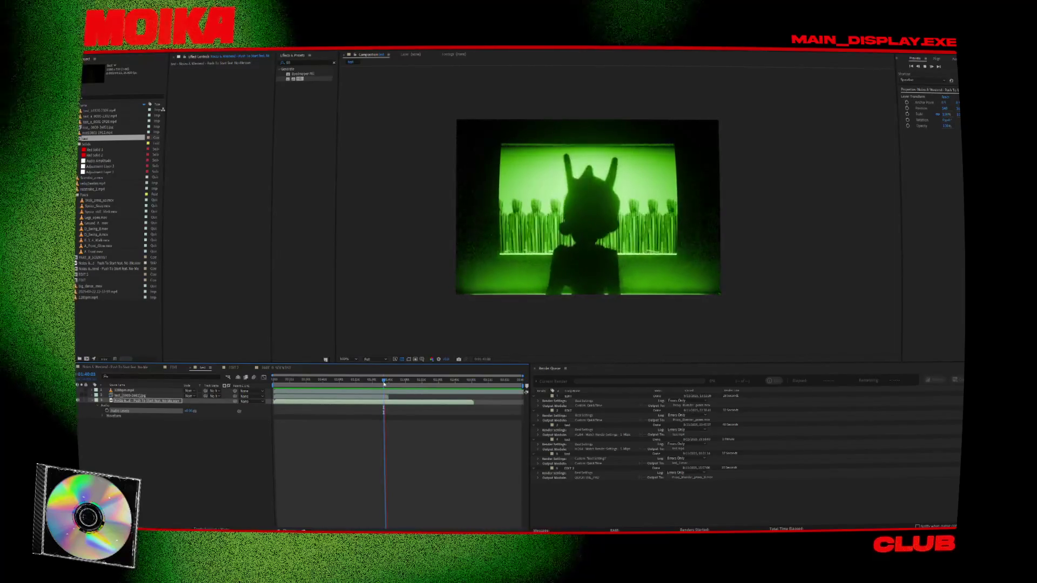
{"action": "key", "text": "space"}
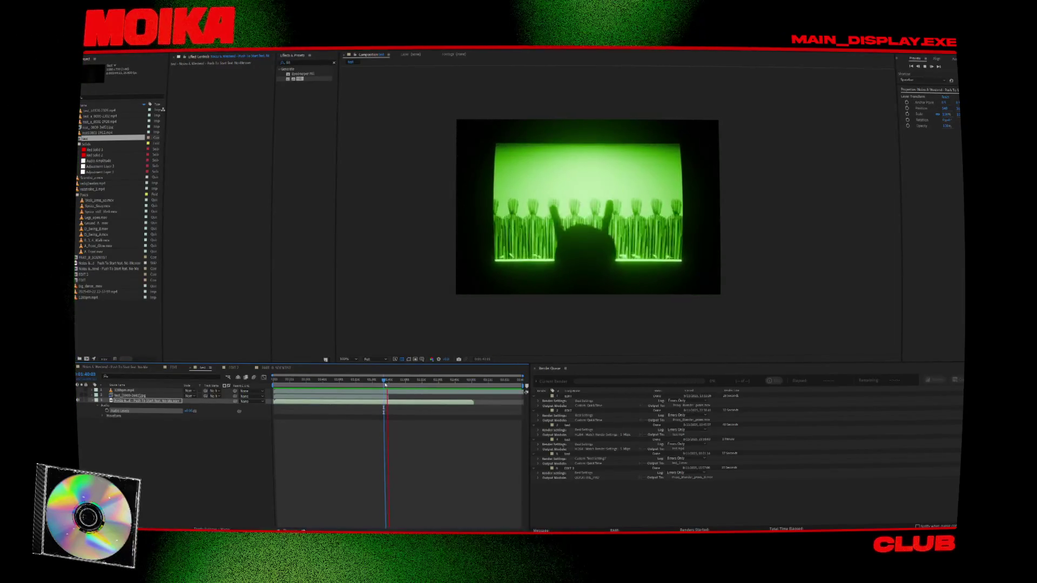
{"action": "left_click", "coordinate": [387, 384]}
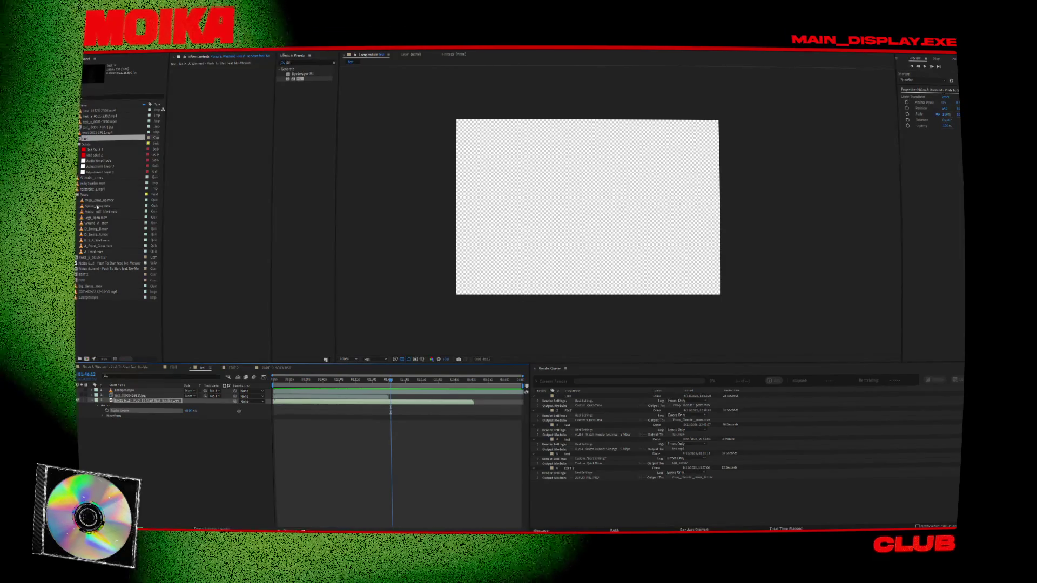
{"action": "double_click", "coordinate": [83, 275]}
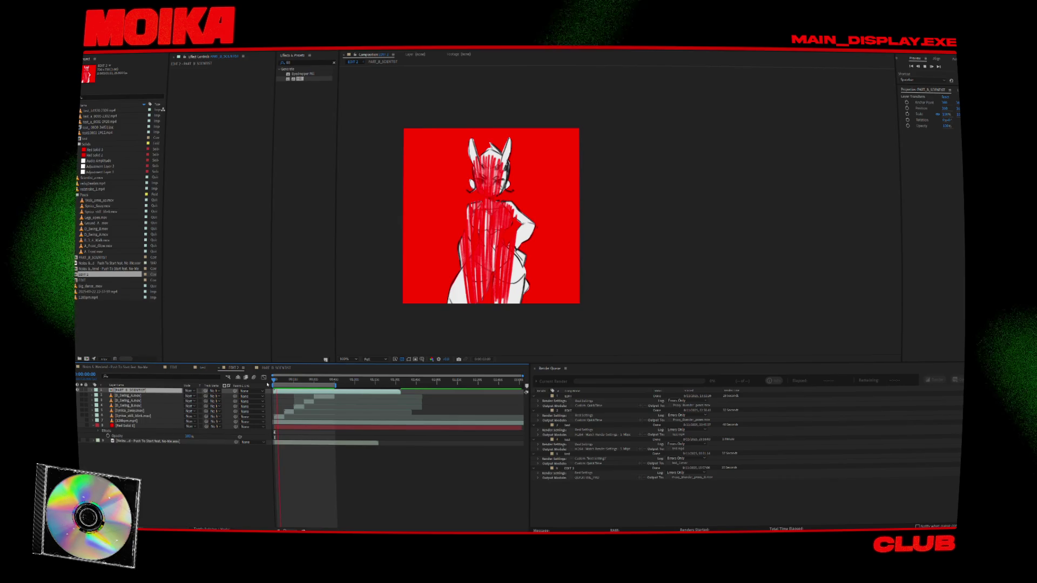
Step: Select the top layer in EDIT 1 and open the PART_B_SCIENTIST precomp for editing
{"action": "left_click", "coordinate": [155, 391]}
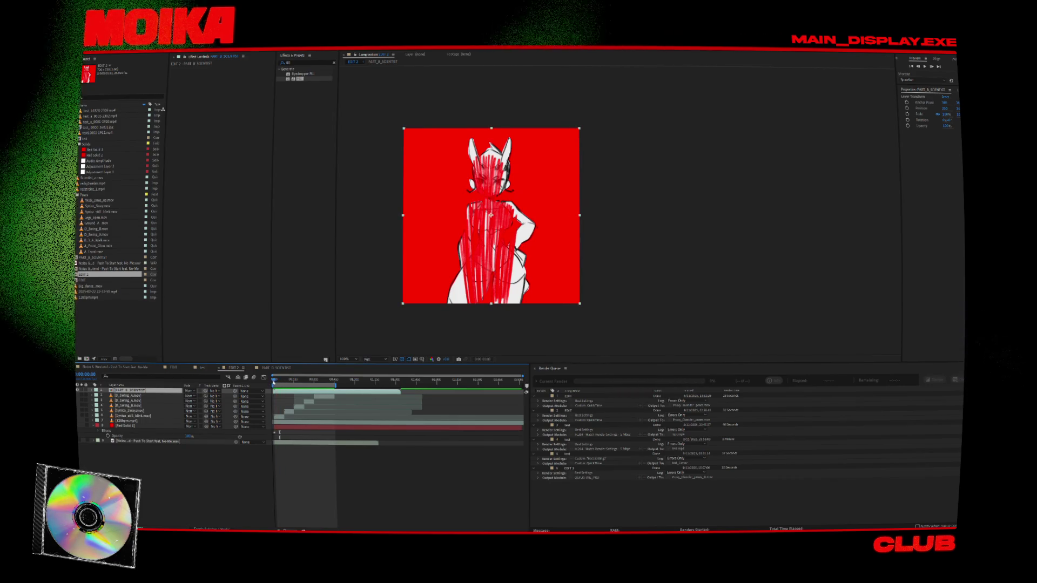
{"action": "double_click", "coordinate": [167, 391]}
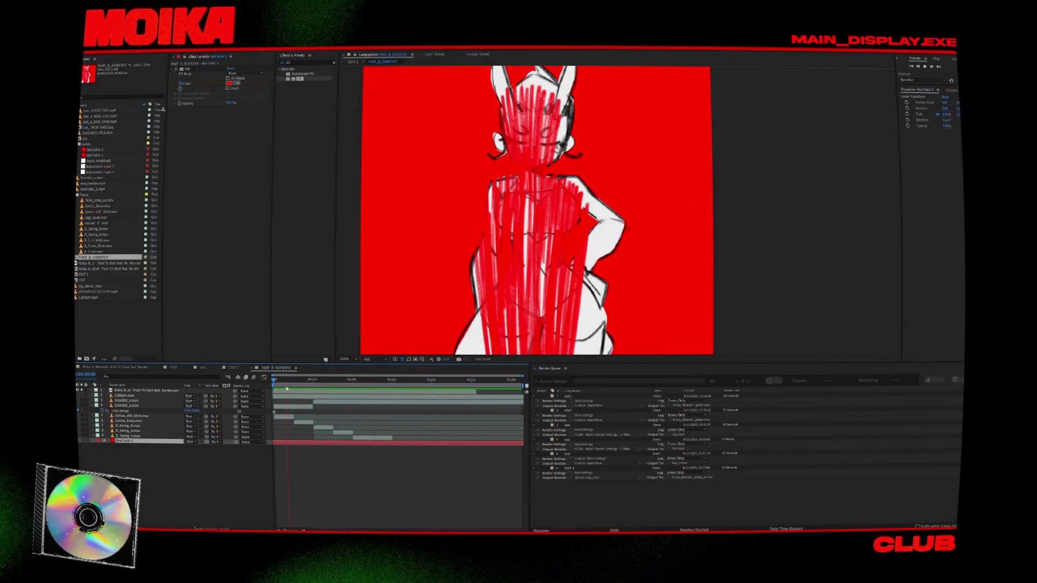
Step: Nudge the Scientist_a.mov layer upward and split it at 0:00:09:02
{"action": "left_click_drag", "start_coordinate": [294, 395], "coordinate": [299, 394]}
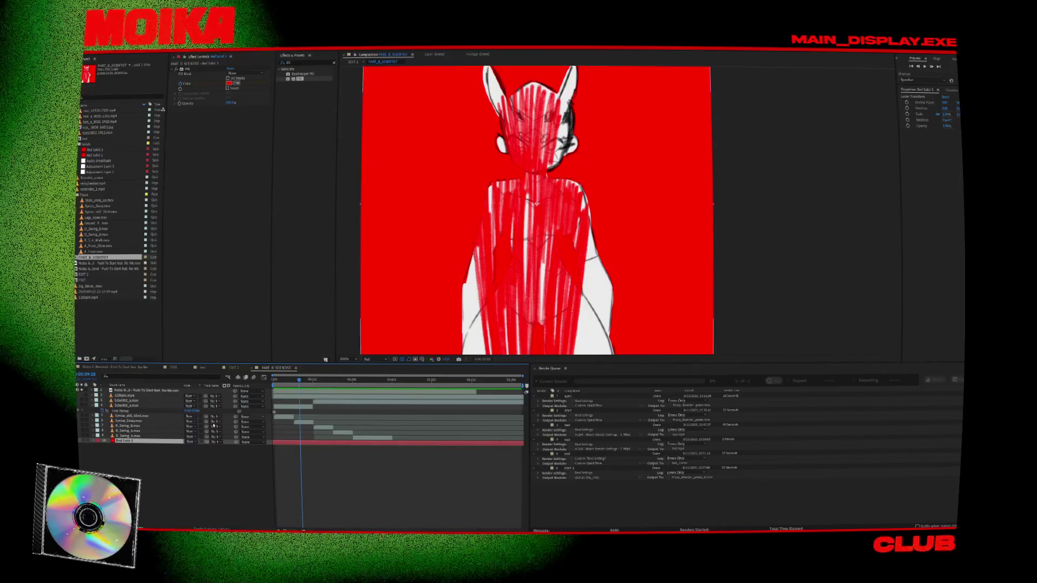
{"action": "left_click", "coordinate": [304, 408]}
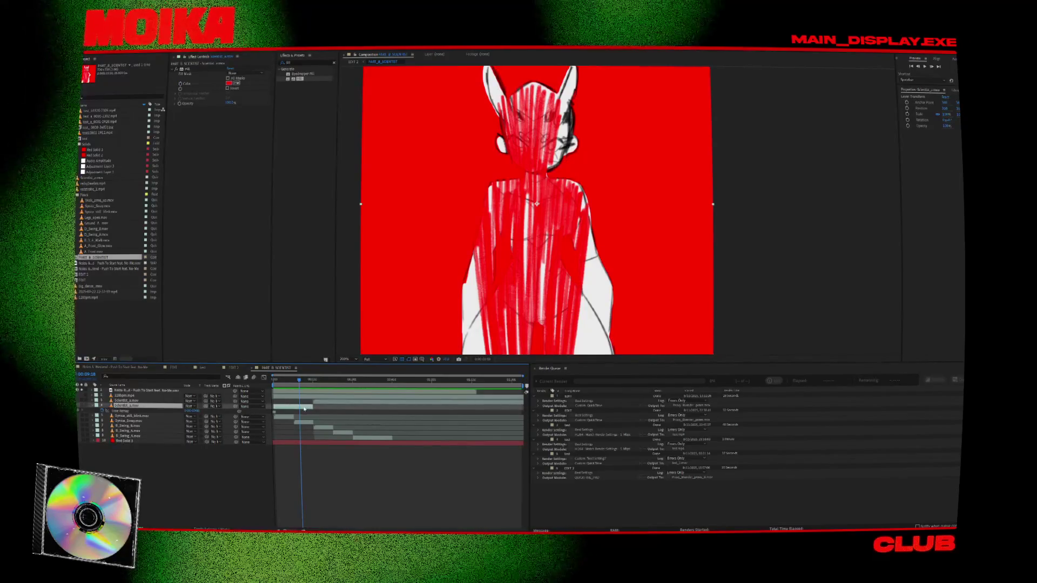
{"action": "scroll", "coordinate": [304, 409], "scroll_direction": "up", "scroll_amount": 2}
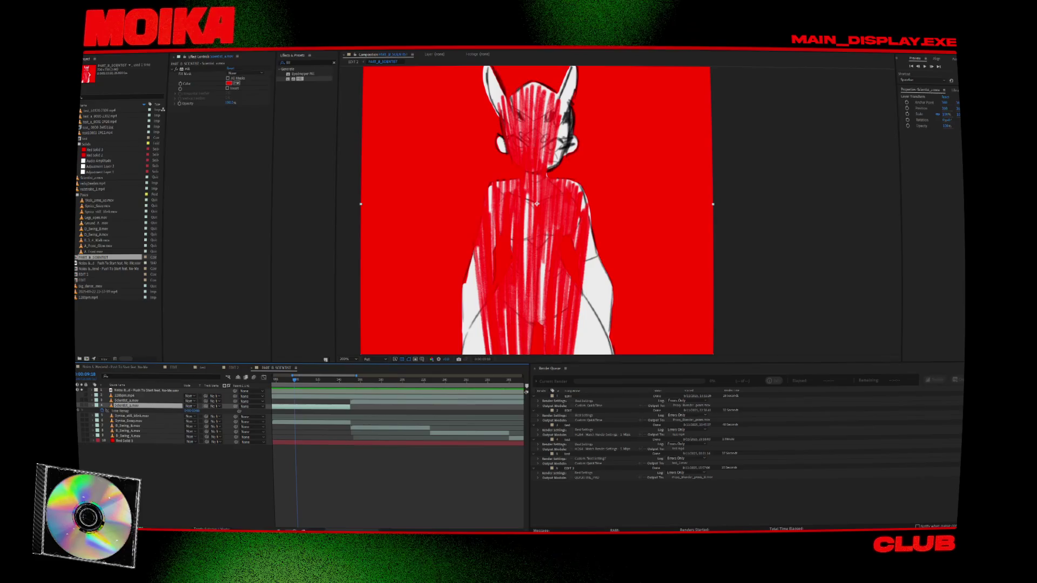
{"action": "key", "text": "shift+Up"}
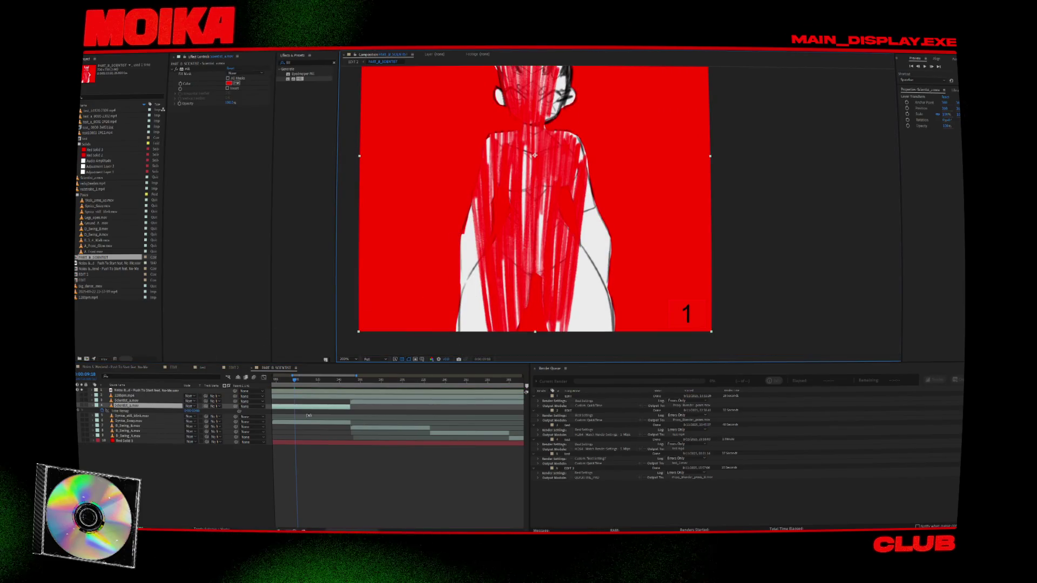
{"action": "left_click_drag", "start_coordinate": [295, 385], "coordinate": [291, 385]}
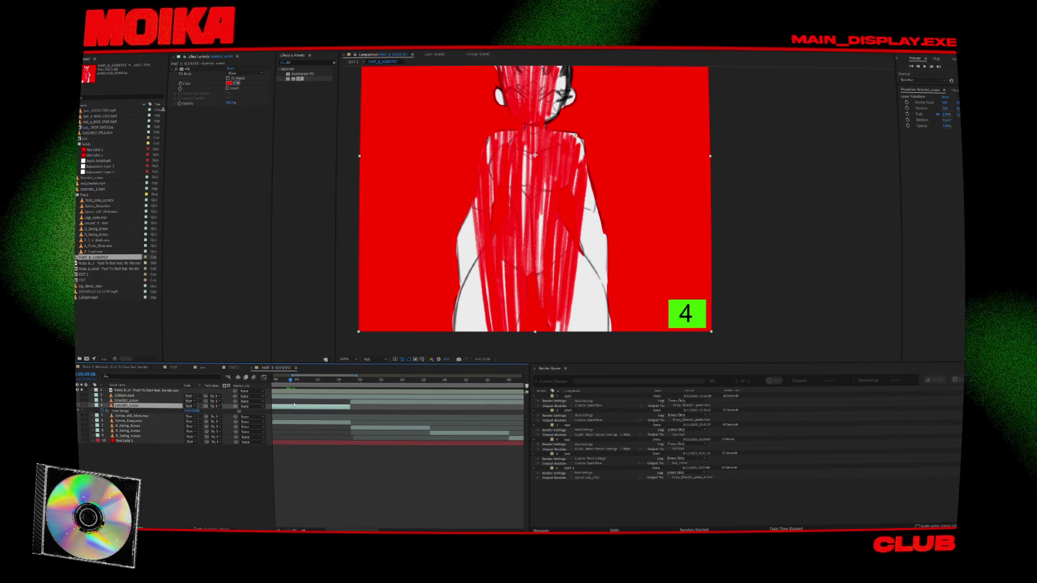
{"action": "key", "text": "ctrl+shift+d"}
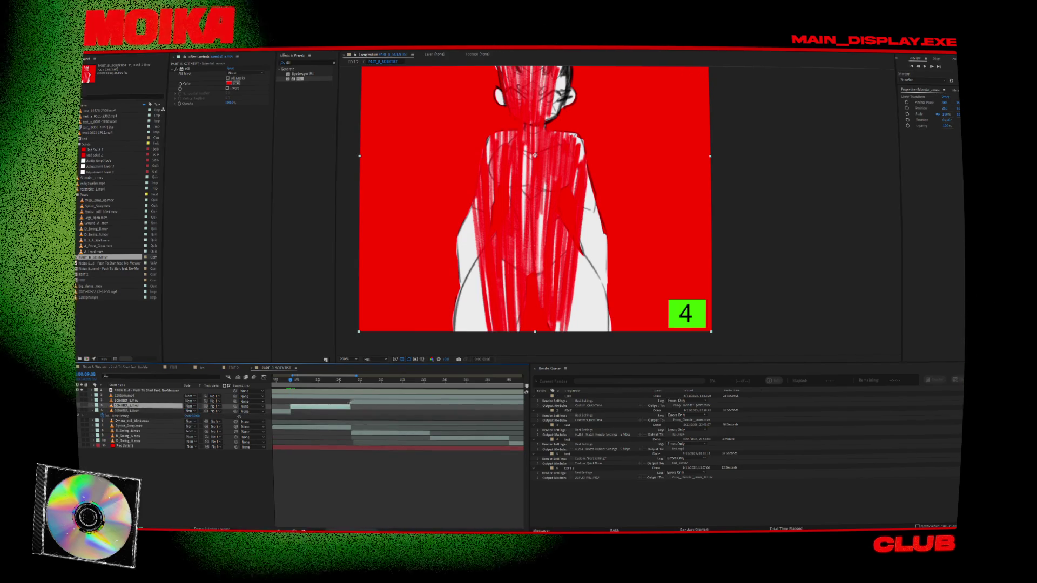
Step: Delete the second Scientist_a.mov piece and fit the whole comp in the viewer
{"action": "key", "text": "minus"}
{"action": "left_click", "coordinate": [297, 401]}
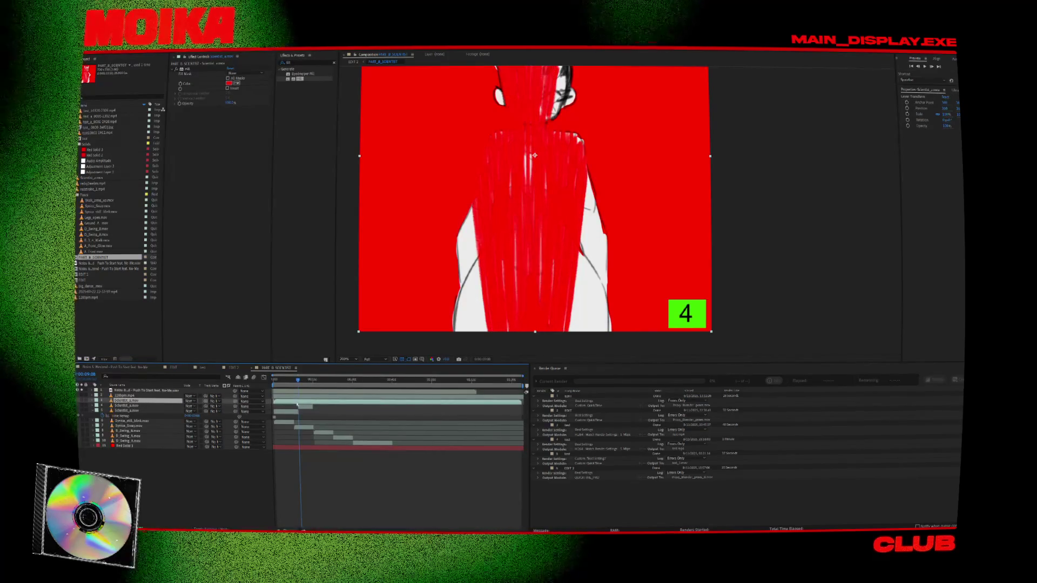
{"action": "key", "text": "equal"}
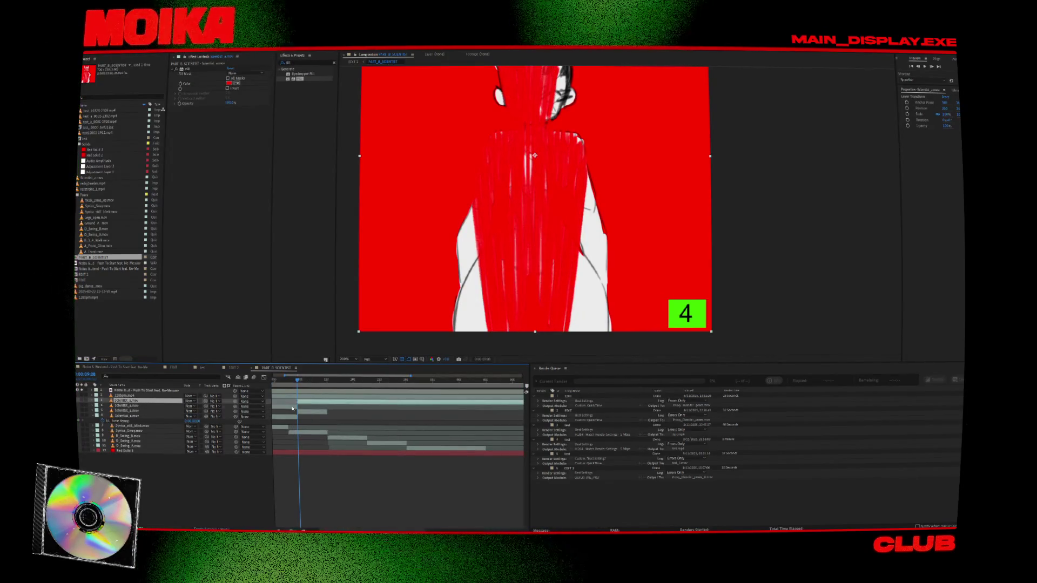
{"action": "left_click", "coordinate": [258, 406]}
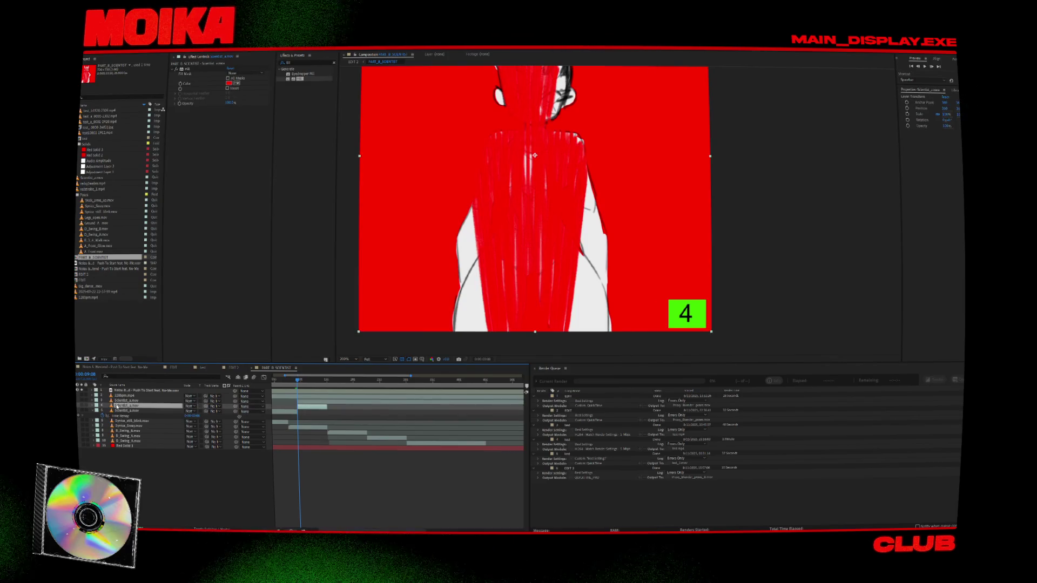
{"action": "key", "text": "Delete"}
{"action": "left_click", "coordinate": [295, 384]}
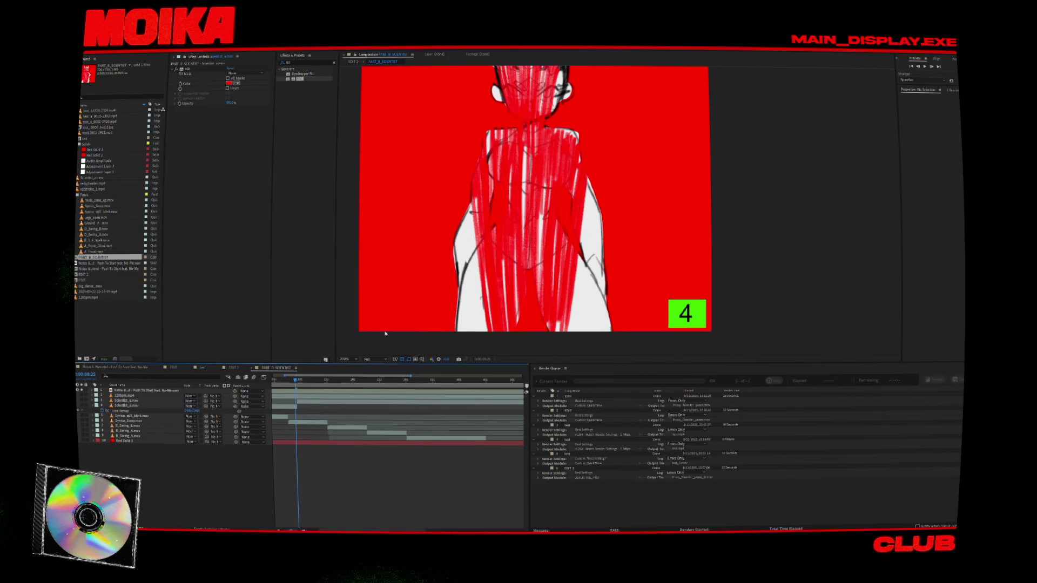
{"action": "key", "text": "comma"}
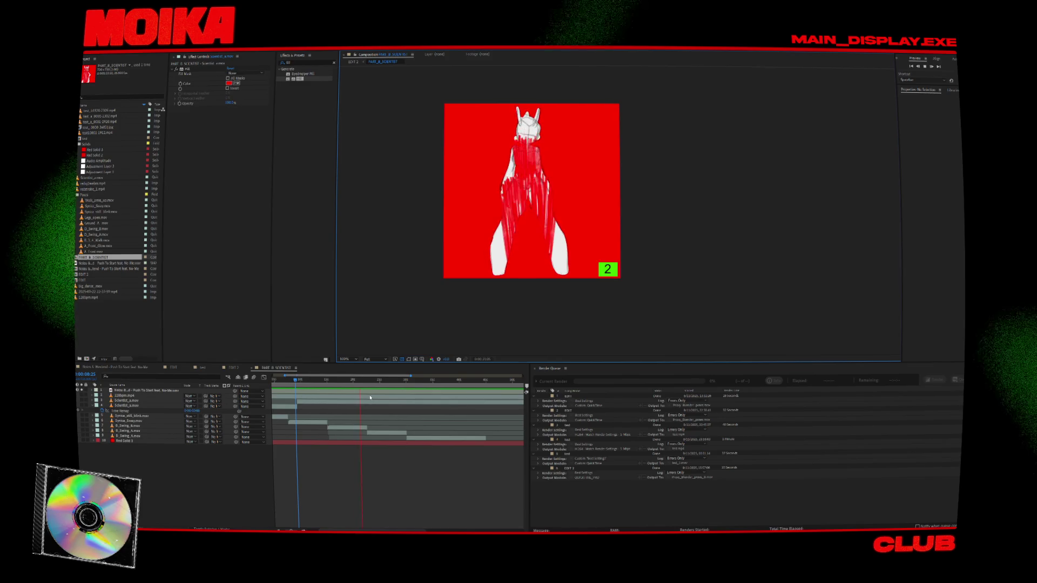
Step: Stop the preview, hide character footage layers 5–9, and select Red Solid 3
{"action": "key", "text": "space"}
{"action": "key", "text": "ctrl+Down"}
{"action": "key", "text": "ctrl+Down"}
{"action": "key", "text": "ctrl+Down"}
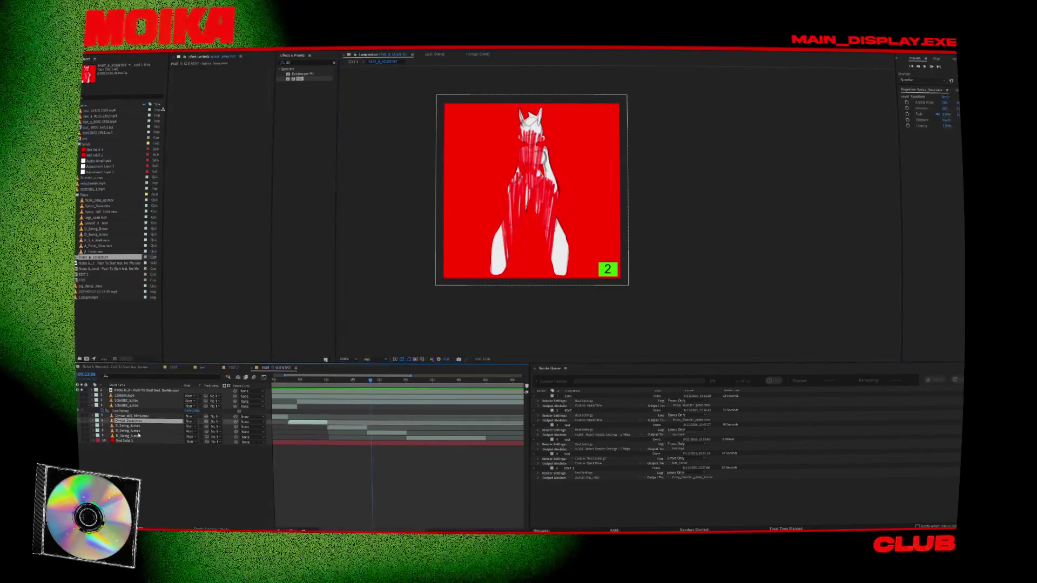
{"action": "left_click", "coordinate": [143, 416], "text": "shift"}
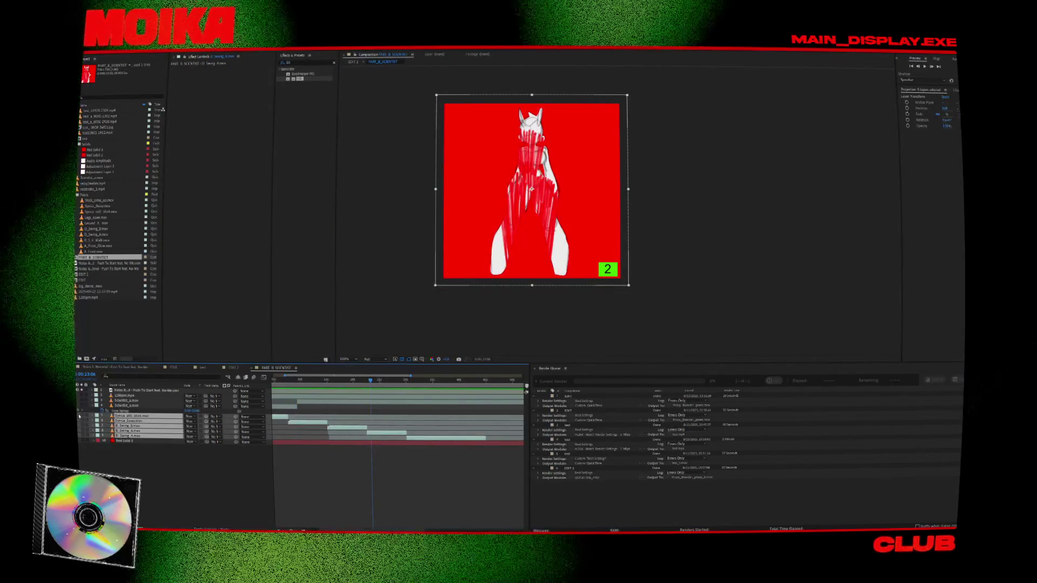
{"action": "left_click", "coordinate": [124, 441]}
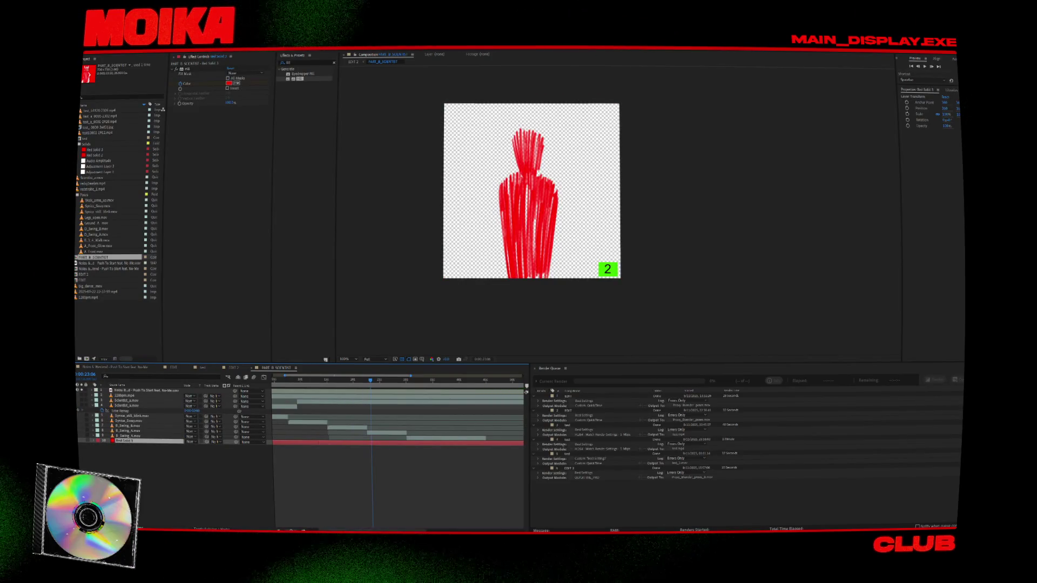
{"action": "left_click", "coordinate": [294, 381]}
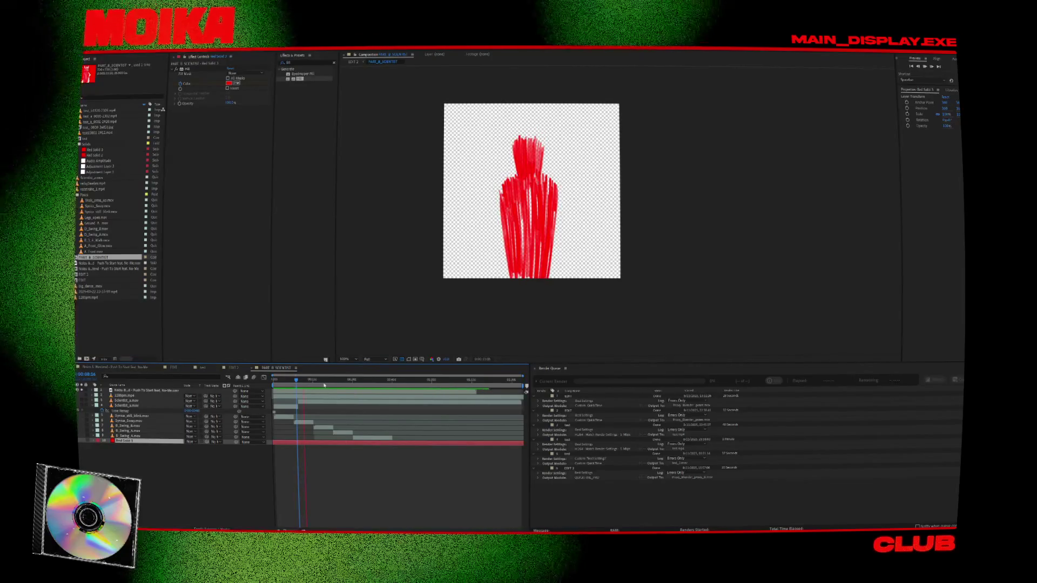
{"action": "left_click", "coordinate": [357, 381]}
{"action": "left_click", "coordinate": [278, 381]}
{"action": "left_click", "coordinate": [347, 273]}
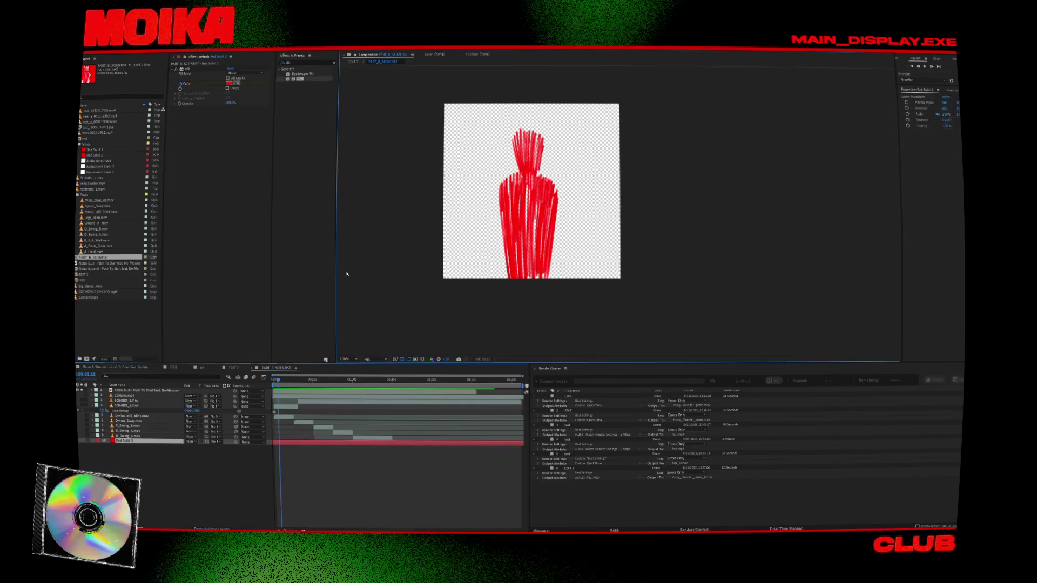
{"action": "left_click", "coordinate": [102, 47]}
{"action": "left_click", "coordinate": [116, 62]}
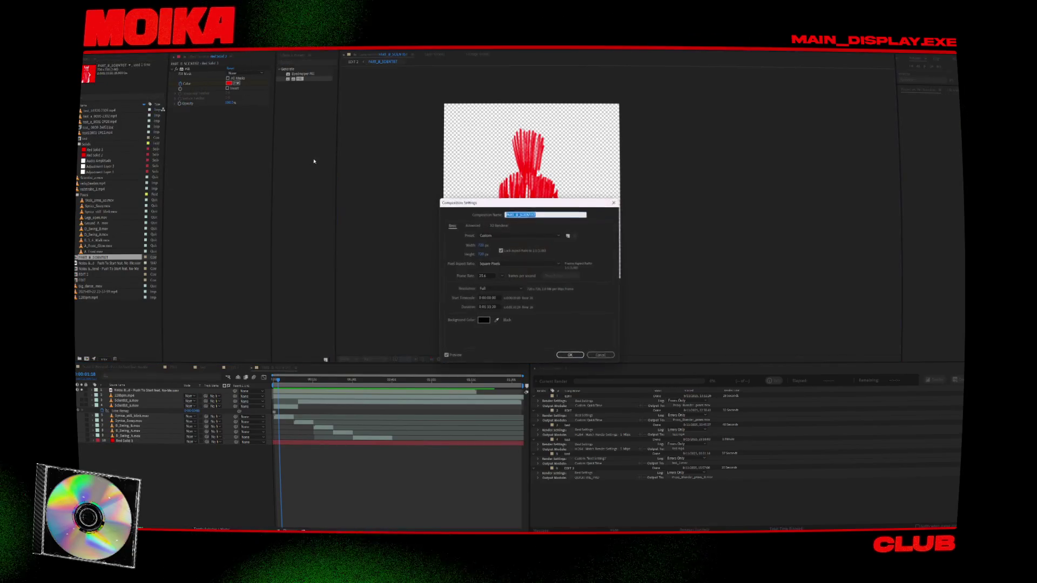
{"action": "key", "text": "Escape"}
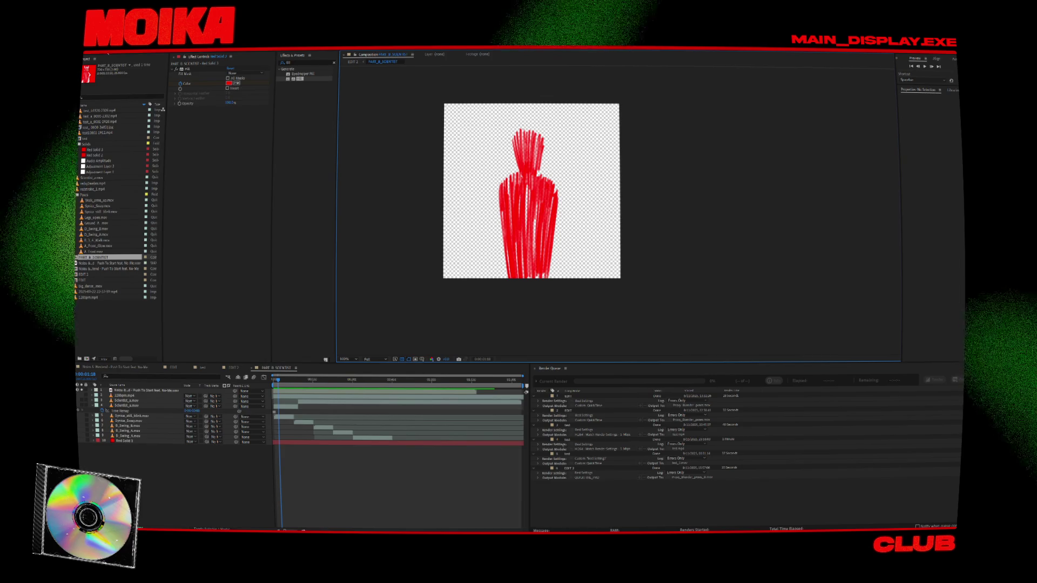
Step: Queue PART_8_SCIENTIST with a different output preset, saving PART_8_SCIENTIST.mov into the frames folder
{"action": "left_click", "coordinate": [103, 48]}
{"action": "left_click", "coordinate": [116, 91]}
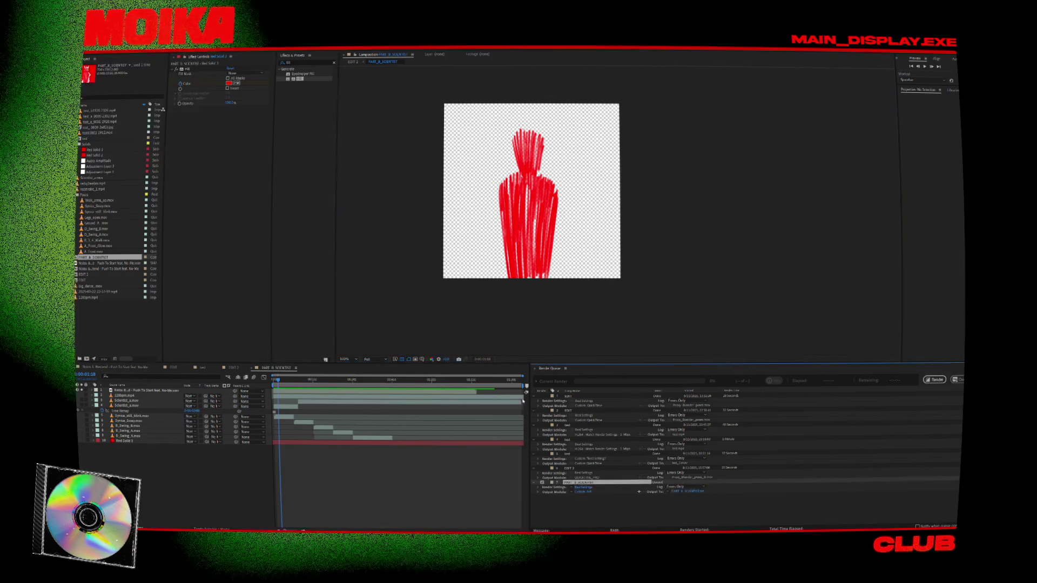
{"action": "left_click", "coordinate": [573, 492]}
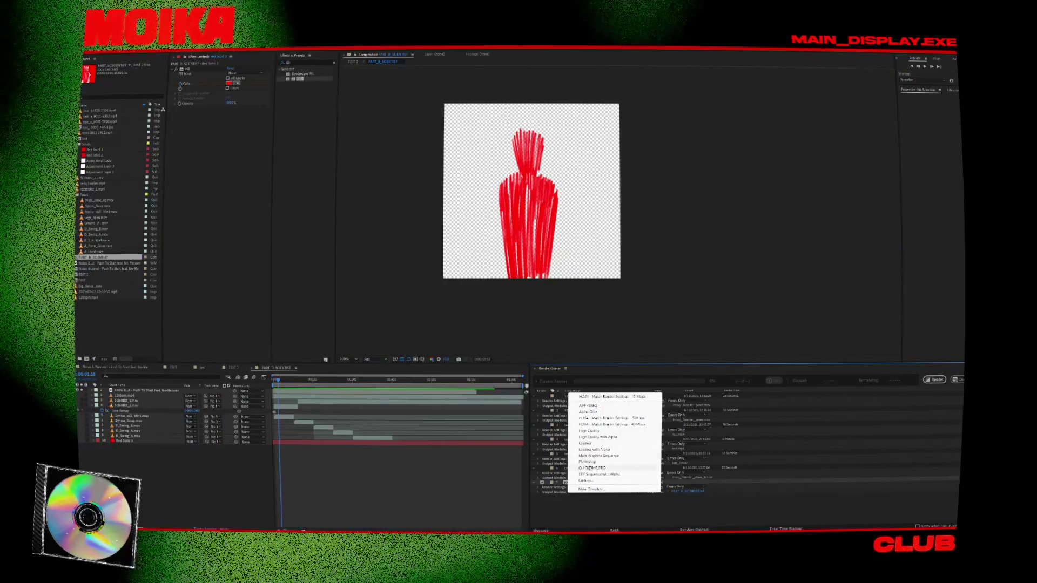
{"action": "left_click", "coordinate": [594, 432]}
{"action": "left_click", "coordinate": [689, 491]}
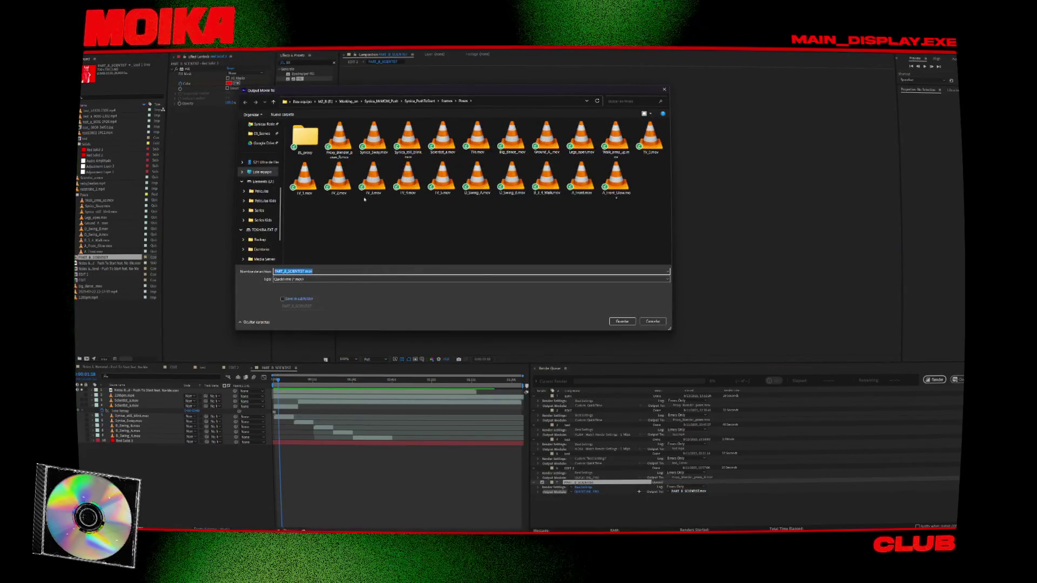
{"action": "left_click", "coordinate": [446, 101]}
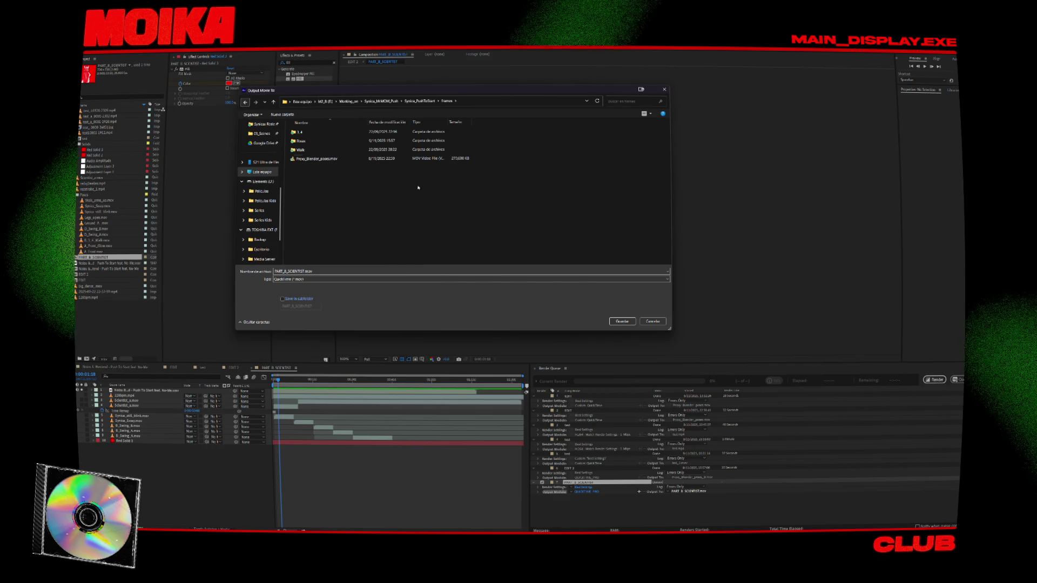
{"action": "left_click", "coordinate": [625, 322]}
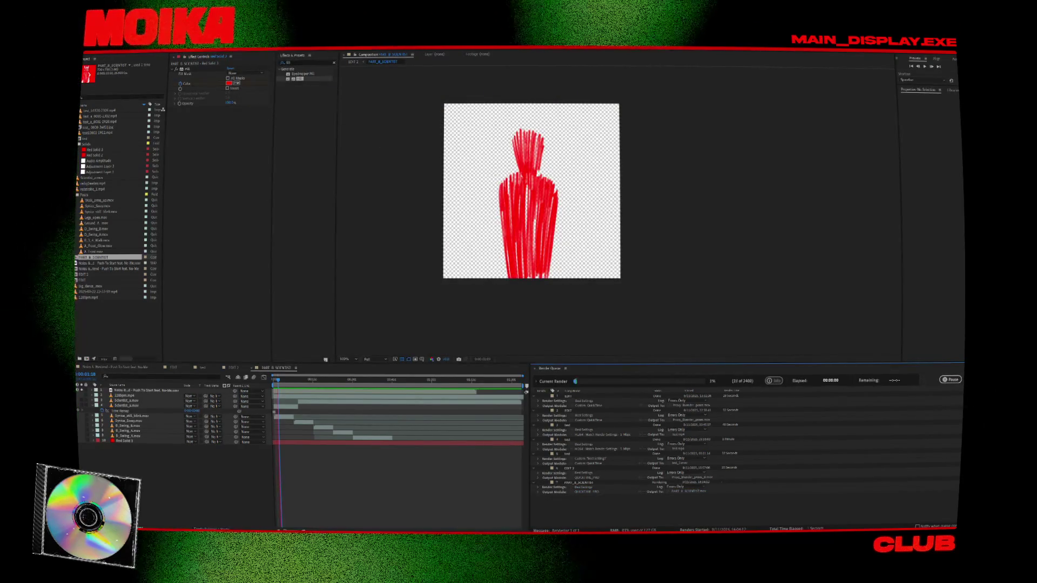
{"action": "key", "text": "alt+Tab"}
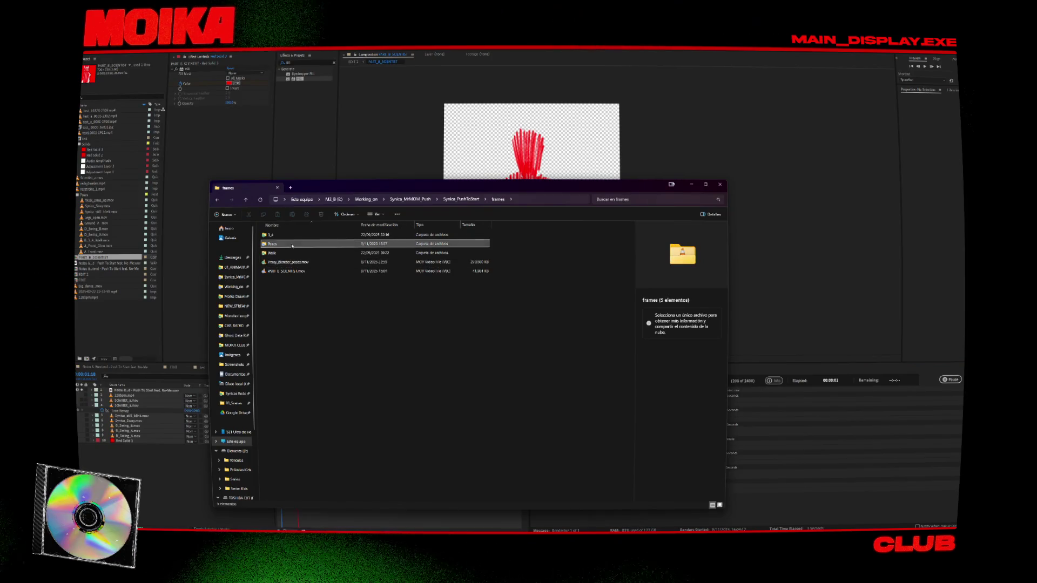
Step: Browse into the Poses subfolder and back, and inspect Proxy_Blender_poses_B.mov's details
{"action": "double_click", "coordinate": [286, 244]}
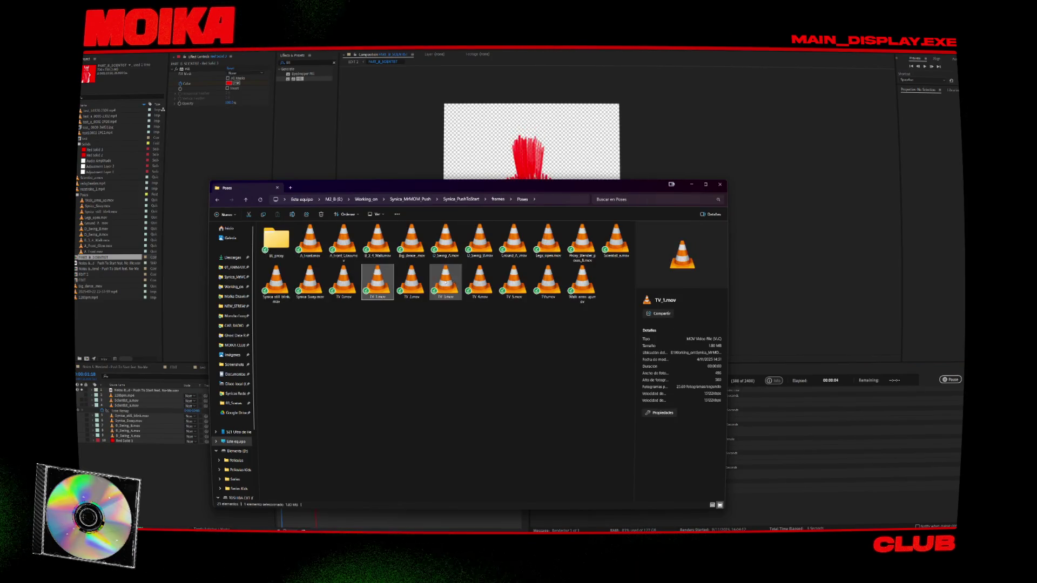
{"action": "left_click", "coordinate": [582, 243]}
{"action": "left_click", "coordinate": [498, 199]}
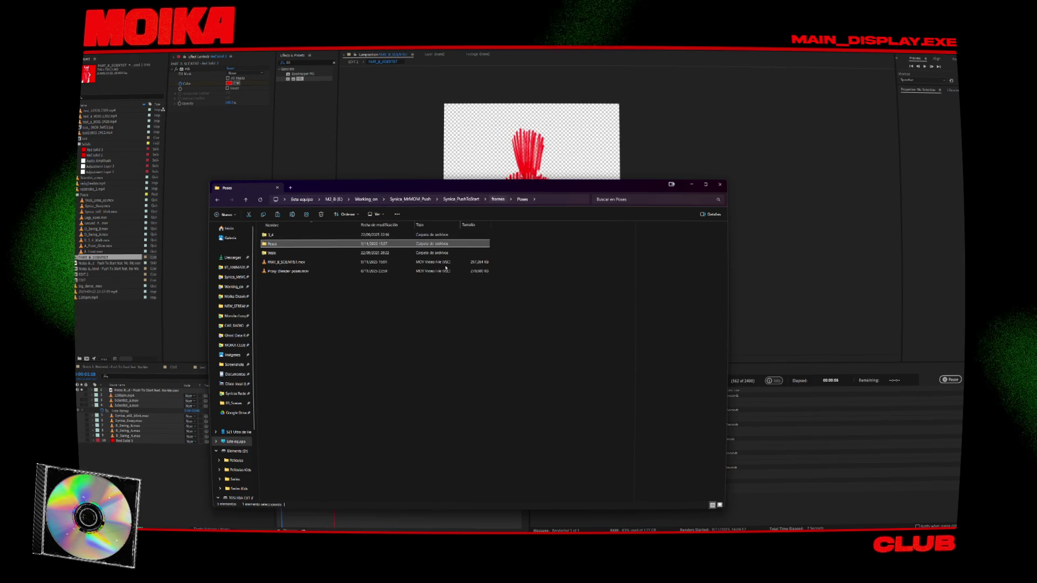
{"action": "left_click", "coordinate": [414, 280]}
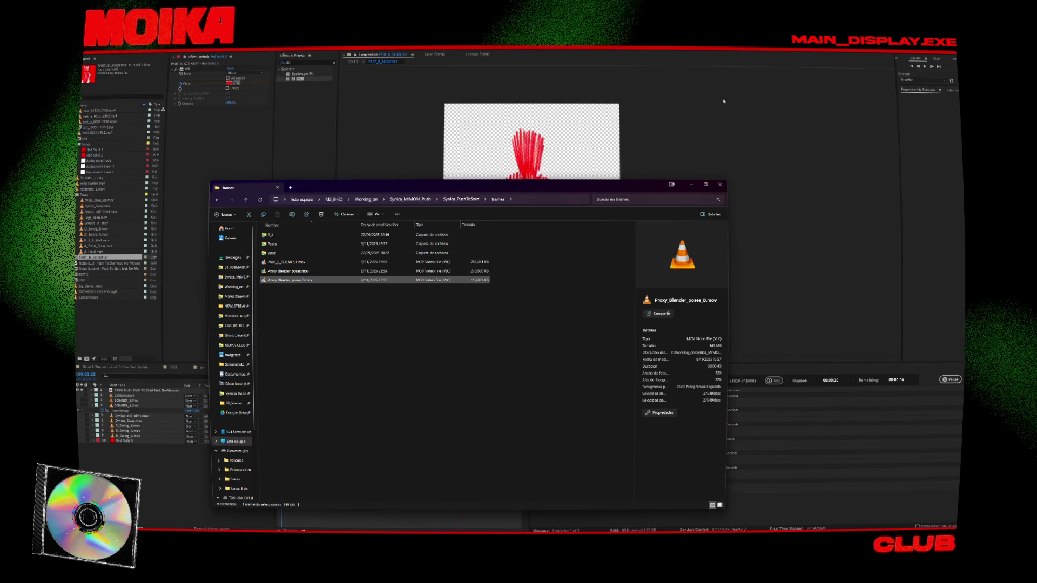
{"action": "left_click", "coordinate": [573, 296]}
{"action": "key", "text": "alt+Tab"}
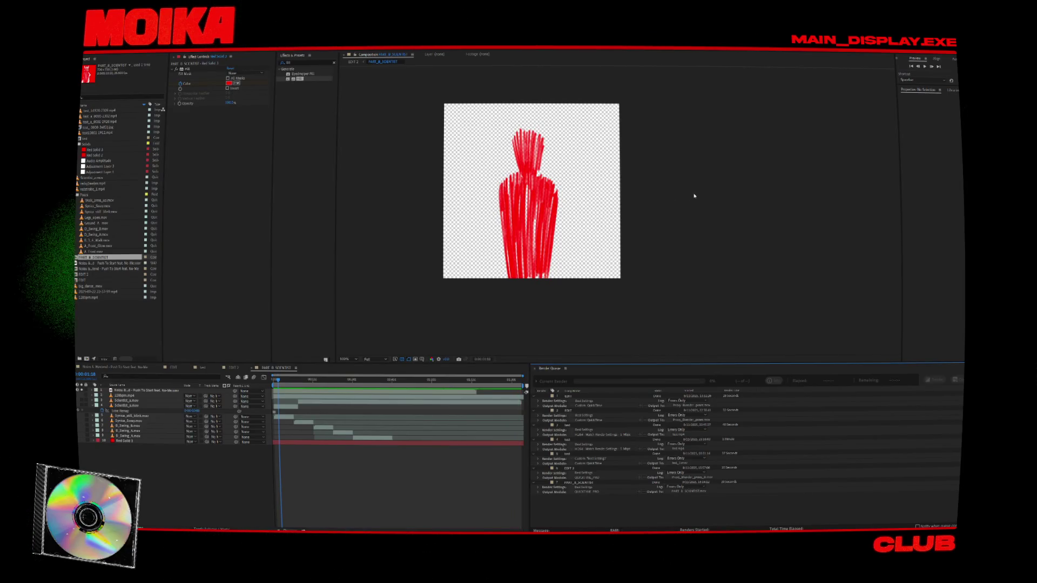
Step: Pan the composition view to inspect the figure, then close the current project
{"action": "left_click", "coordinate": [652, 204]}
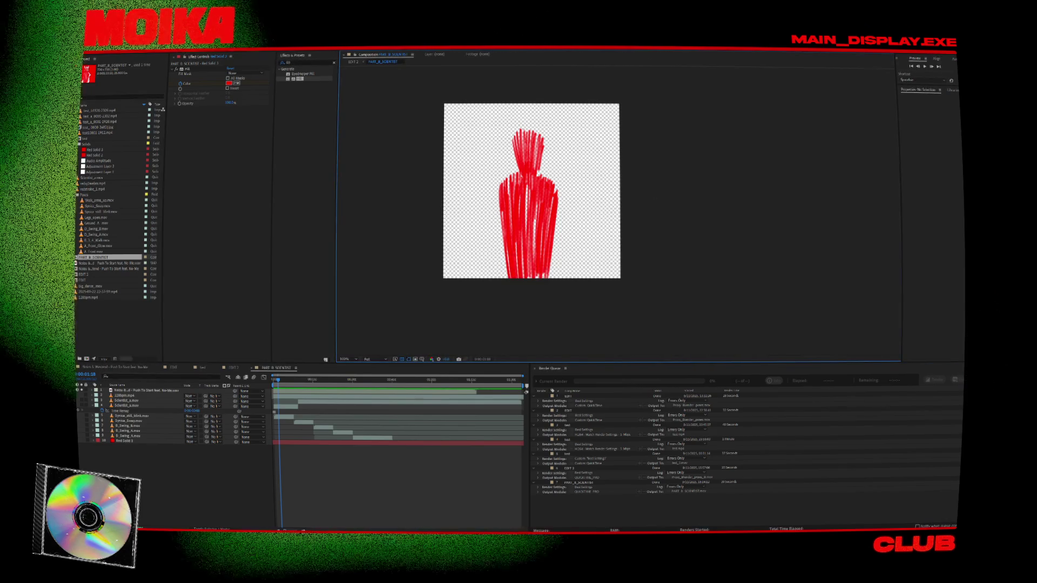
{"action": "scroll", "coordinate": [631, 184], "scroll_direction": "up", "scroll_amount": 2}
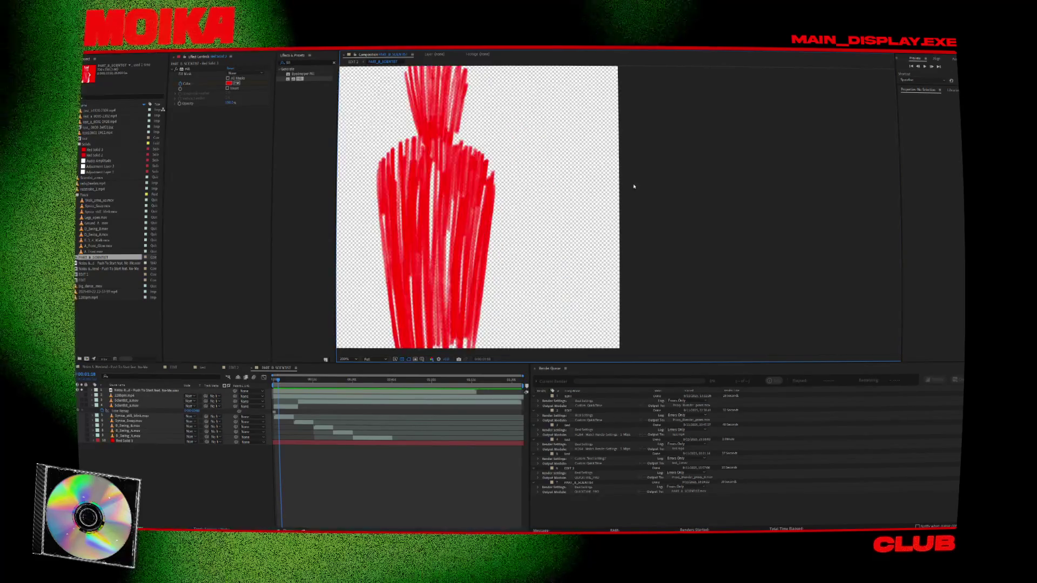
{"action": "scroll", "coordinate": [702, 215], "scroll_direction": "down", "scroll_amount": 2}
{"action": "left_click_drag", "start_coordinate": [697, 216], "coordinate": [739, 213]}
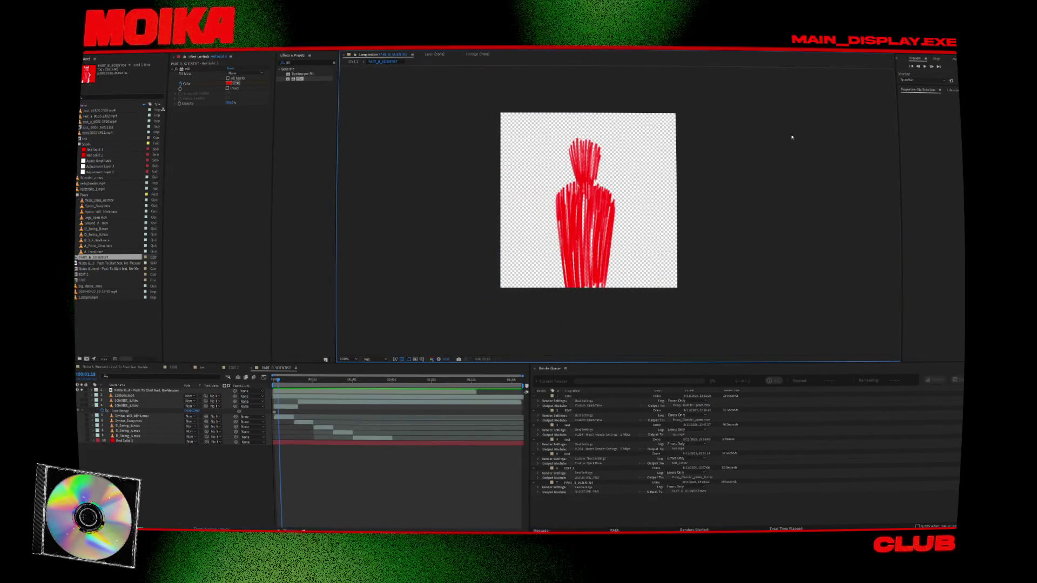
{"action": "key", "text": "ctrl+alt+n"}
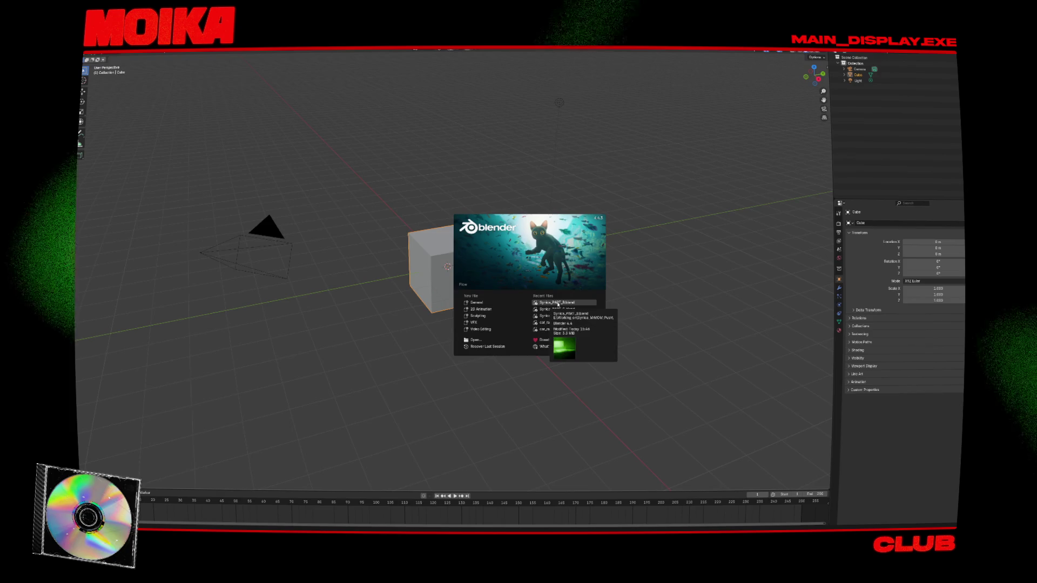
Step: Open Syntica_PART_C.blend from Blender's recent files list
{"action": "left_click", "coordinate": [559, 310]}
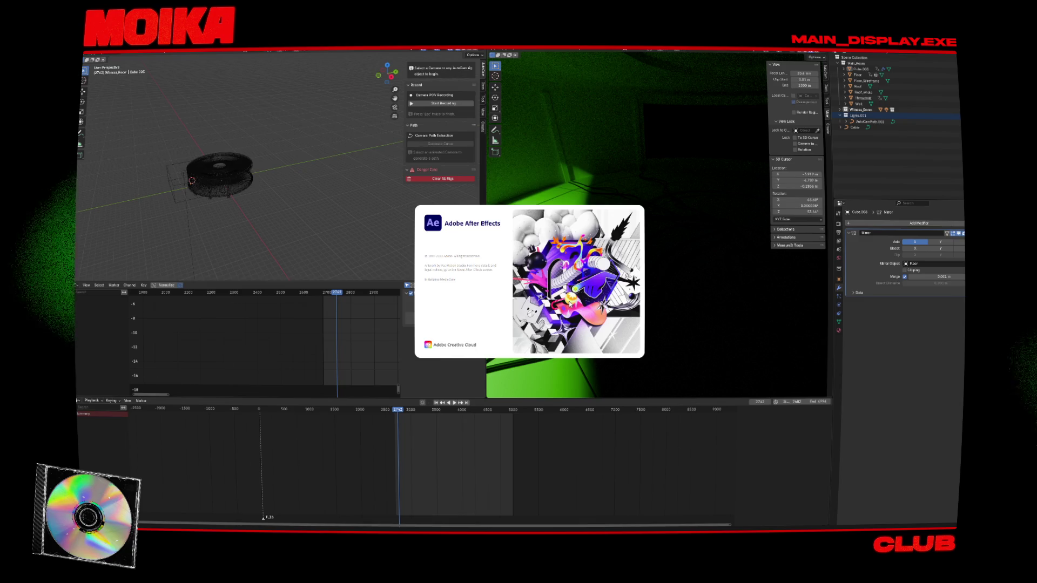
Step: Zoom into the pencil sketch's head, then fit the whole sketch back in view
{"action": "key", "text": "alt+Tab"}
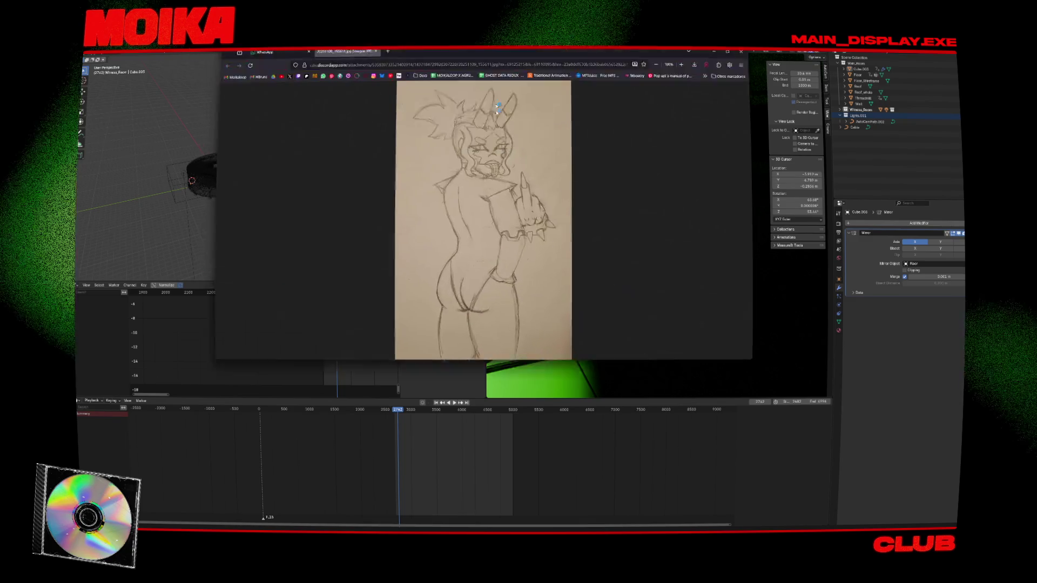
{"action": "left_click", "coordinate": [498, 208]}
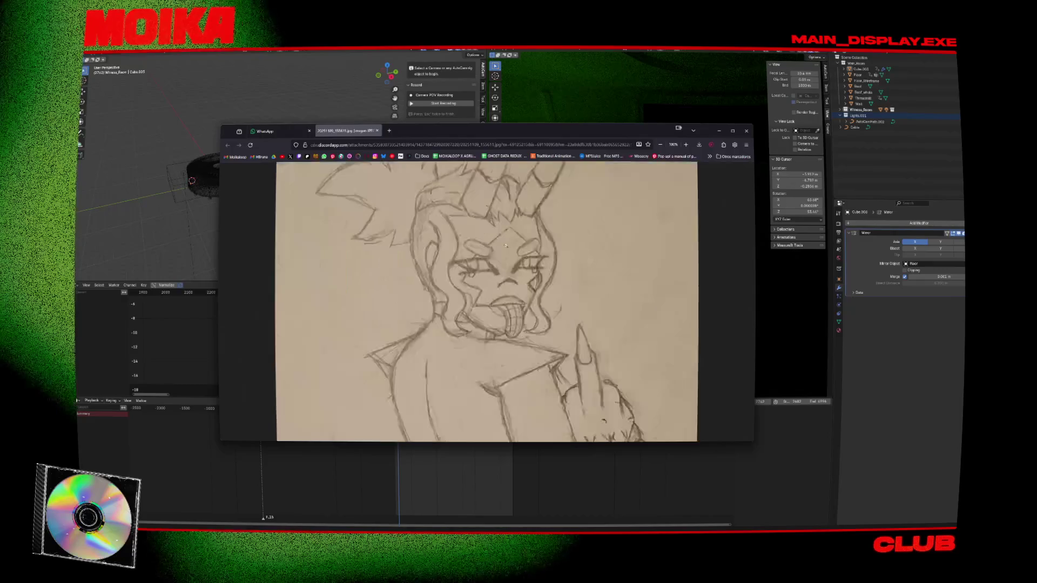
{"action": "scroll", "coordinate": [547, 294], "scroll_direction": "up", "scroll_amount": 1}
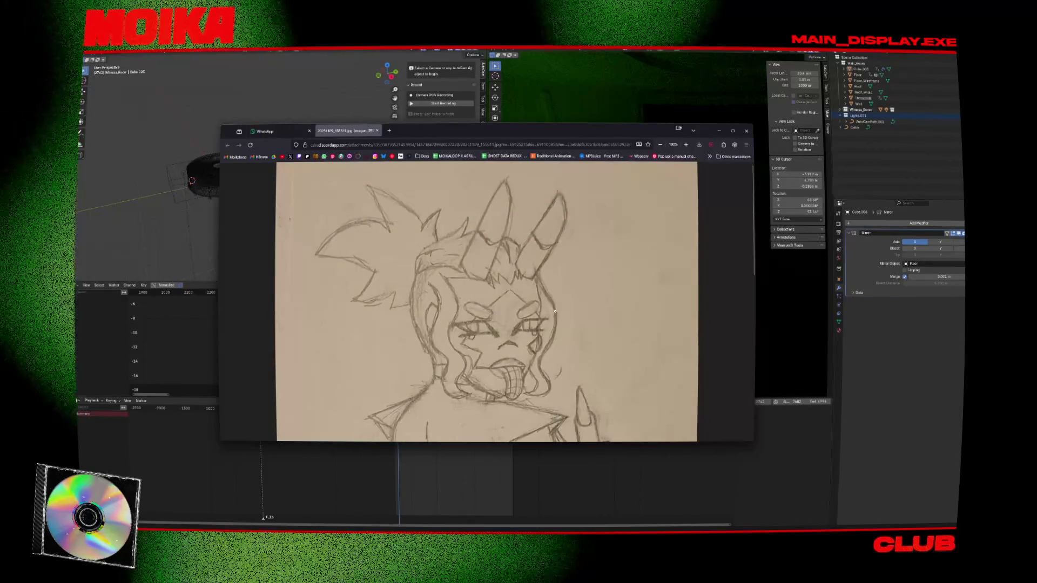
{"action": "scroll", "coordinate": [546, 319], "scroll_direction": "down", "scroll_amount": 4}
{"action": "left_click", "coordinate": [544, 341]}
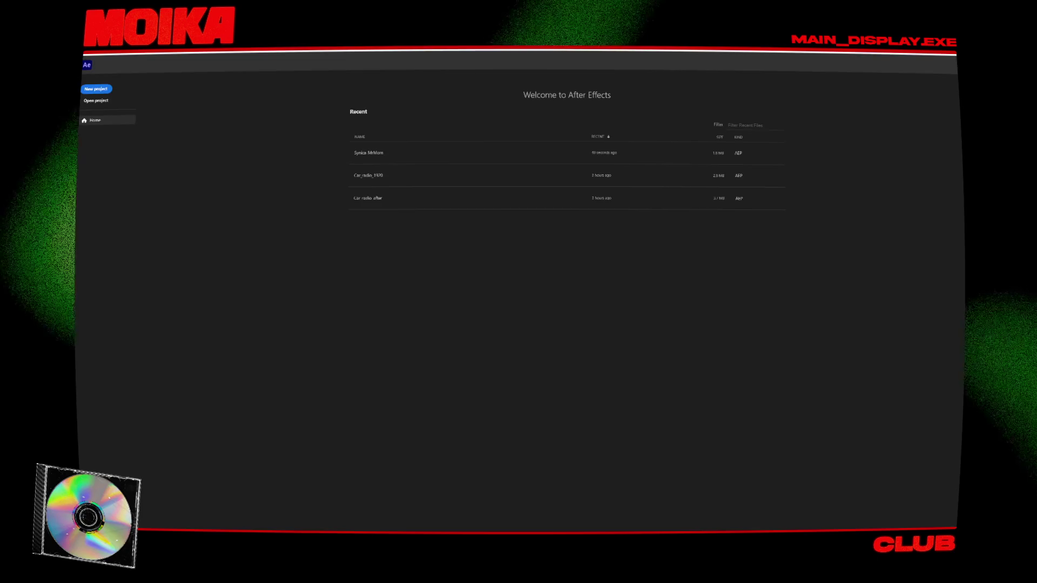
Step: Reopen the most recent project from the After Effects Home screen's Recent list
{"action": "left_click", "coordinate": [372, 158]}
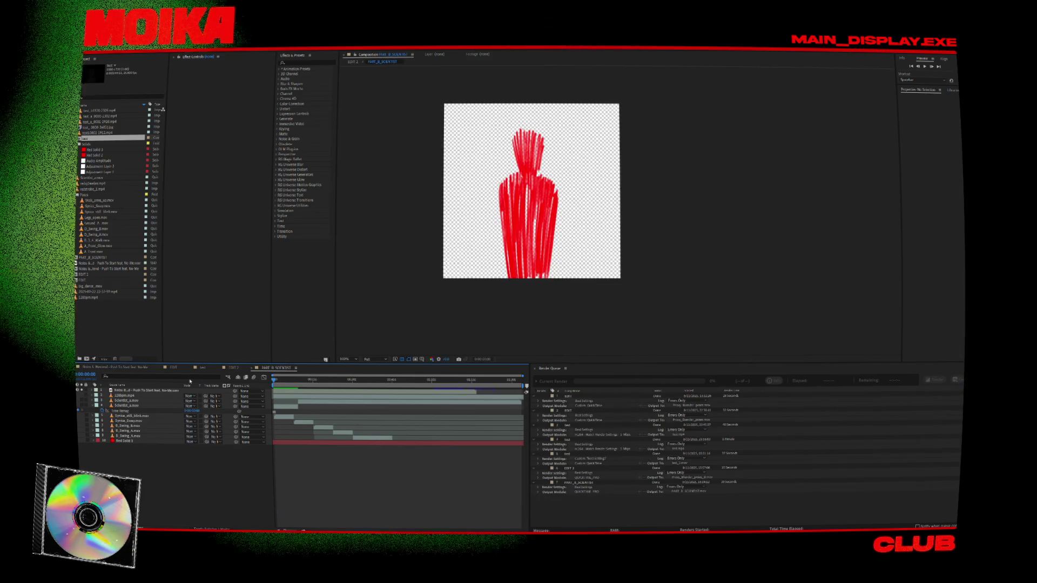
Step: Add the EDIT 2 composition to the render queue and name its output file
{"action": "left_click", "coordinate": [351, 61]}
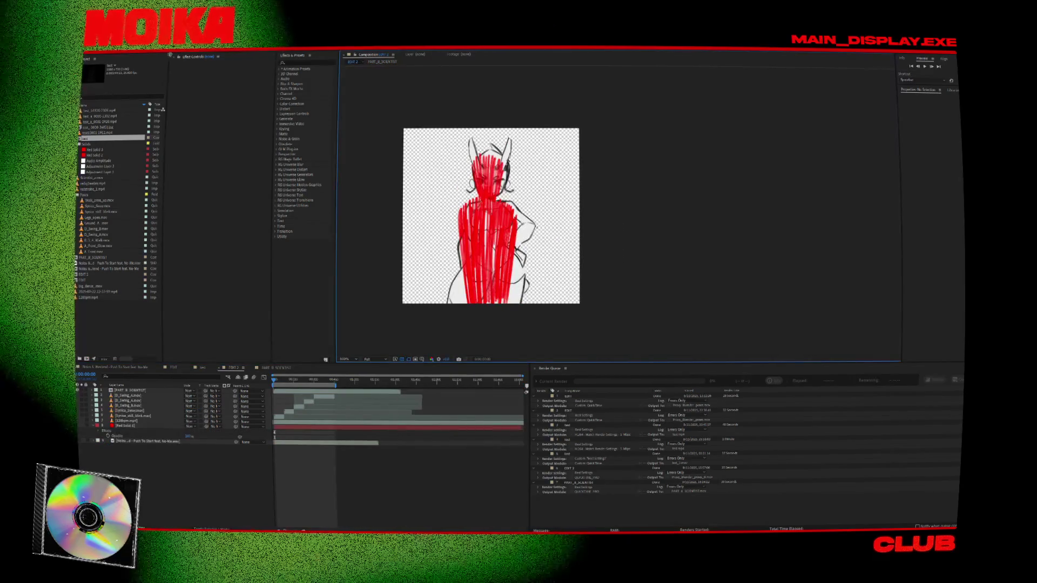
{"action": "left_click", "coordinate": [94, 59]}
{"action": "left_click", "coordinate": [151, 118]}
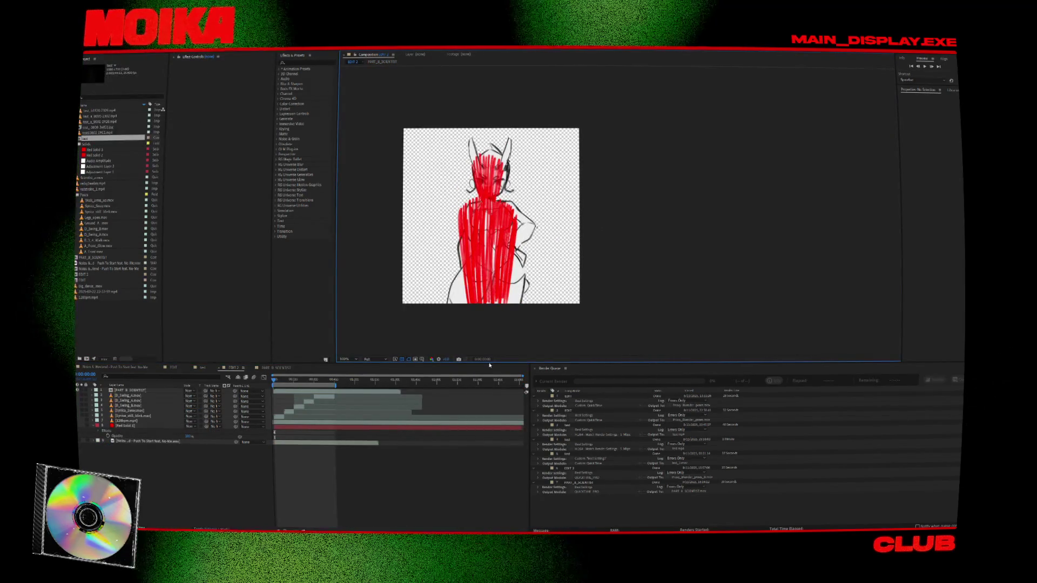
{"action": "key", "text": "ctrl+m"}
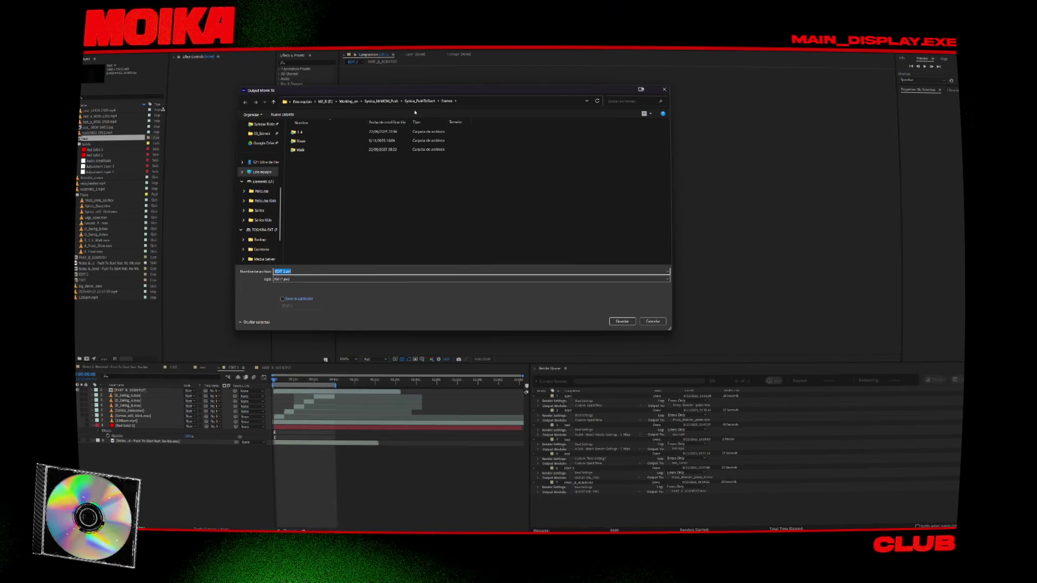
{"action": "key", "text": "Caps_Lock"}
{"action": "type", "text": "Song_part"}
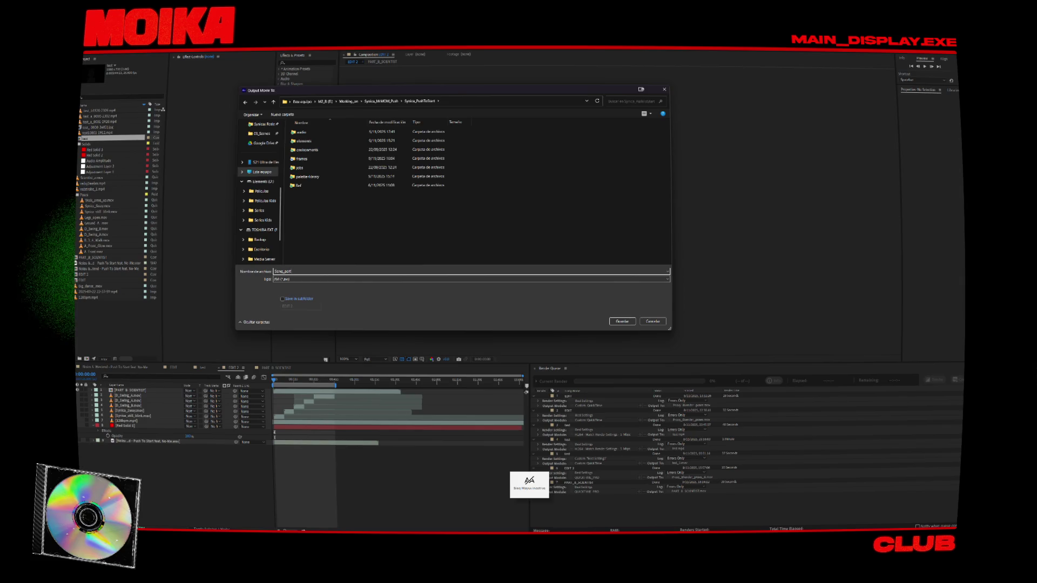
{"action": "key", "text": "Return"}
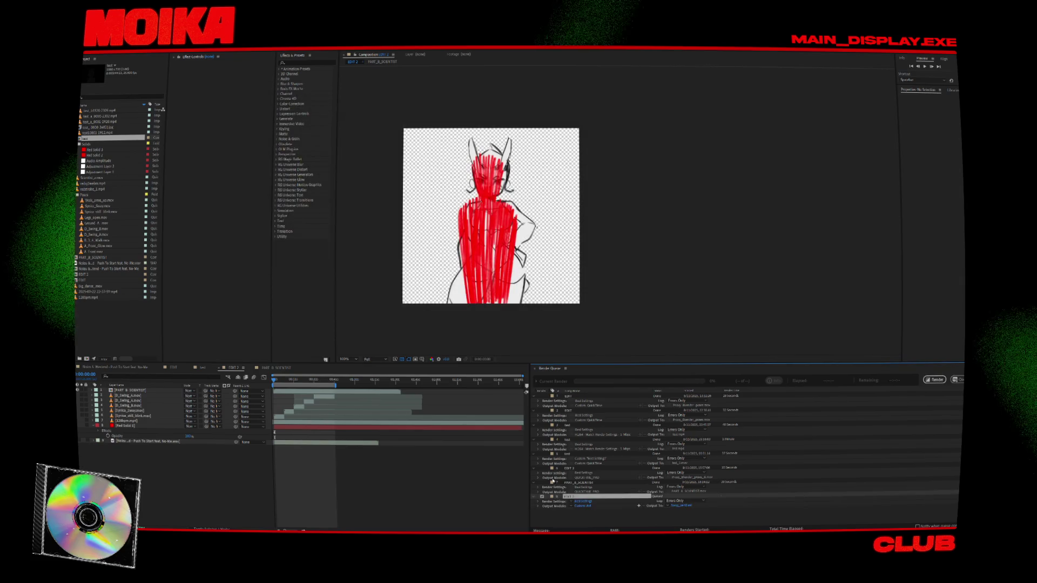
Step: Set a custom output module with MP3 format and start the render
{"action": "left_click", "coordinate": [576, 506]}
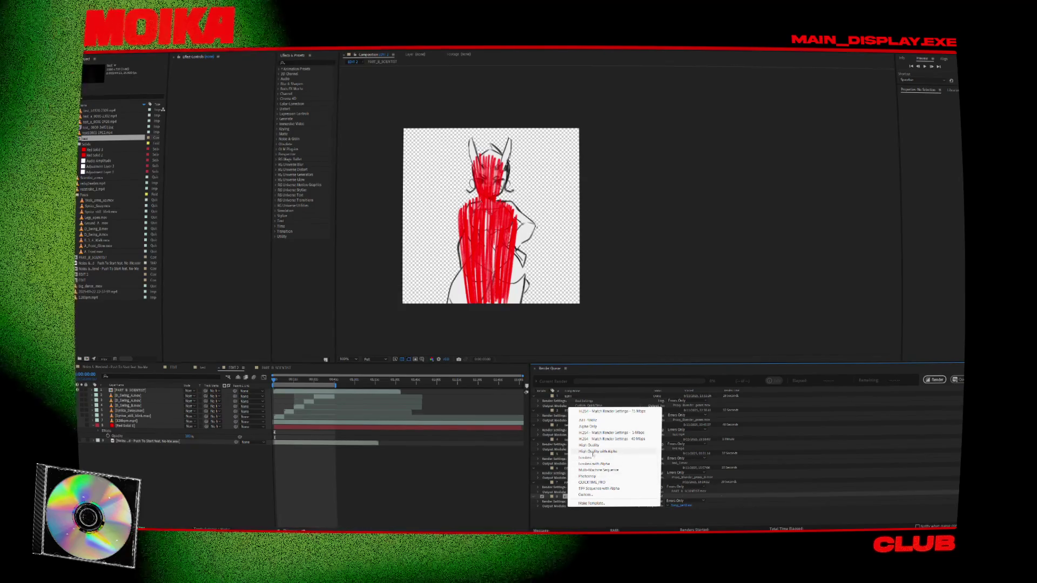
{"action": "left_click", "coordinate": [594, 495]}
{"action": "left_click", "coordinate": [500, 209]}
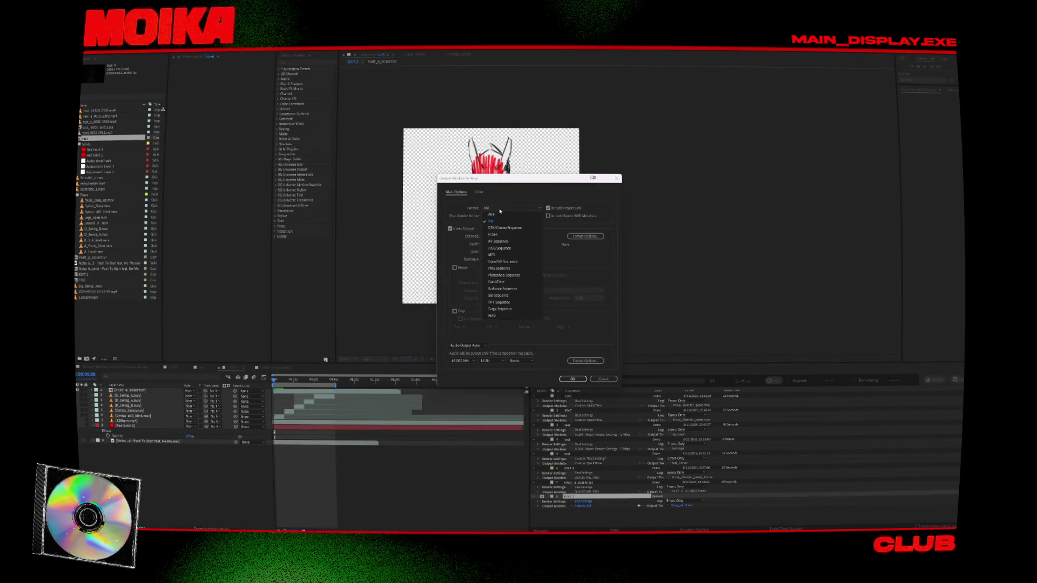
{"action": "left_click", "coordinate": [501, 255]}
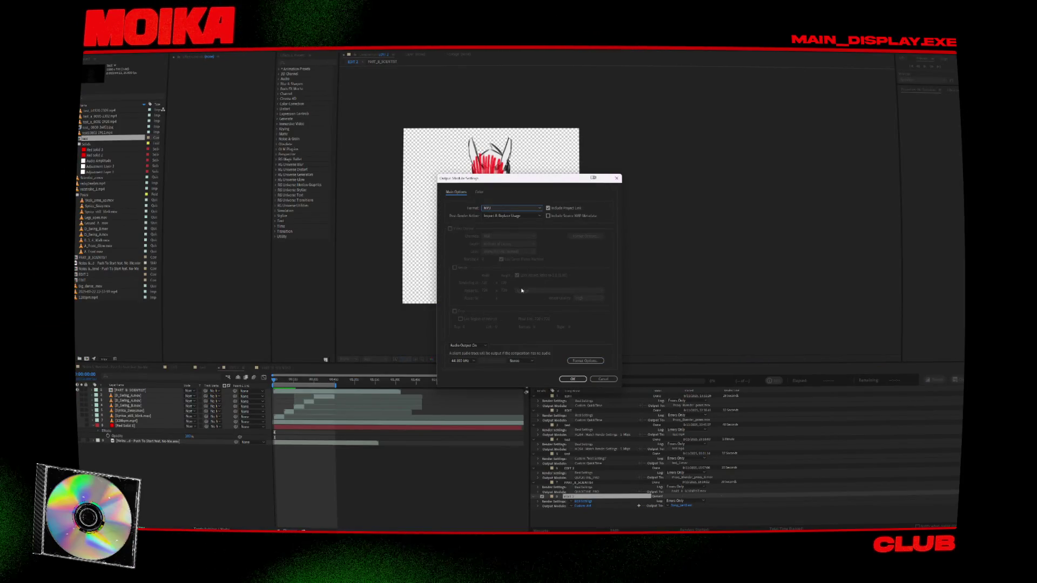
{"action": "left_click", "coordinate": [574, 379]}
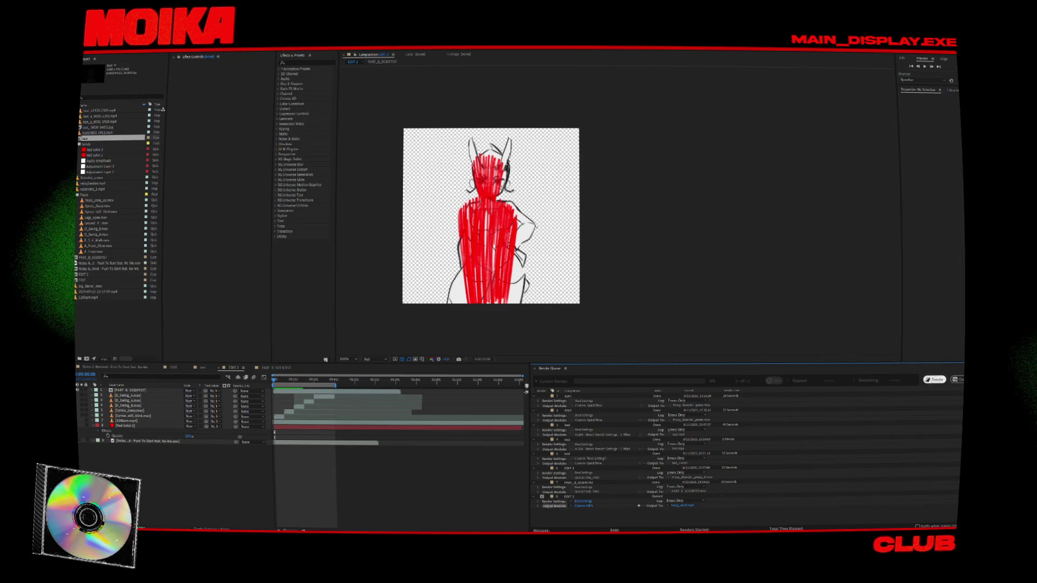
{"action": "left_click", "coordinate": [934, 380]}
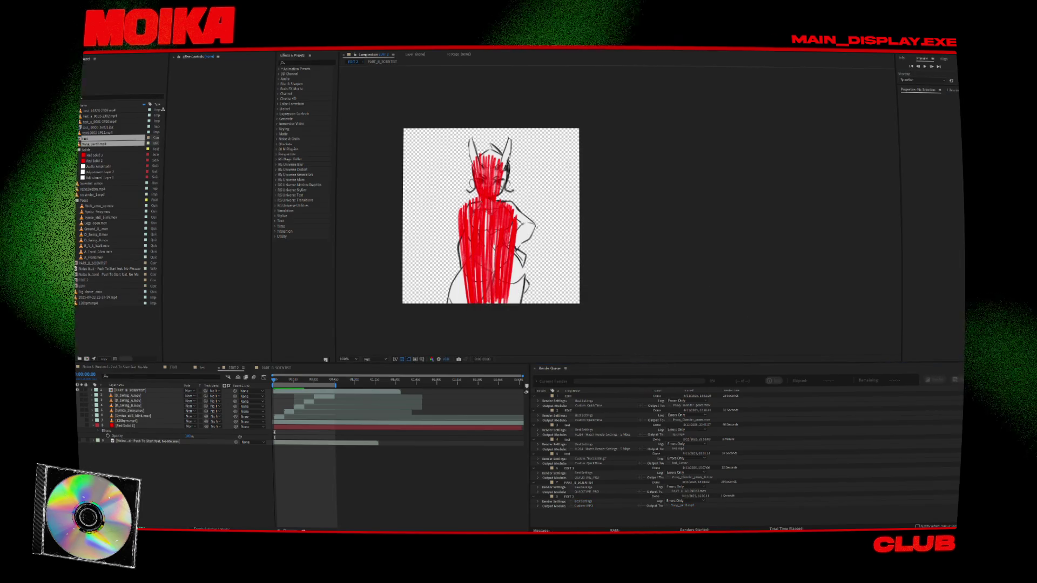
{"action": "key", "text": "alt+Tab"}
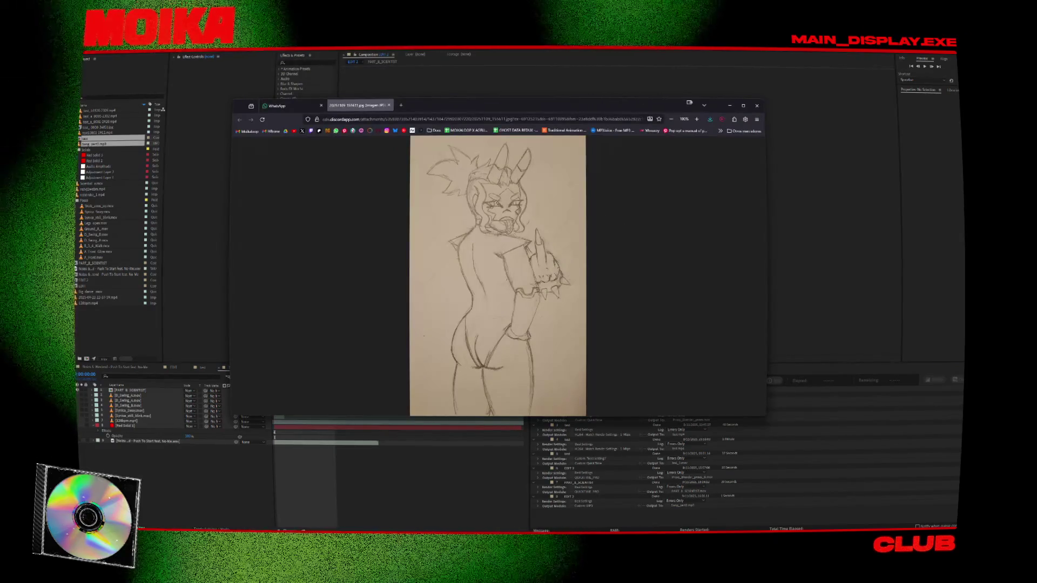
Step: Zoom the sketch to full size and back, then return to the After Effects composition panel
{"action": "left_click", "coordinate": [503, 262]}
{"action": "left_click", "coordinate": [503, 262]}
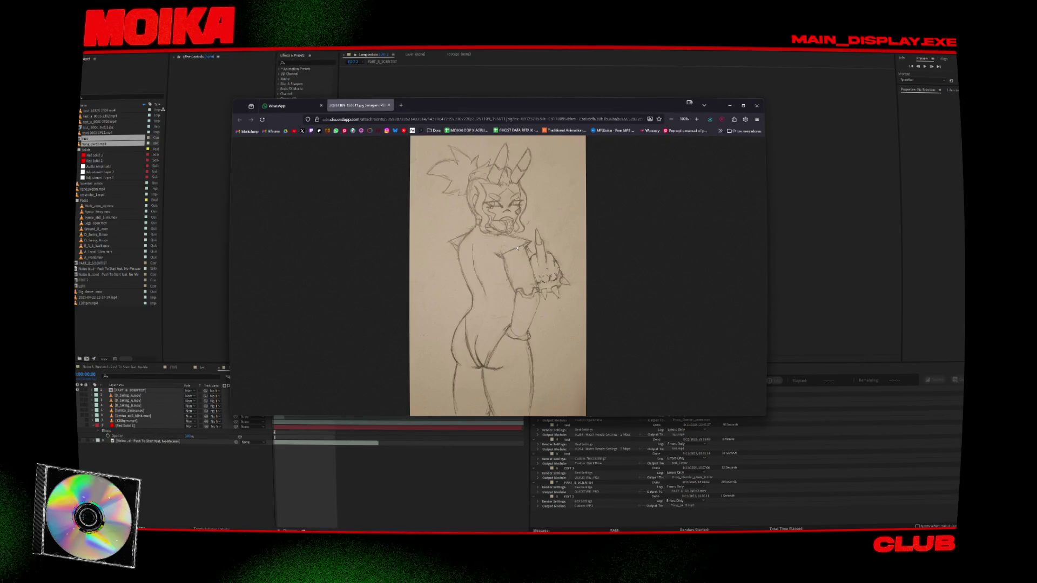
{"action": "left_click_drag", "start_coordinate": [420, 108], "coordinate": [418, 104]}
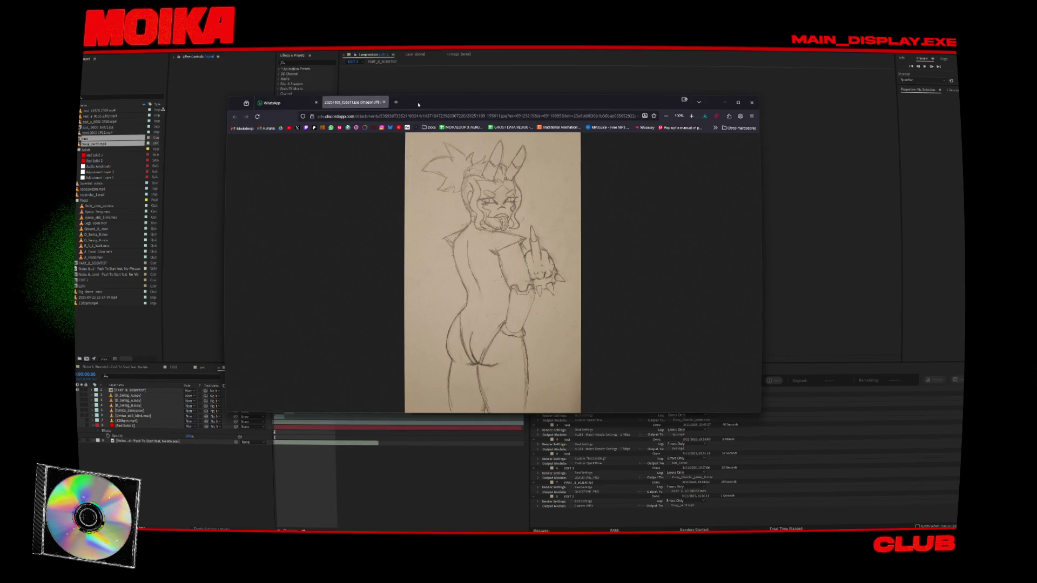
{"action": "key", "text": "alt+Tab"}
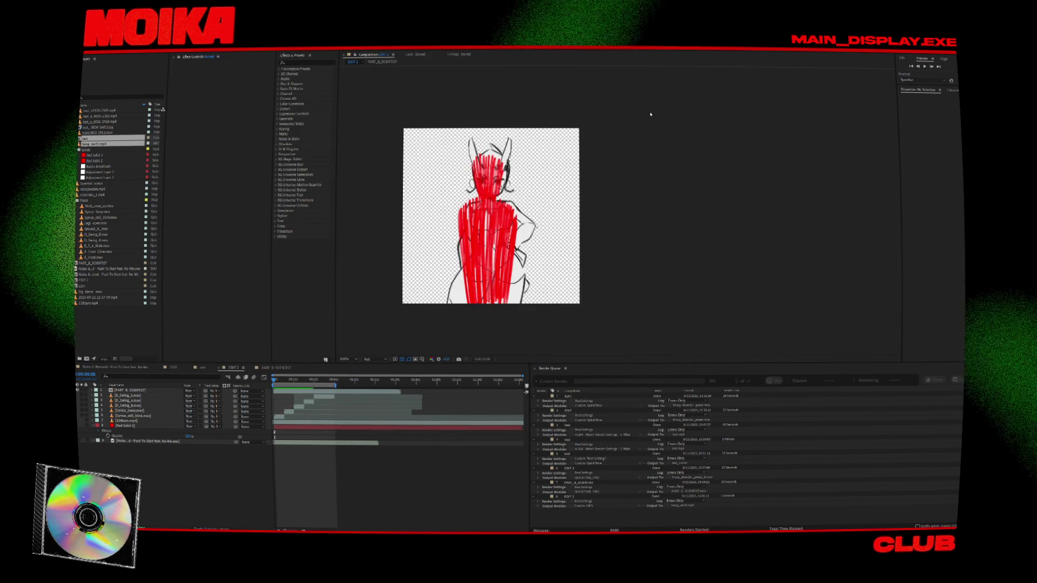
{"action": "left_click", "coordinate": [627, 236]}
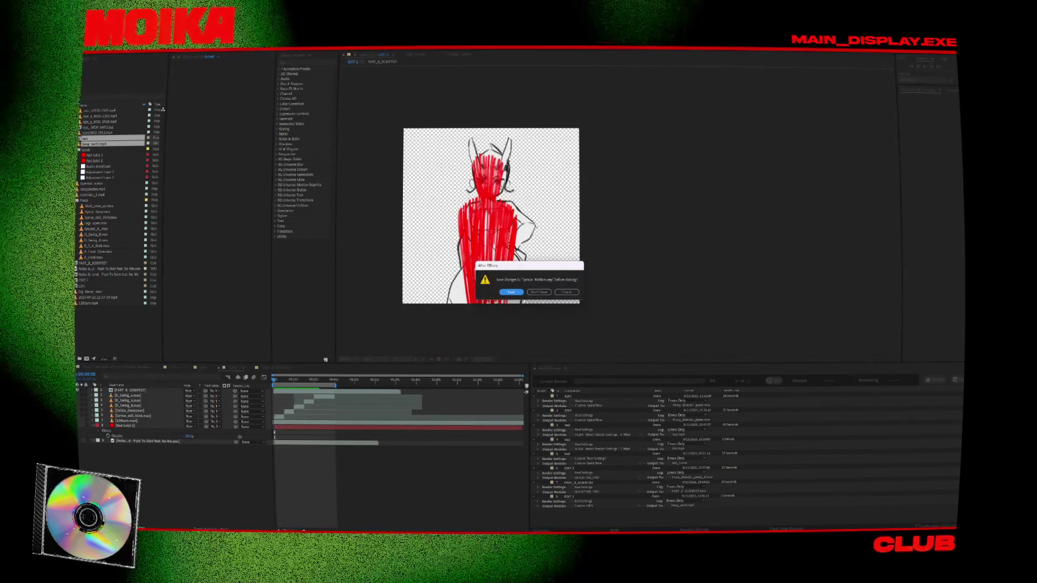
Step: Answer the Save Changes prompt so After Effects closes and Blender's room scene comes forward
{"action": "left_click", "coordinate": [506, 293]}
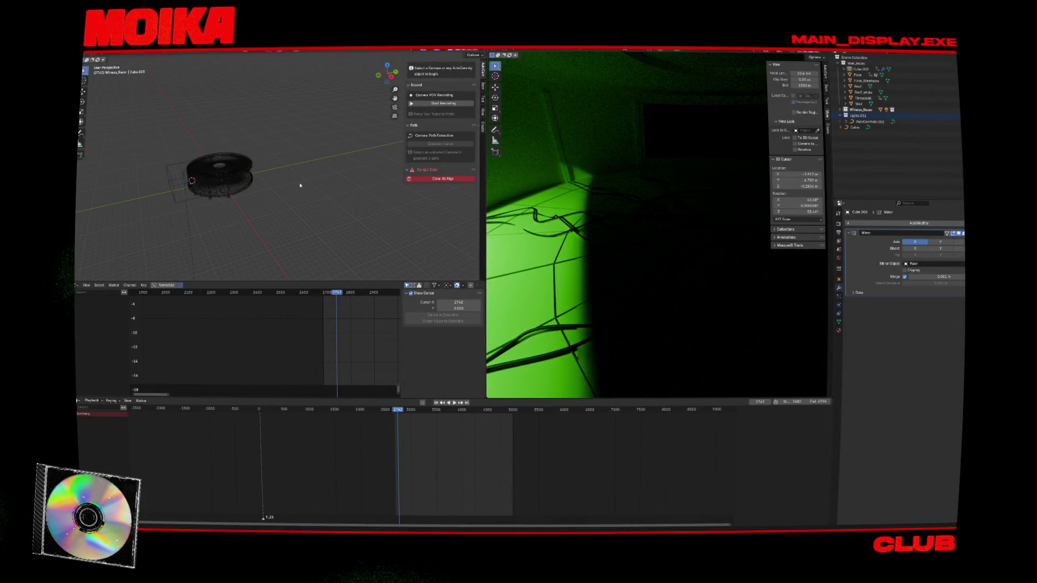
Step: Switch to the right-side view of the room and set the animation start frame to 1
{"action": "scroll", "coordinate": [281, 169], "scroll_direction": "up", "scroll_amount": 3}
{"action": "key", "text": "KP_3"}
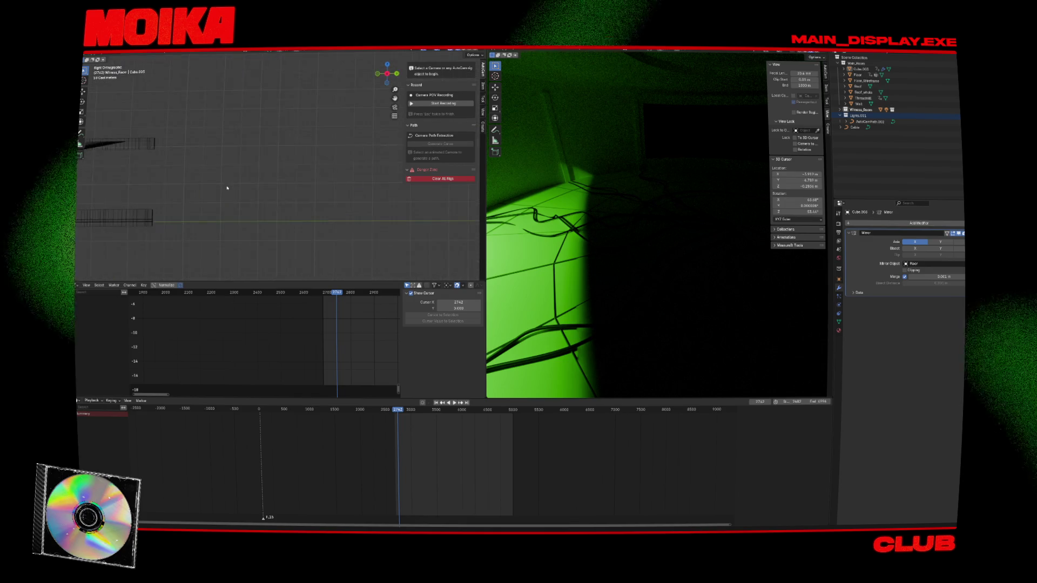
{"action": "left_click_drag", "start_coordinate": [375, 150], "coordinate": [242, 145]}
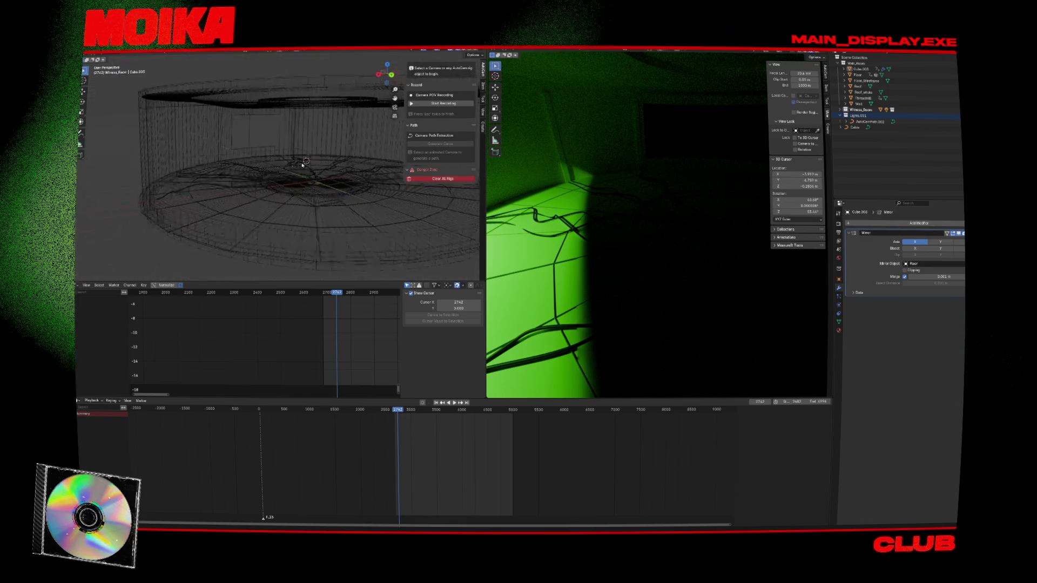
{"action": "left_click", "coordinate": [240, 150]}
{"action": "key", "text": "alt+a"}
{"action": "key", "text": "shift+a"}
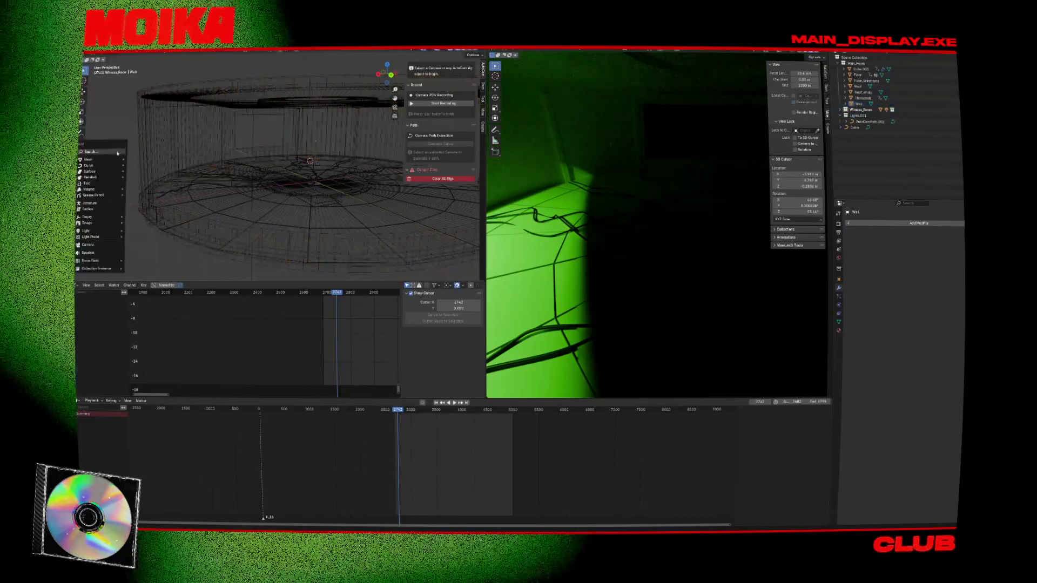
{"action": "mouse_move", "coordinate": [103, 223]}
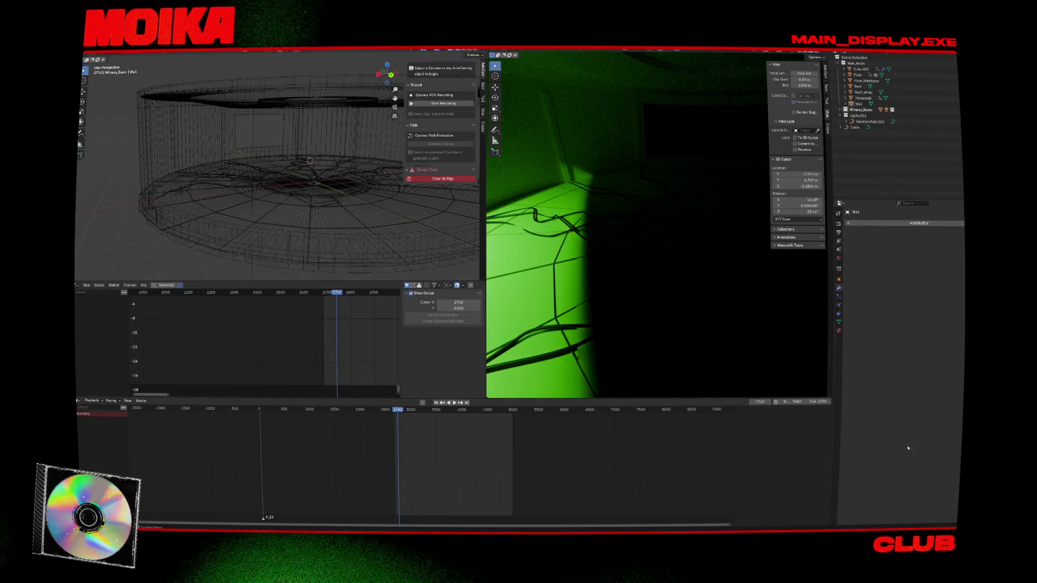
{"action": "left_click_drag", "start_coordinate": [798, 402], "coordinate": [734, 402]}
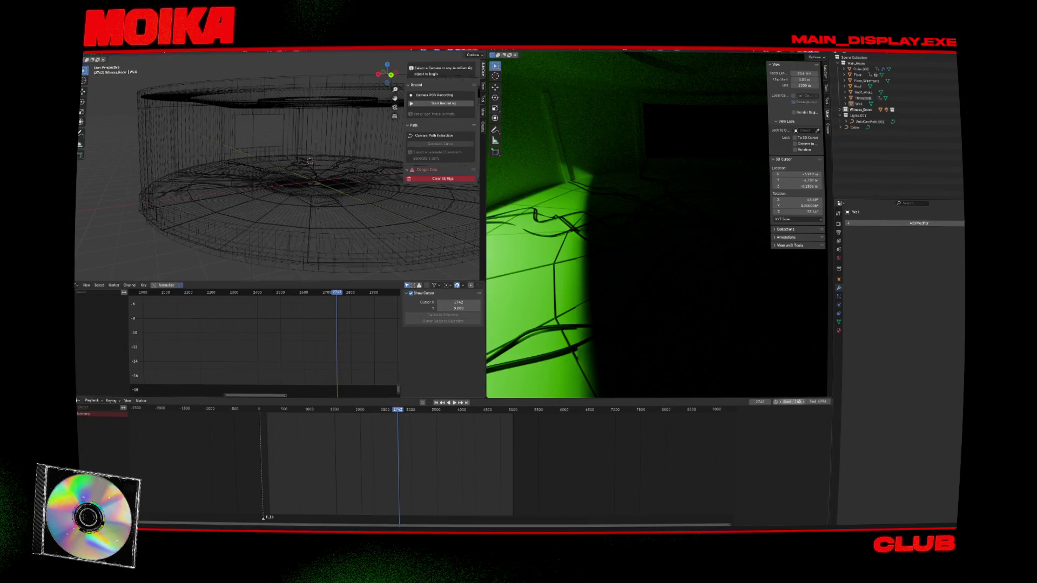
{"action": "key", "text": "Return"}
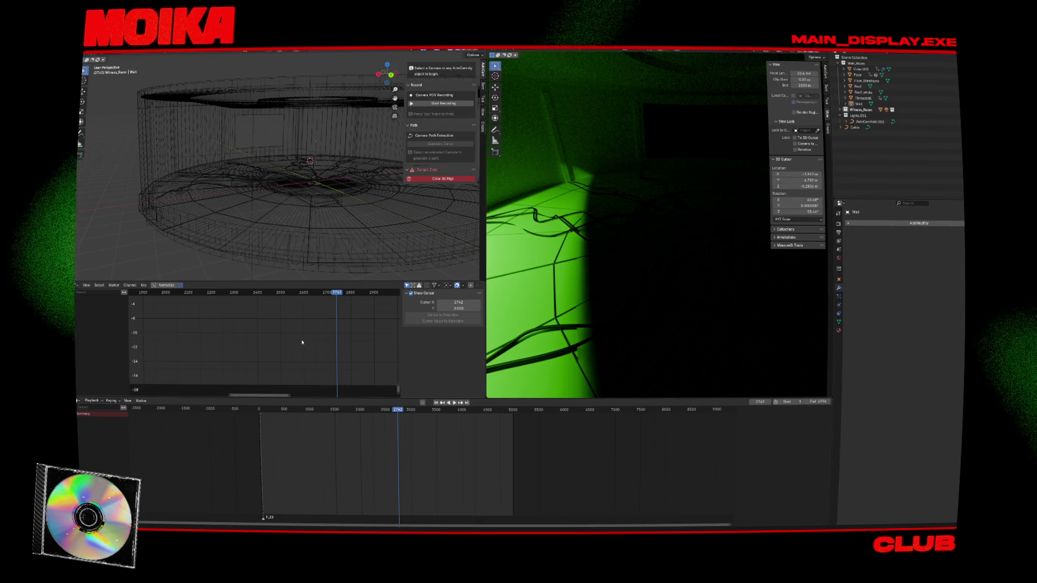
Step: Orbit around the room, briefly selecting and then deselecting the floor cables
{"action": "left_click_drag", "start_coordinate": [271, 225], "coordinate": [358, 234]}
{"action": "left_click", "coordinate": [314, 199]}
{"action": "left_click", "coordinate": [314, 198]}
{"action": "mouse_move", "coordinate": [314, 199]}
{"action": "left_mouse_down"}
{"action": "mouse_move", "coordinate": [295, 240]}
{"action": "mouse_move", "coordinate": [215, 201]}
{"action": "left_mouse_up"}
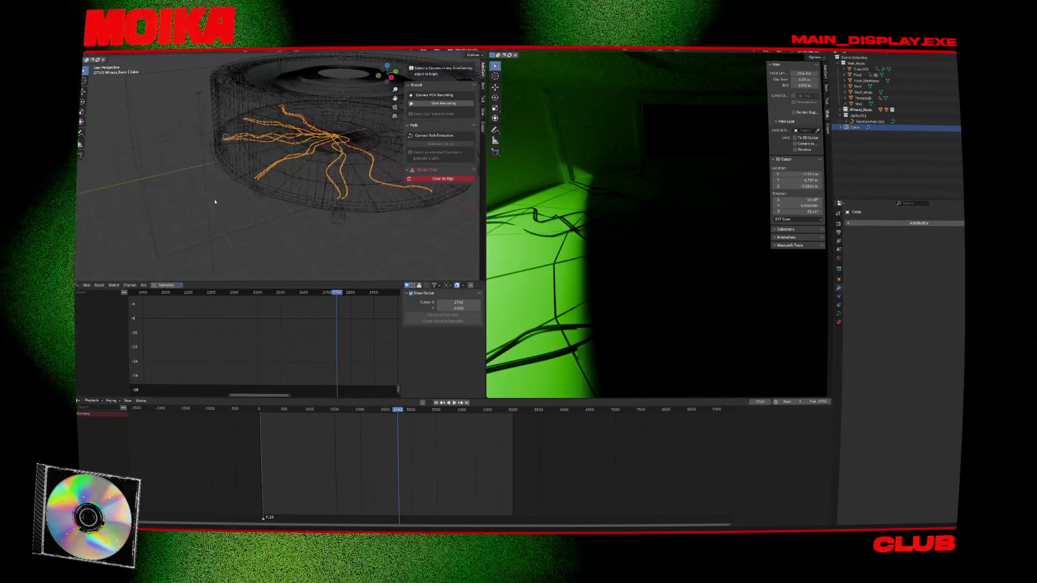
{"action": "left_click", "coordinate": [133, 207]}
{"action": "key", "text": "shift+a"}
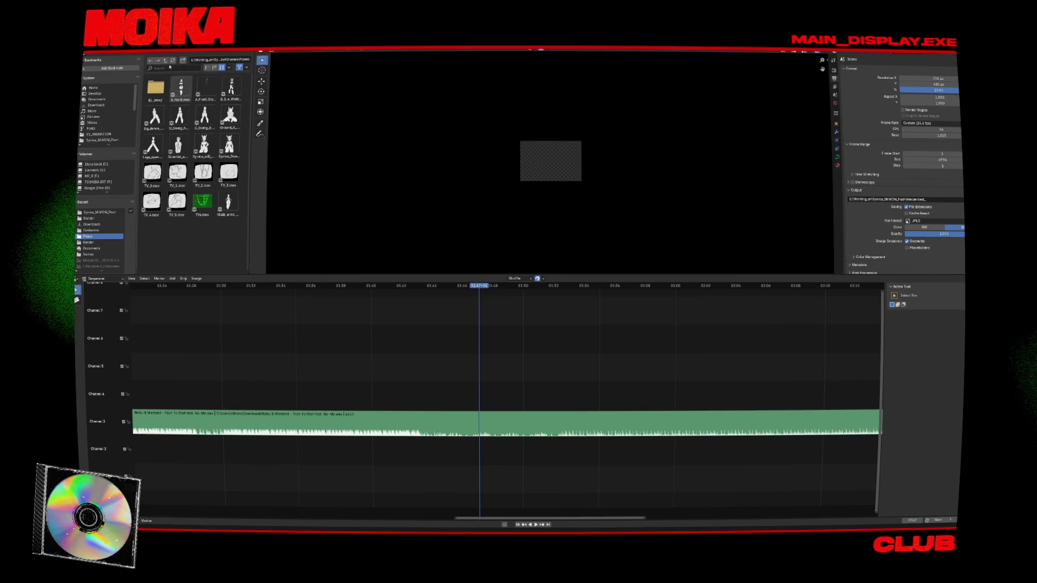
Step: From the parent folder, drop Song_part2 as a strip on sequencer Channel 4
{"action": "left_click", "coordinate": [165, 60]}
{"action": "left_click", "coordinate": [165, 61]}
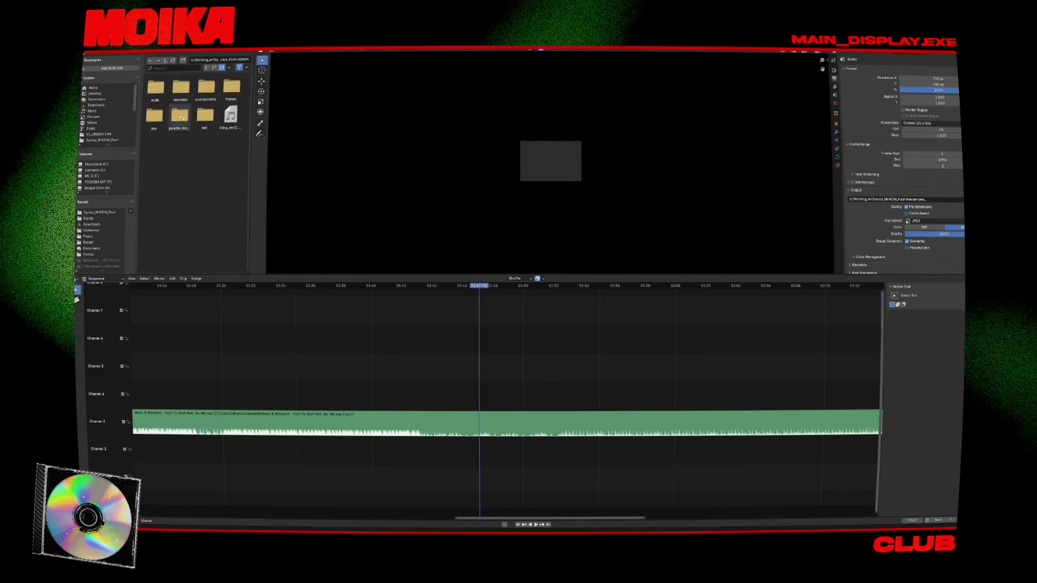
{"action": "left_click", "coordinate": [230, 116]}
{"action": "mouse_move", "coordinate": [230, 117]}
{"action": "left_mouse_down"}
{"action": "mouse_move", "coordinate": [164, 367]}
{"action": "mouse_move", "coordinate": [141, 399]}
{"action": "left_mouse_up"}
{"action": "left_click", "coordinate": [188, 454]}
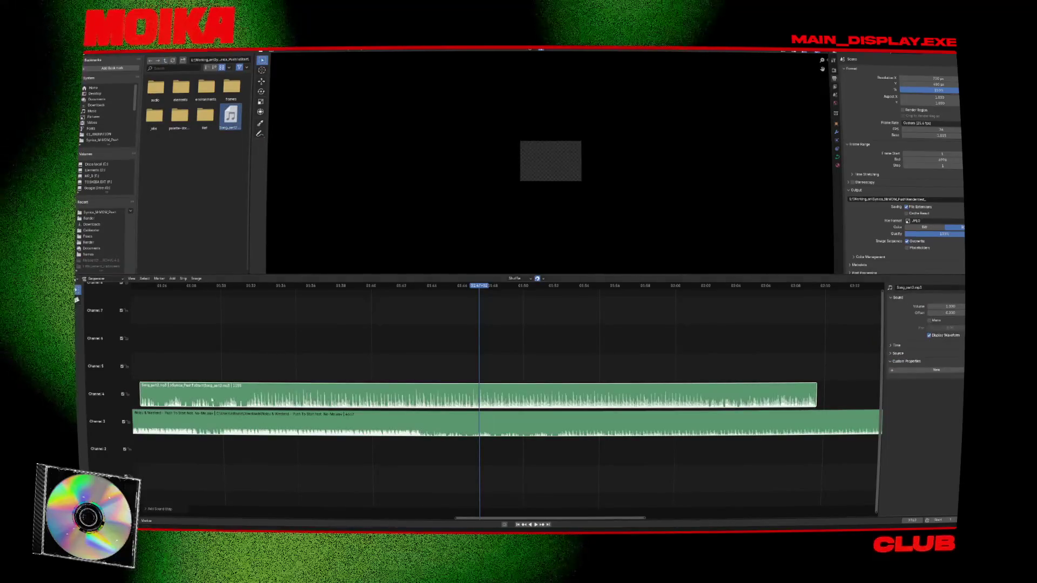
Step: Slide the Song_part2 strip left toward the start of the timeline
{"action": "scroll", "coordinate": [238, 449], "scroll_direction": "down", "scroll_amount": 3}
{"action": "scroll", "coordinate": [238, 449], "scroll_direction": "down", "scroll_amount": 5}
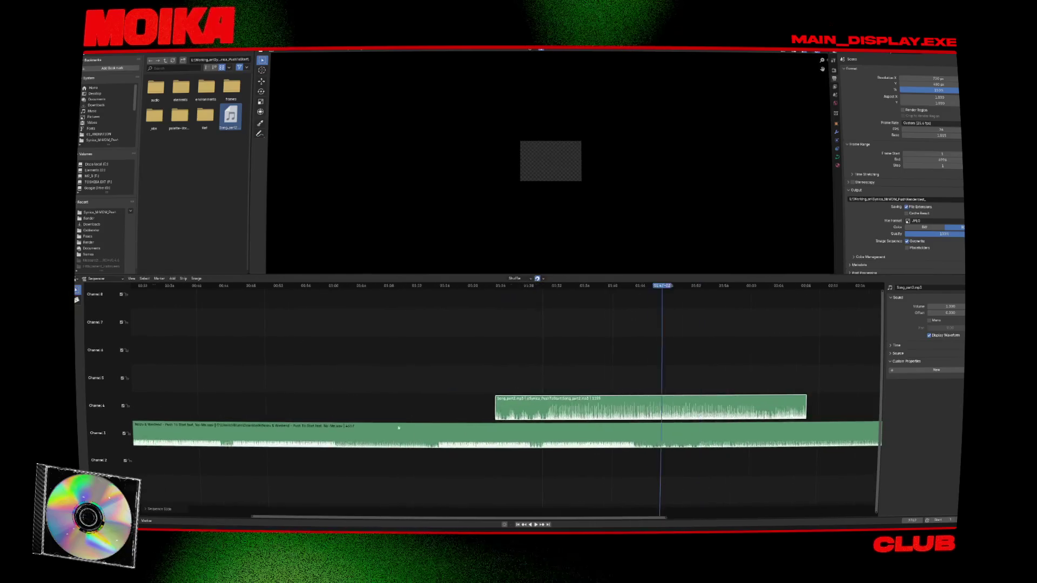
{"action": "left_click_drag", "start_coordinate": [525, 414], "coordinate": [319, 413]}
{"action": "key", "text": "Home"}
{"action": "scroll", "coordinate": [366, 384], "scroll_direction": "up", "scroll_amount": 6}
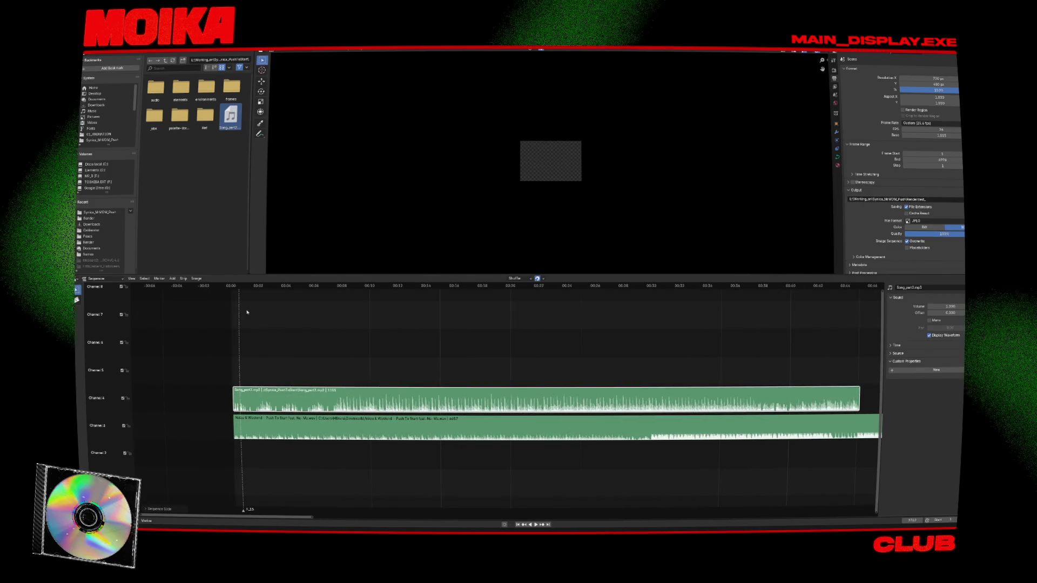
{"action": "scroll", "coordinate": [227, 345], "scroll_direction": "up", "scroll_amount": 5}
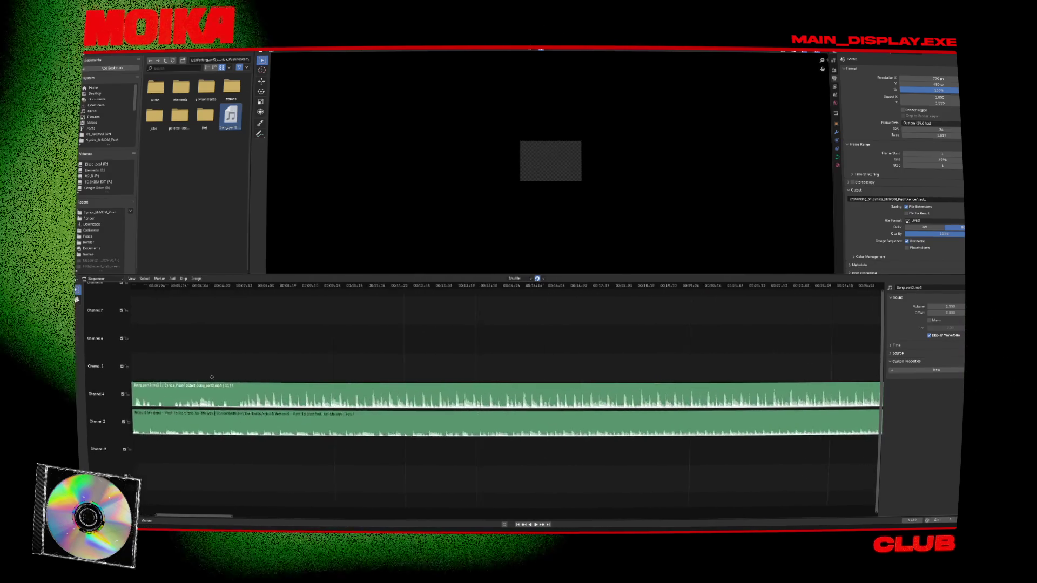
{"action": "left_click_drag", "start_coordinate": [211, 377], "coordinate": [320, 392]}
Step: Align the strips to frame 0 and delete the Noizu & Weekend strip on Channel 3
{"action": "left_click_drag", "start_coordinate": [261, 288], "coordinate": [243, 292]}
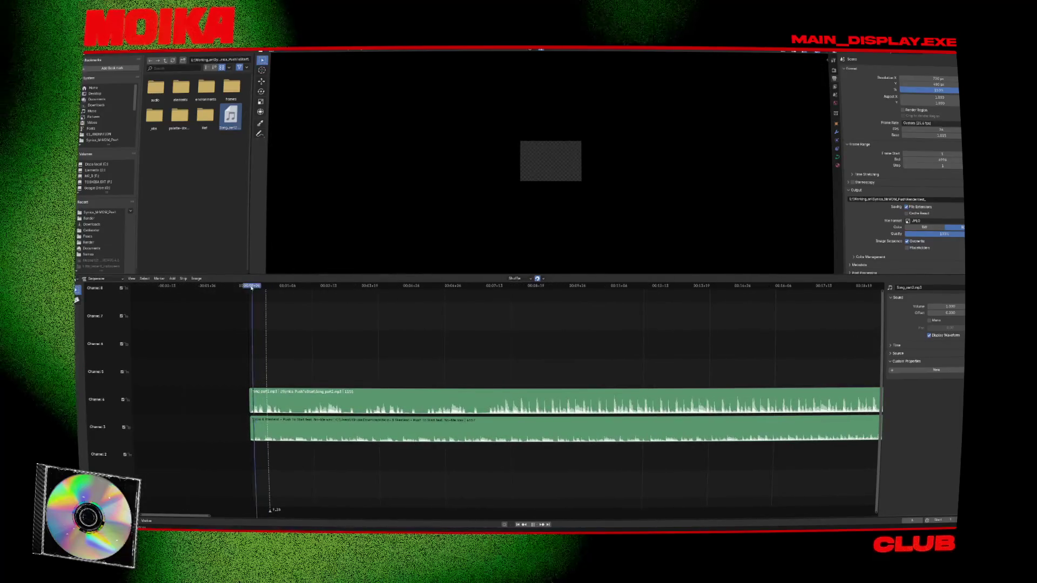
{"action": "mouse_move", "coordinate": [257, 372]}
{"action": "left_mouse_down"}
{"action": "mouse_move", "coordinate": [222, 317]}
{"action": "mouse_move", "coordinate": [393, 340]}
{"action": "mouse_move", "coordinate": [505, 337]}
{"action": "left_mouse_up"}
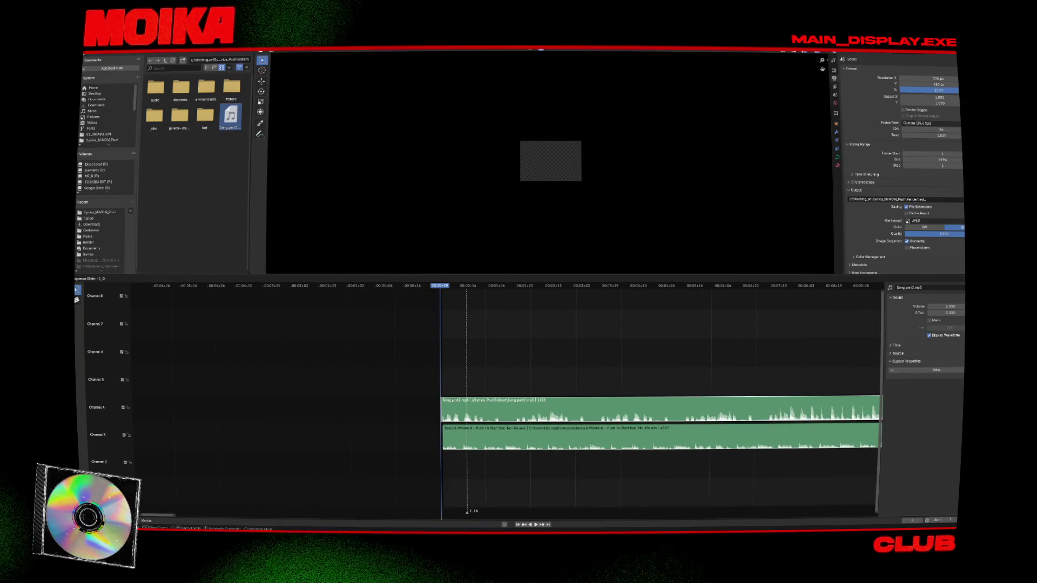
{"action": "left_click_drag", "start_coordinate": [458, 400], "coordinate": [453, 412]}
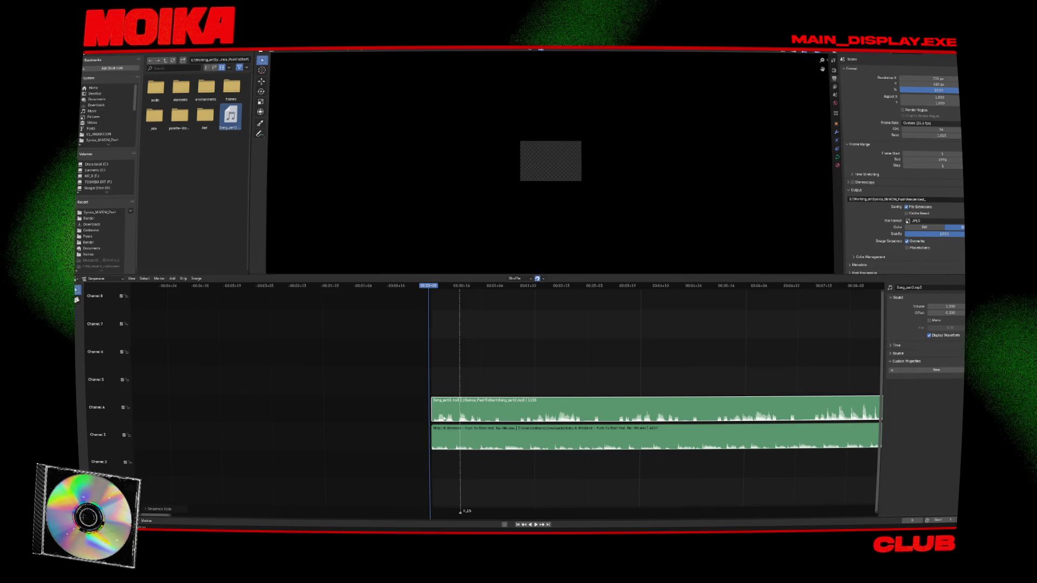
{"action": "left_click", "coordinate": [443, 436]}
{"action": "key", "text": "Delete"}
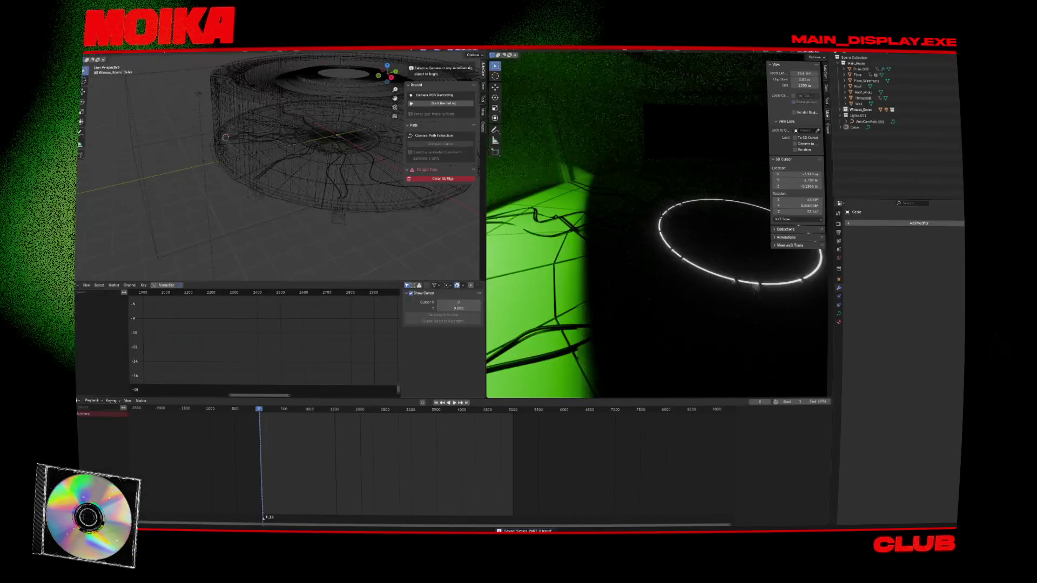
Step: Preview the animation, save the blend file, and choose Image > Mesh Plane from the Add menu
{"action": "key", "text": "space"}
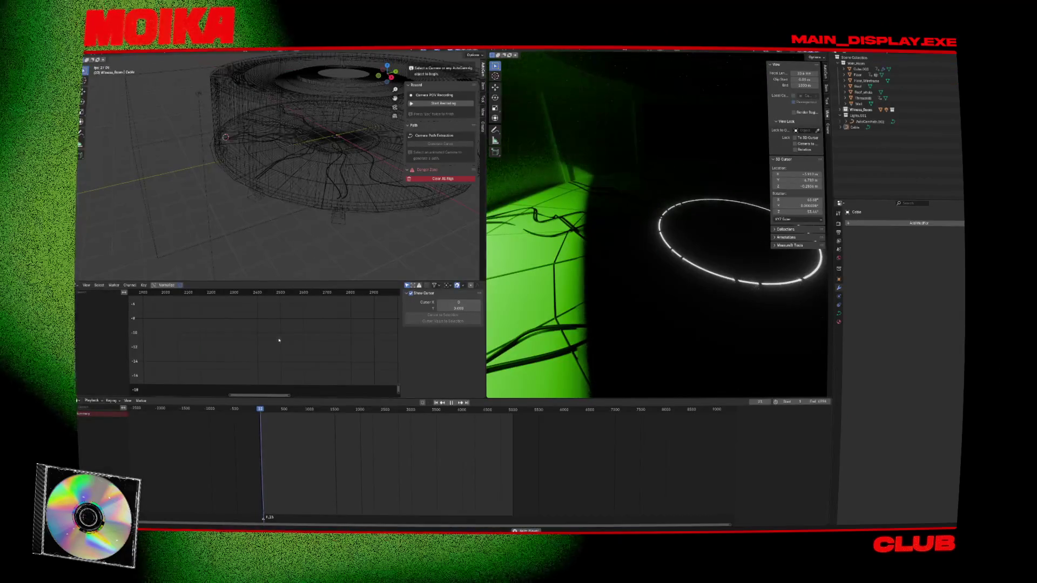
{"action": "key", "text": "space"}
{"action": "key", "text": "ctrl+s"}
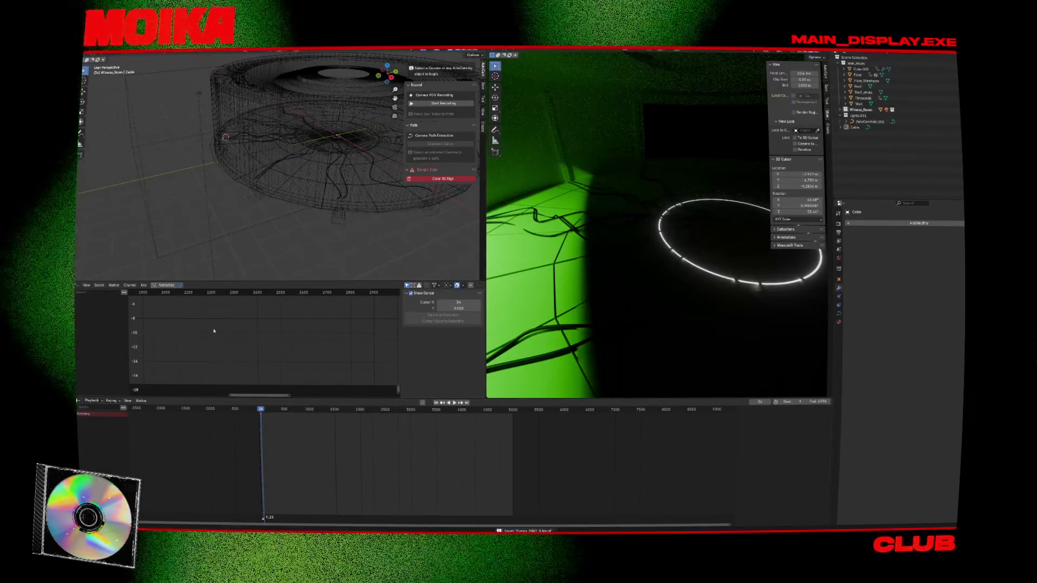
{"action": "key", "text": "shift+a"}
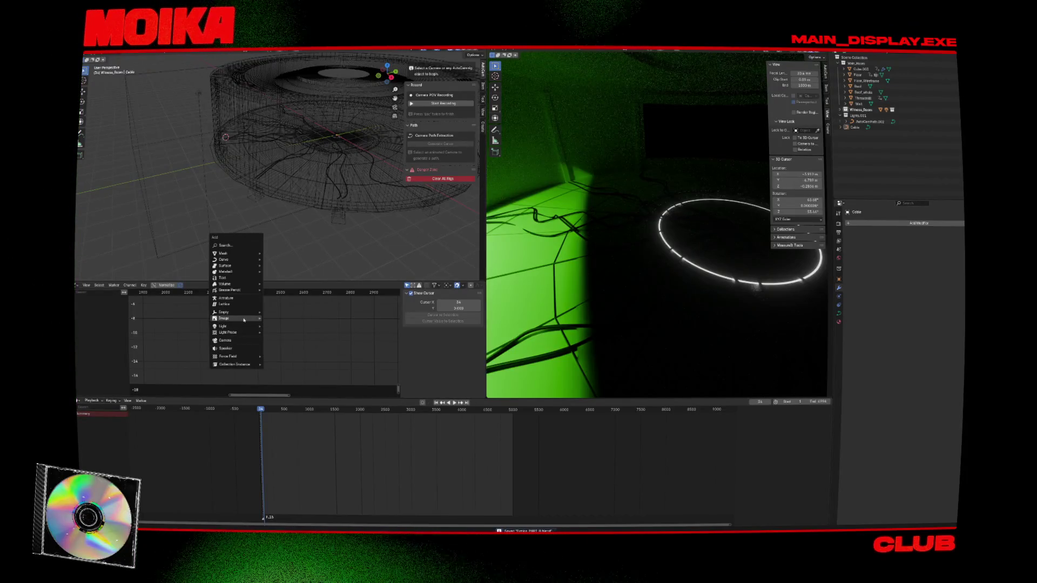
{"action": "left_click", "coordinate": [291, 330]}
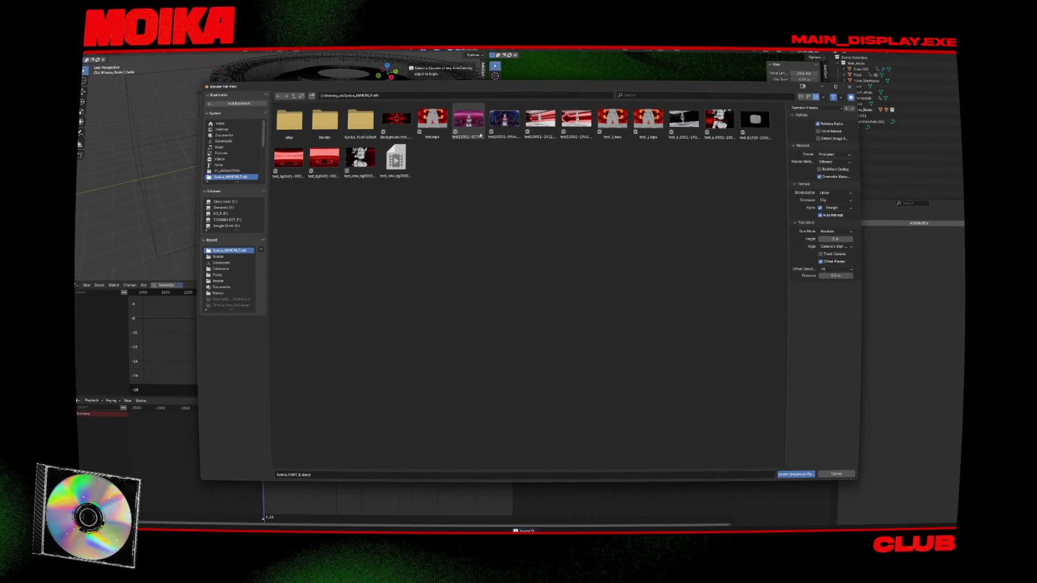
Step: Browse to Synica_PushToStart > frames and import PART_B_SCIENTIST.mov as an image plane
{"action": "double_click", "coordinate": [336, 133]}
{"action": "key", "text": "BackSpace"}
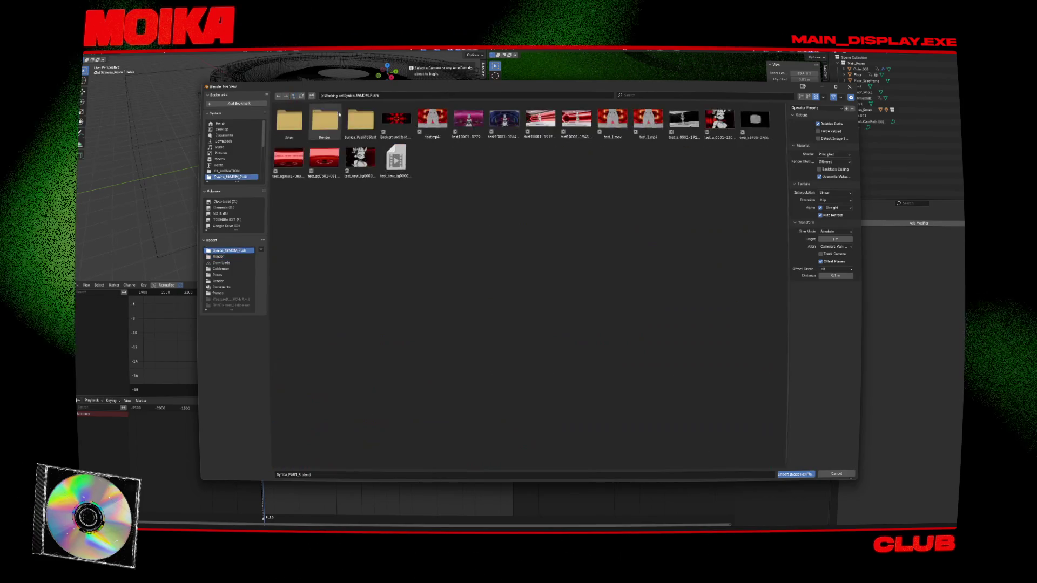
{"action": "double_click", "coordinate": [353, 124]}
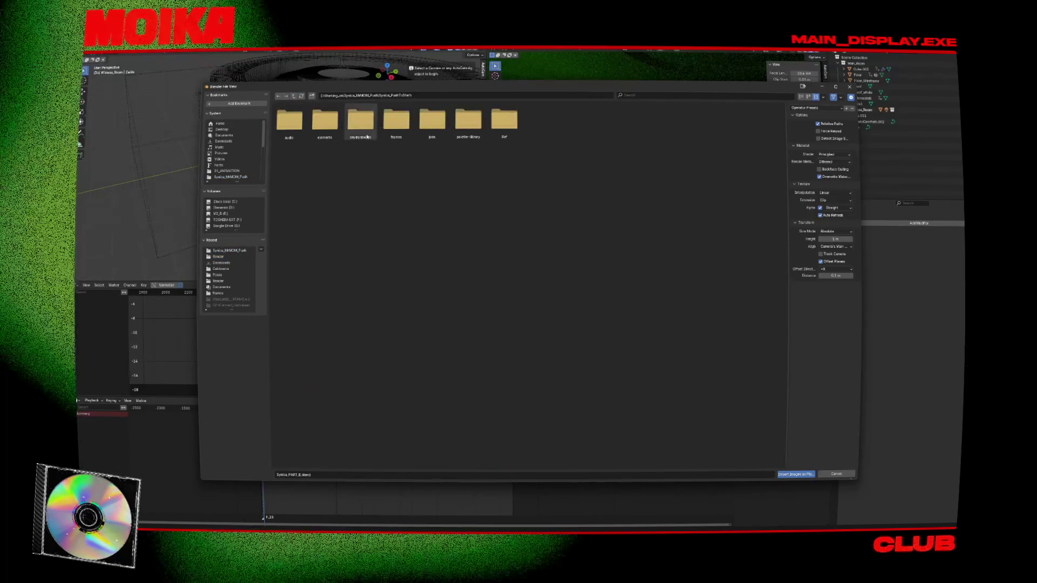
{"action": "double_click", "coordinate": [382, 134]}
{"action": "left_click", "coordinate": [456, 132]}
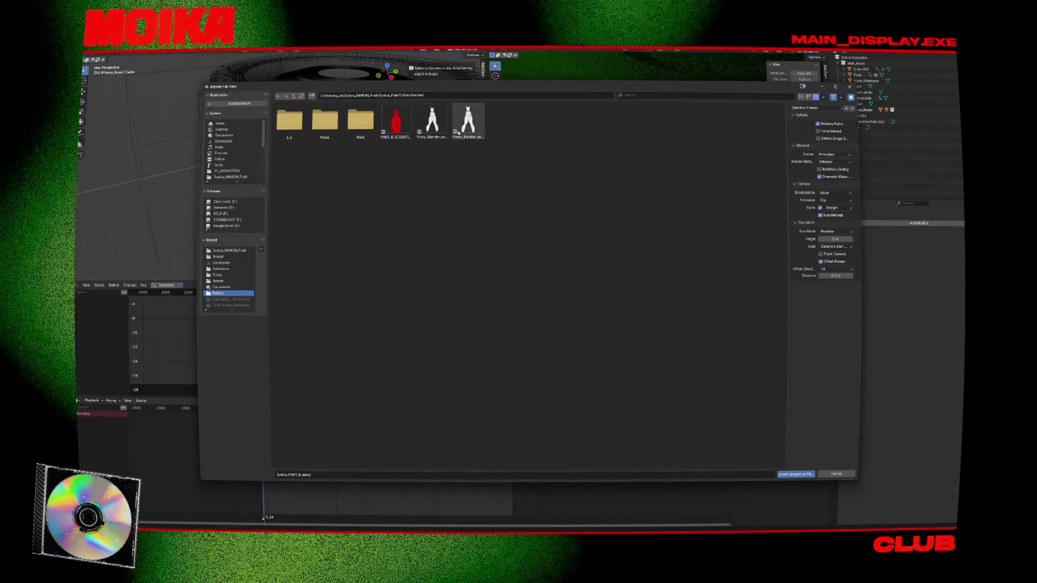
{"action": "left_click", "coordinate": [395, 133]}
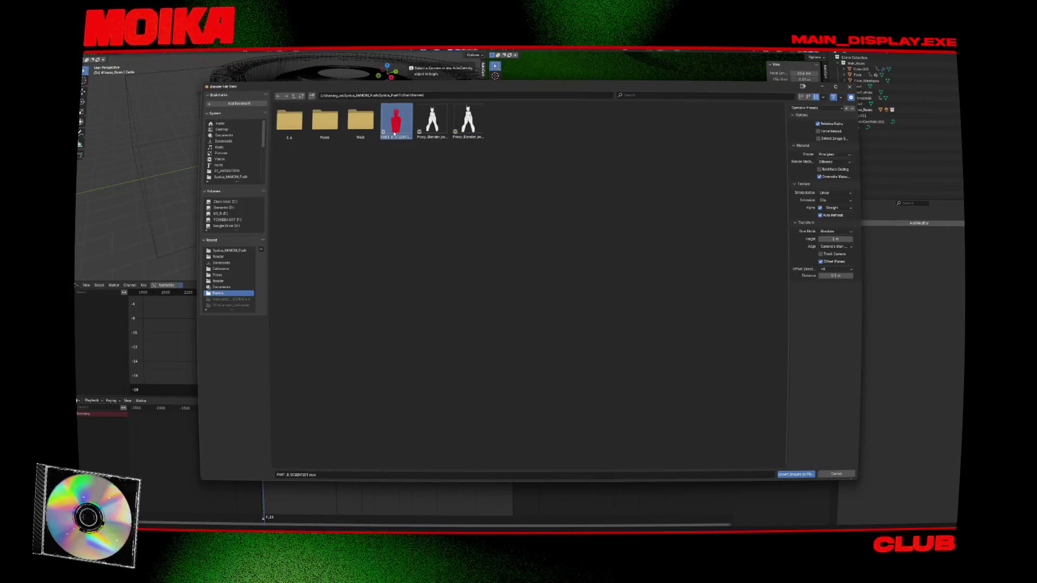
{"action": "double_click", "coordinate": [394, 133]}
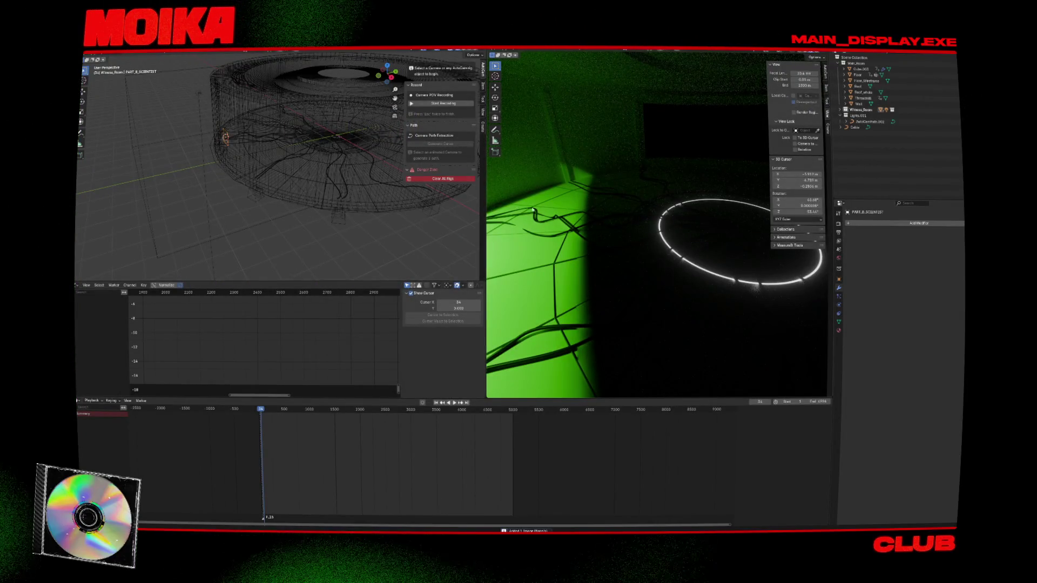
Step: In top view, move the plane near the wall screen and enlarge it about 2.8 times
{"action": "key", "text": "KP_Decimal"}
{"action": "key", "text": "KP_7"}
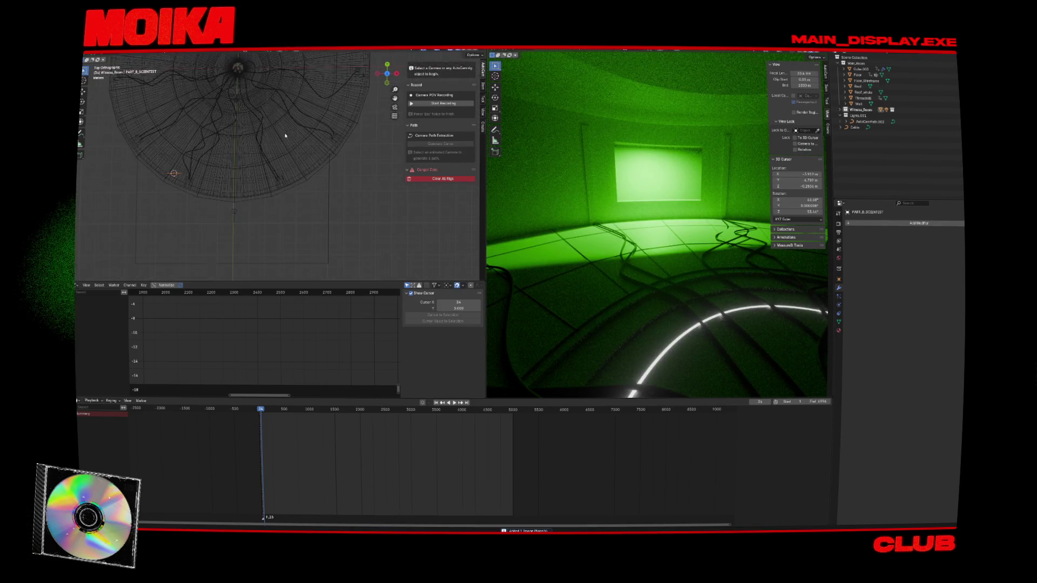
{"action": "key", "text": "g"}
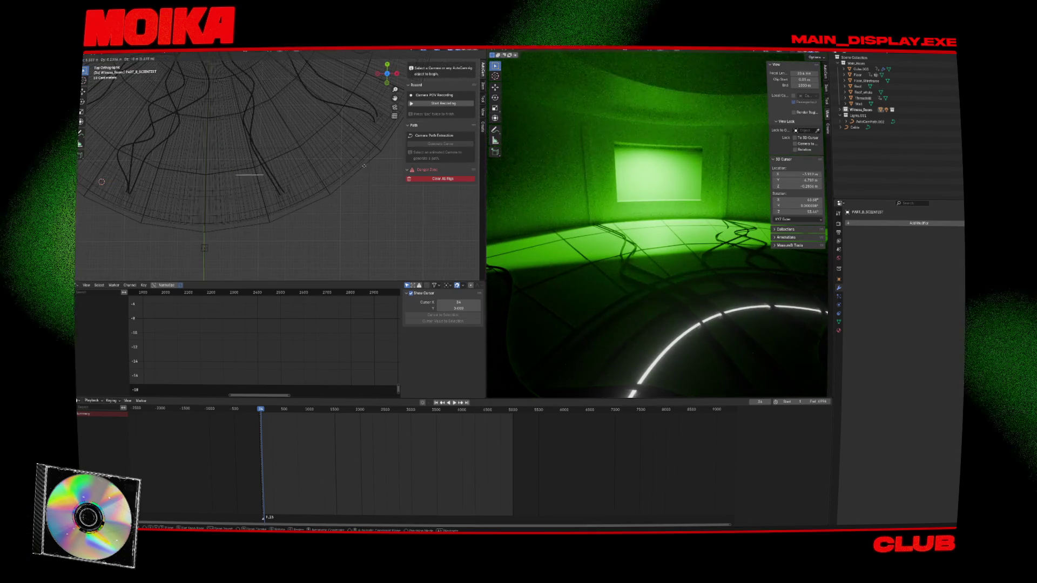
{"action": "left_click", "coordinate": [270, 180]}
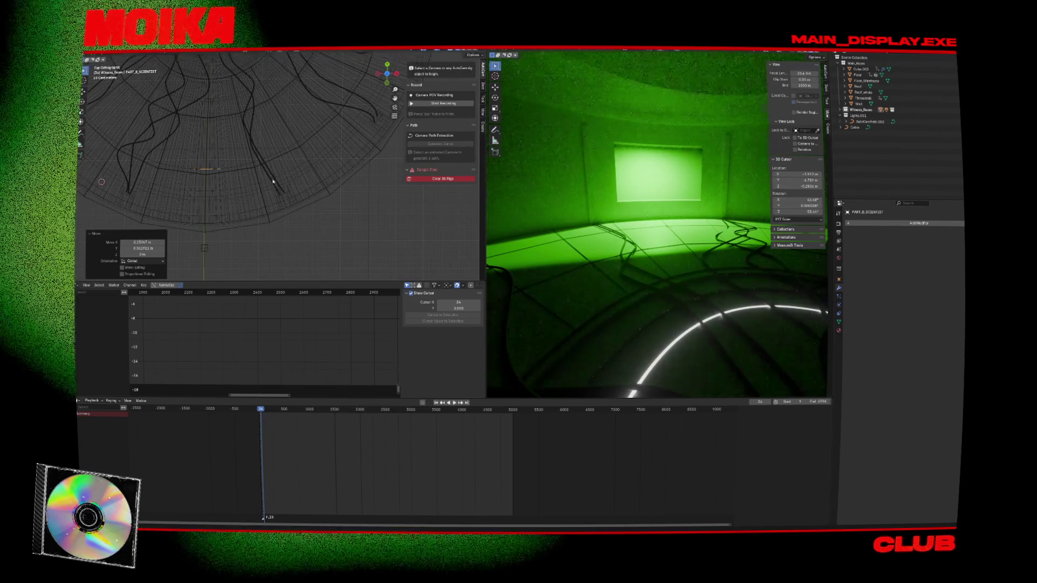
{"action": "key", "text": "s"}
{"action": "left_click", "coordinate": [386, 235]}
Step: In side view, raise the figure in front of the screen and settle it at 0.83 scale
{"action": "key", "text": "KP_3"}
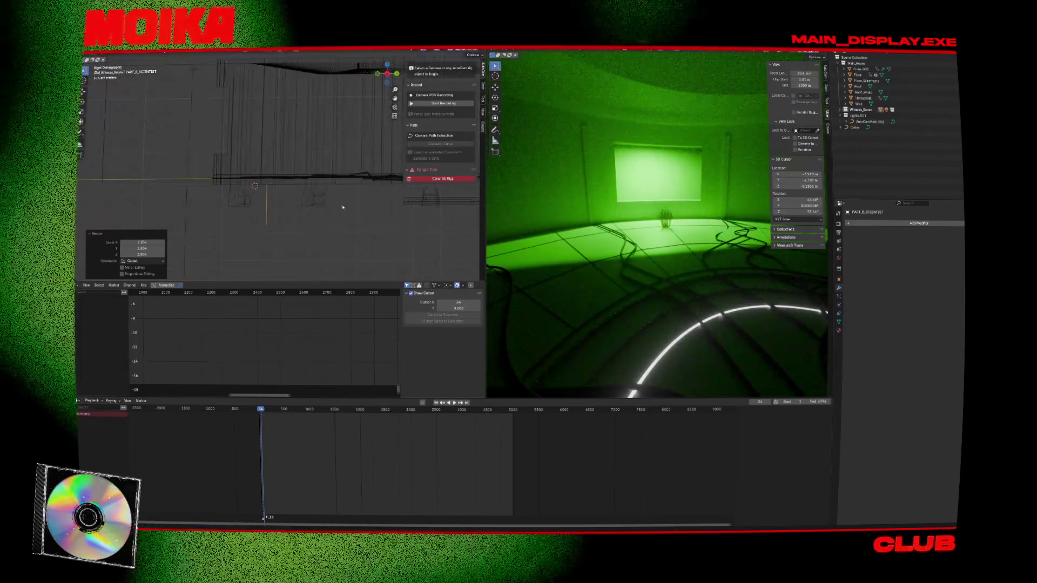
{"action": "key", "text": "g"}
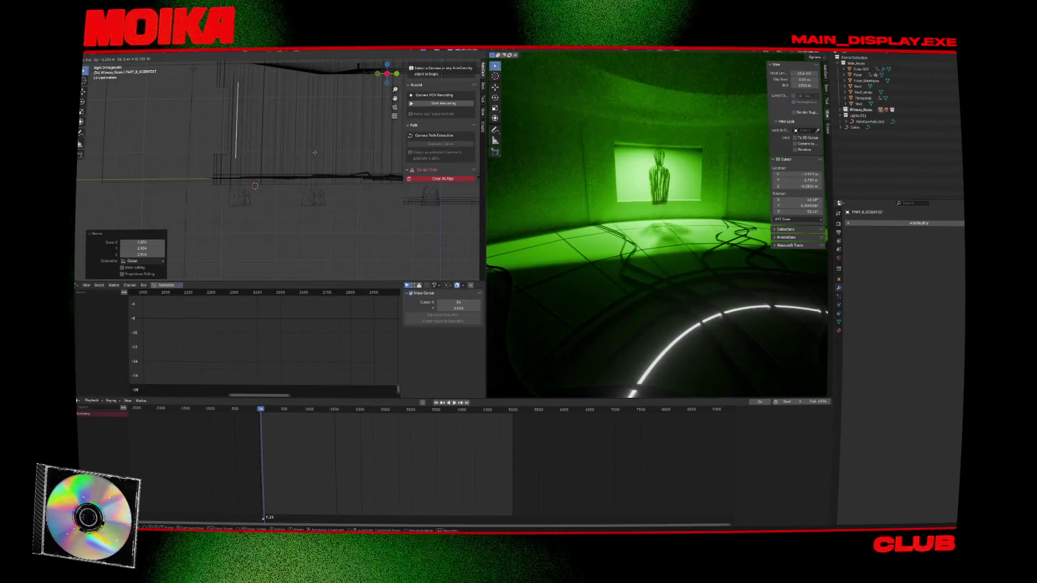
{"action": "left_click", "coordinate": [288, 157]}
{"action": "key", "text": "s"}
{"action": "left_click", "coordinate": [318, 160]}
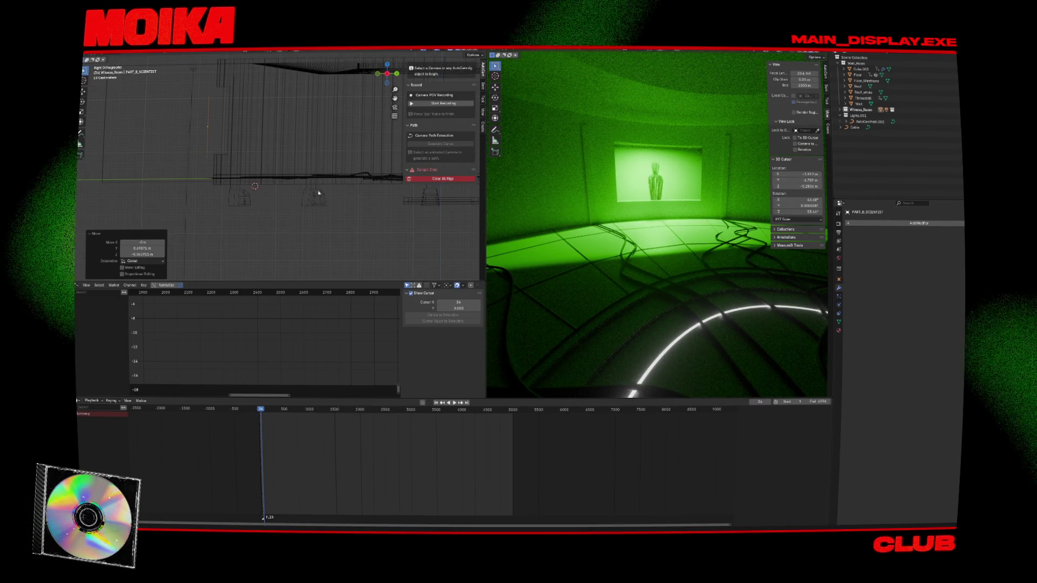
{"action": "key", "text": "s"}
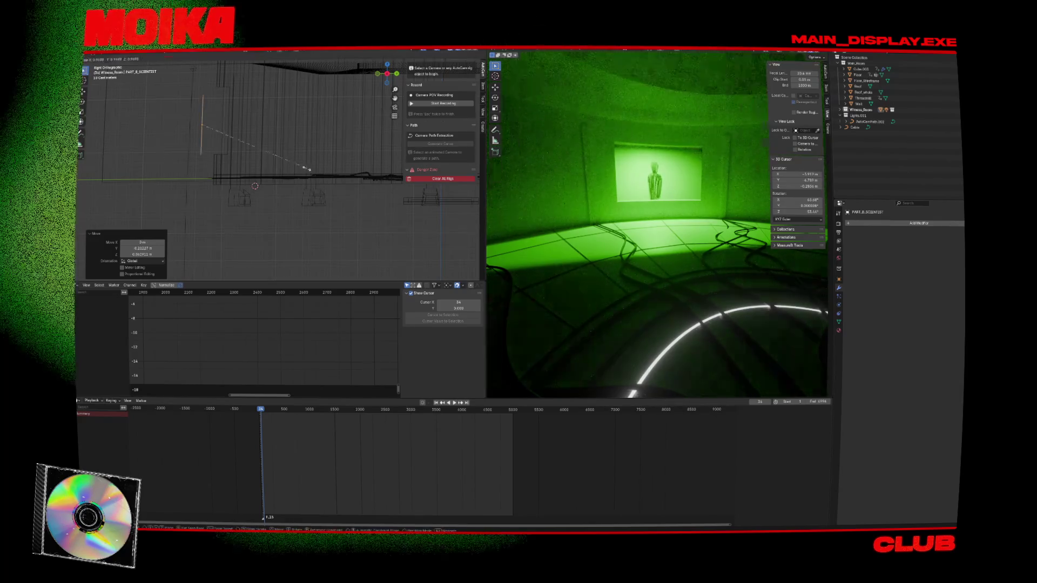
{"action": "left_click", "coordinate": [289, 168]}
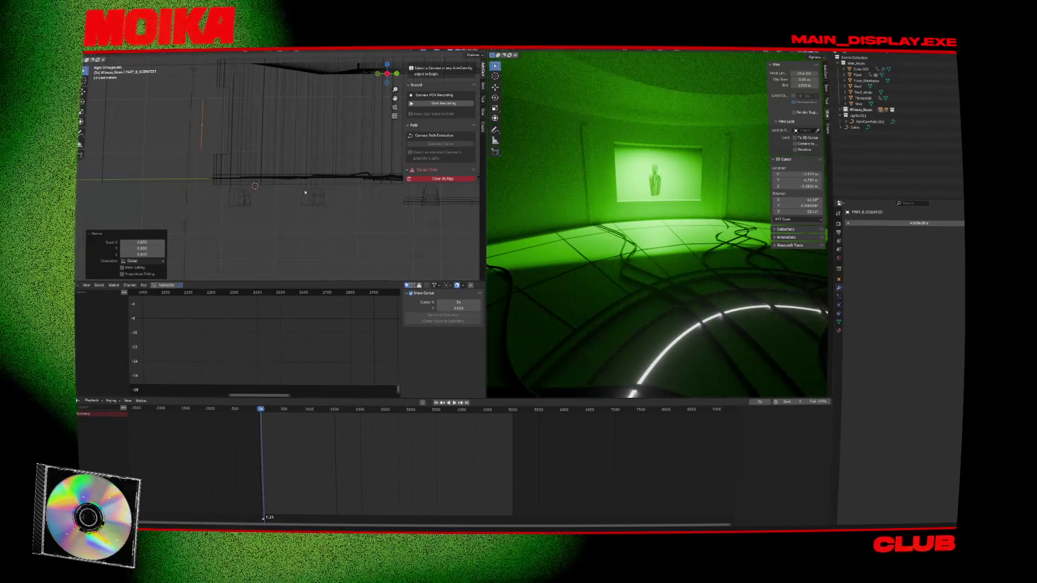
{"action": "left_click", "coordinate": [78, 285]}
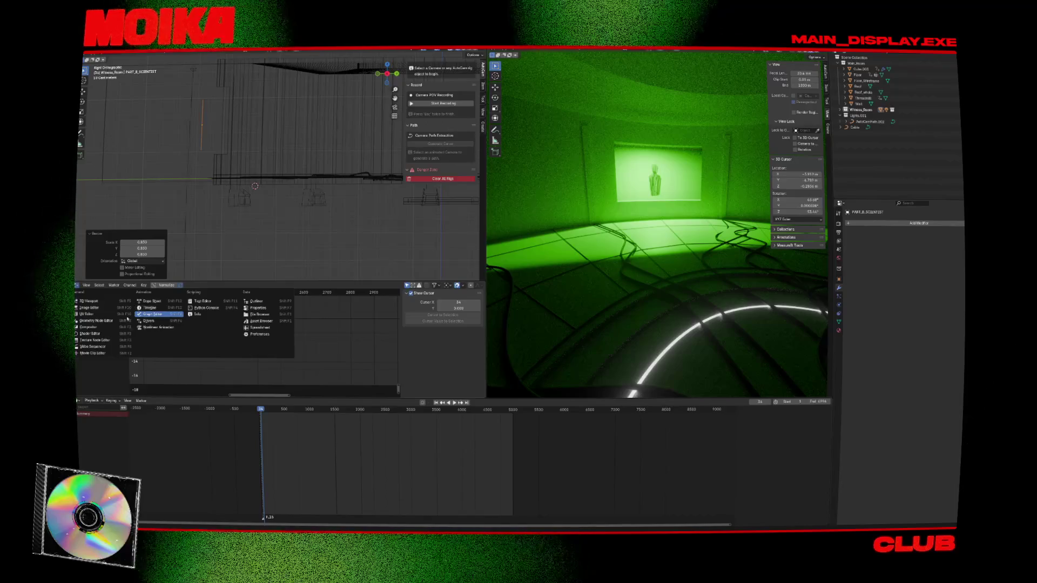
Step: In the Shader Editor, expand the Principled BSDF Emission section and pick red for Emission Color
{"action": "left_click", "coordinate": [100, 333]}
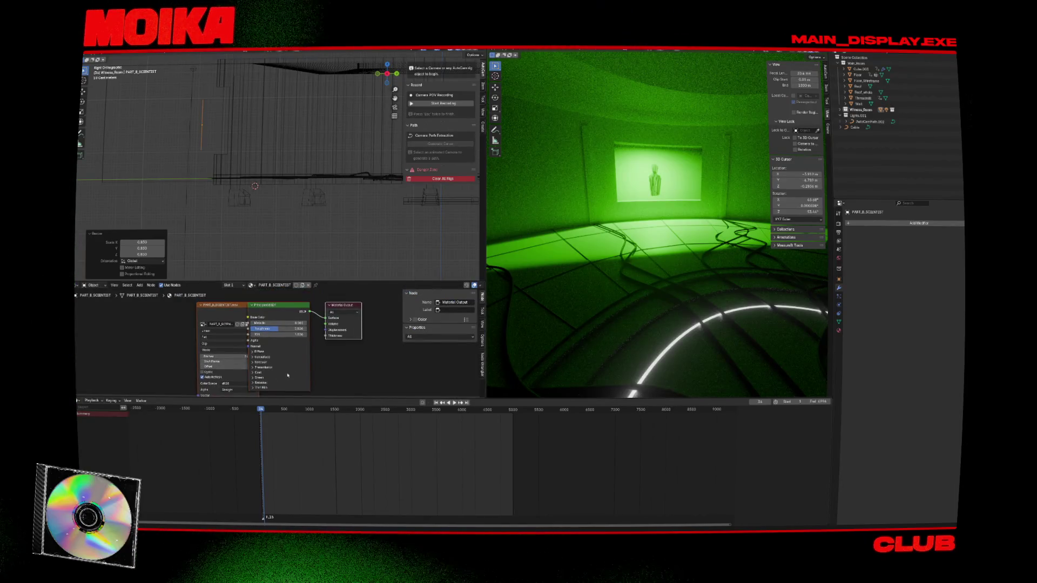
{"action": "left_click", "coordinate": [256, 383]}
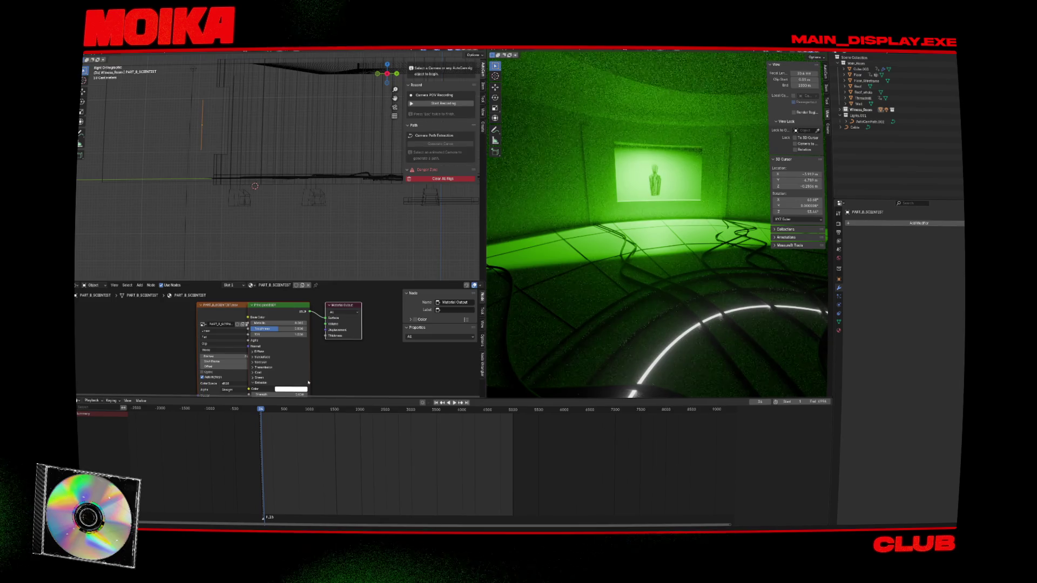
{"action": "left_click", "coordinate": [311, 324]}
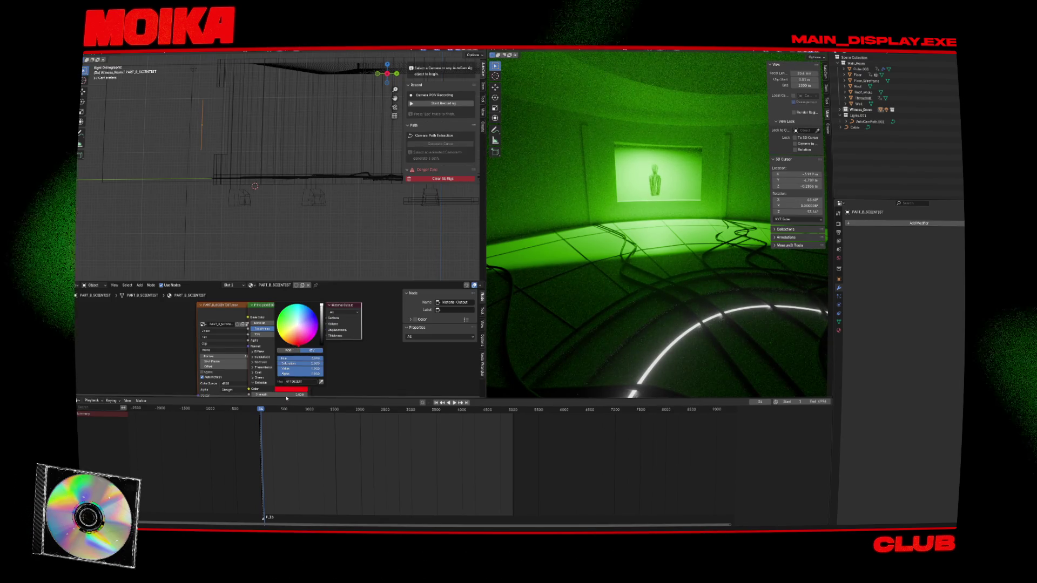